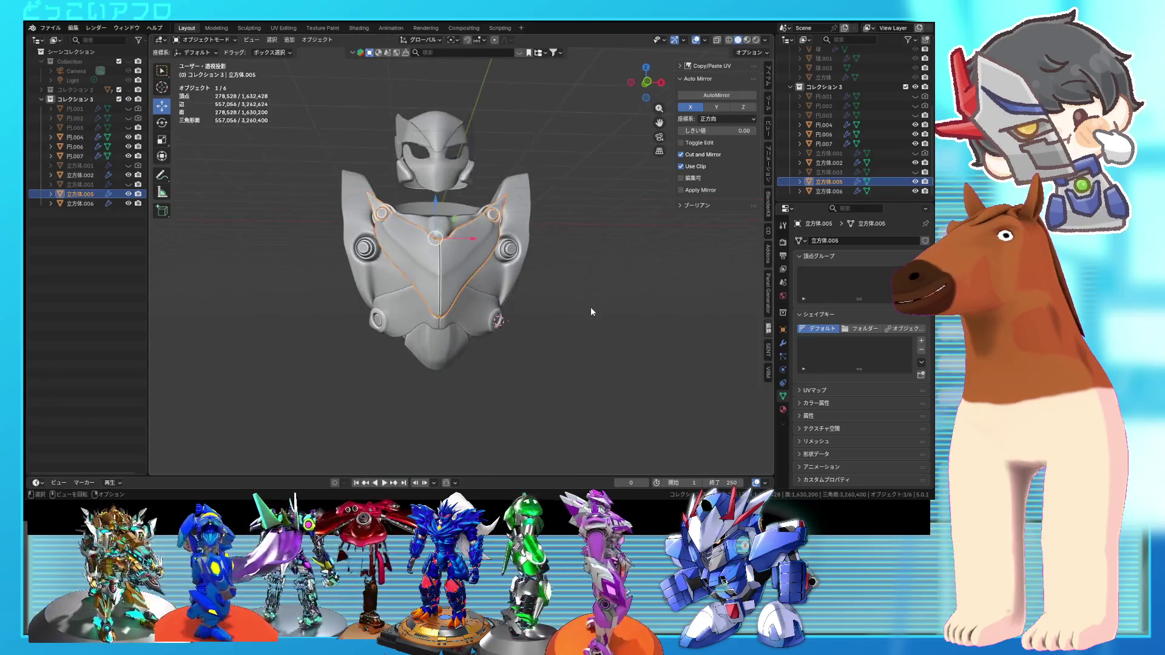
# - Inspect the central chest piece's mesh near its bolt, then return to Object Mode
pyautogui.click(453, 292)
pyautogui.scroll(5, 452, 293)
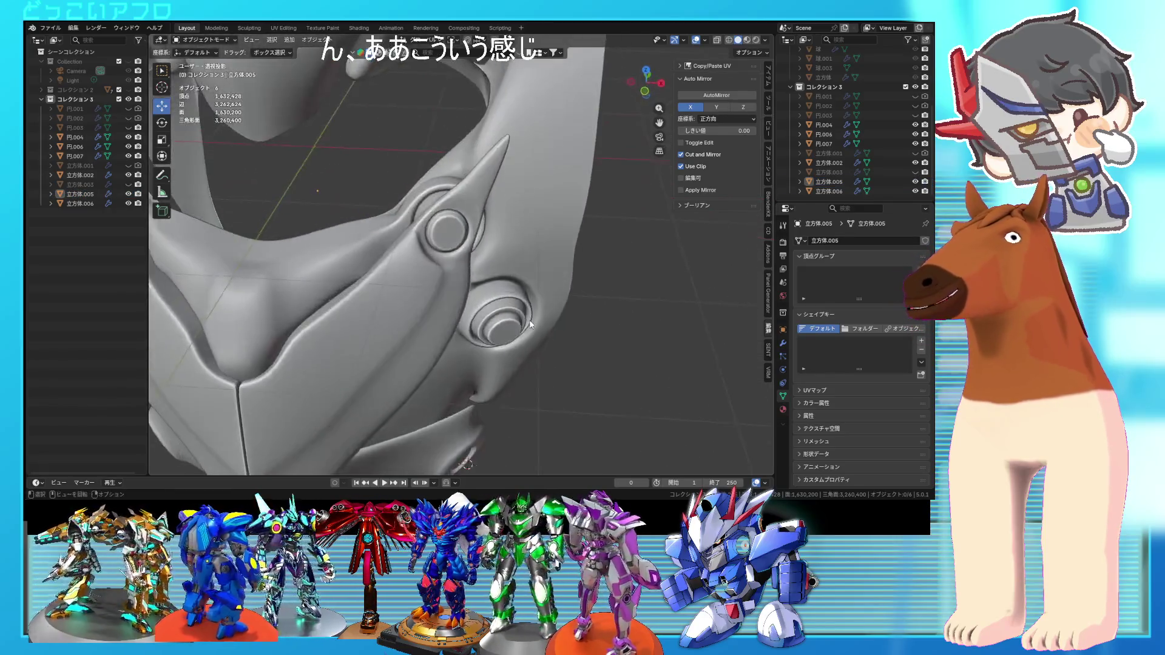
pyautogui.press('Tab')
pyautogui.scroll(2, 443, 282)
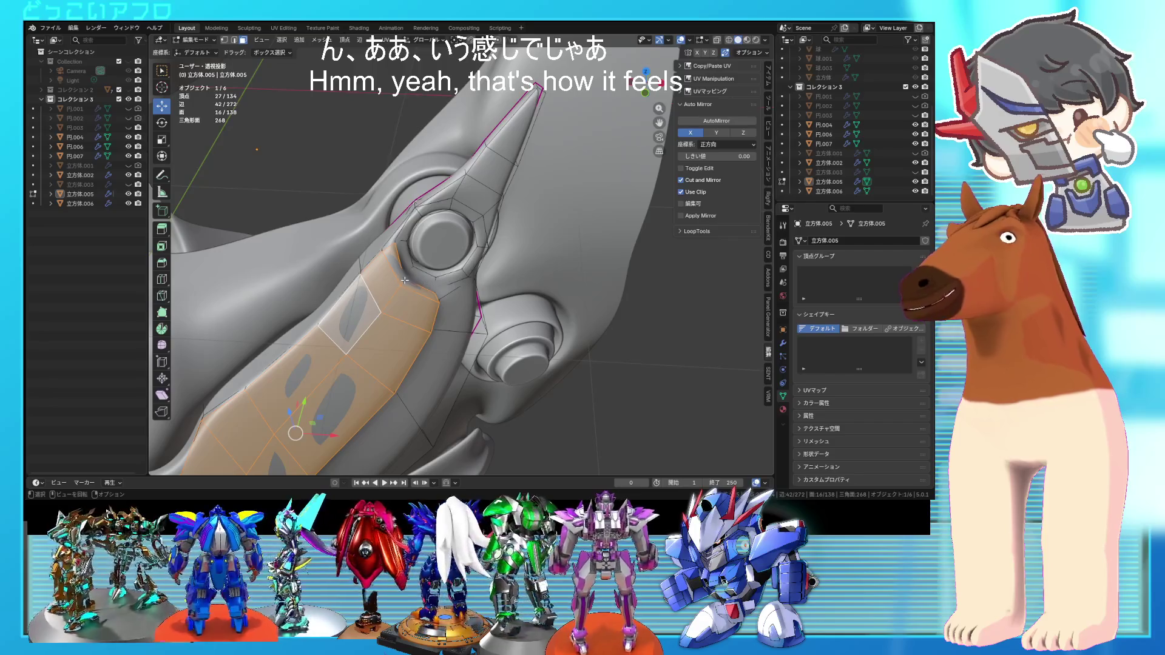
pyautogui.click(405, 280)
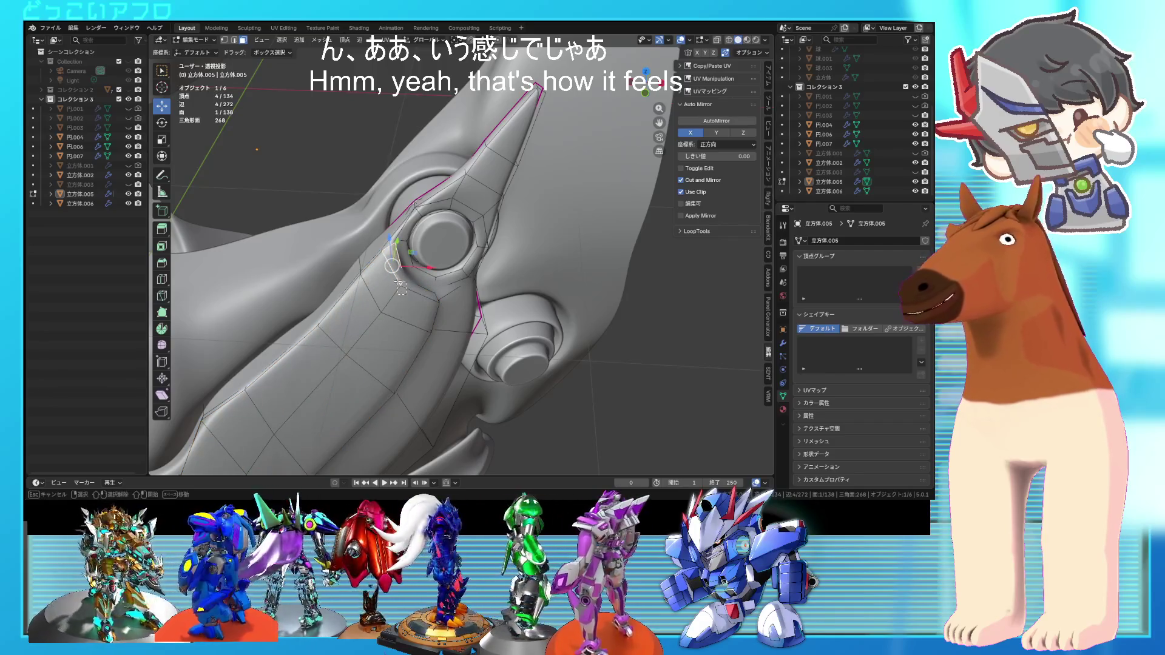
pyautogui.scroll(-8, 401, 279)
pyautogui.press('Tab')
pyautogui.moveTo(510, 270)
pyautogui.mouseDown(button='middle')
pyautogui.moveTo(547, 284)
pyautogui.moveTo(493, 274)
pyautogui.moveTo(492, 301)
pyautogui.moveTo(547, 241)
pyautogui.moveTo(403, 233)
pyautogui.moveTo(490, 278)
pyautogui.moveTo(497, 316)
pyautogui.moveTo(529, 269)
pyautogui.moveTo(490, 257)
pyautogui.moveTo(518, 244)
pyautogui.moveTo(546, 252)
pyautogui.moveTo(517, 192)
pyautogui.moveTo(471, 231)
pyautogui.mouseUp(button='middle')
pyautogui.scroll(3, 413, 227)
pyautogui.scroll(-5, 491, 278)
pyautogui.scroll(3, 490, 257)
# - Edit the side armor panel 立方体.002 in see-through display, viewed from the front
pyautogui.click(471, 231)
pyautogui.press('Tab')
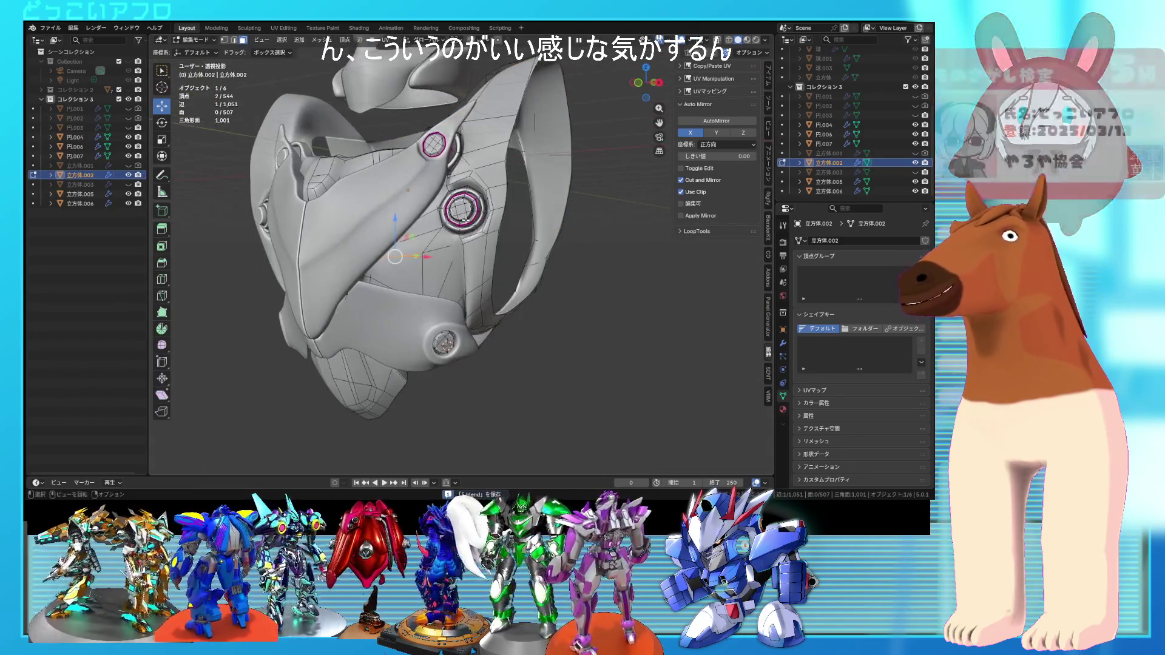
pyautogui.scroll(2, 465, 218)
pyautogui.moveTo(430, 184); pyautogui.dragTo(429, 246, button='middle')
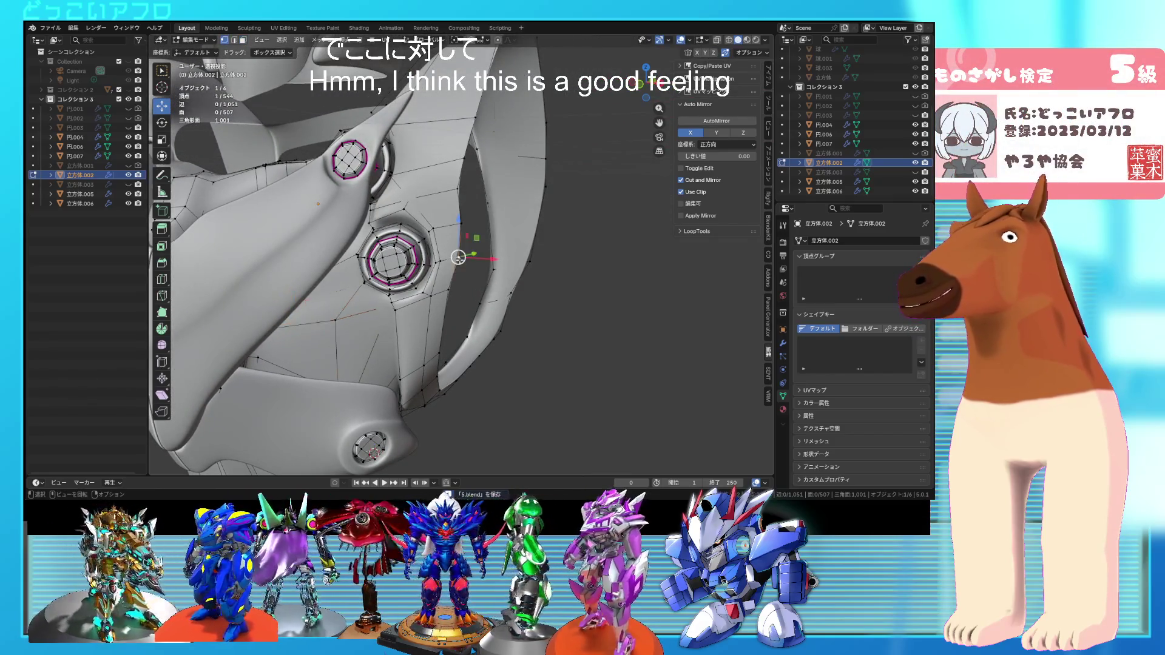
pyautogui.hotkey('shift', 'z')
pyautogui.moveTo(440, 233); pyautogui.dragTo(394, 159, button='middle')
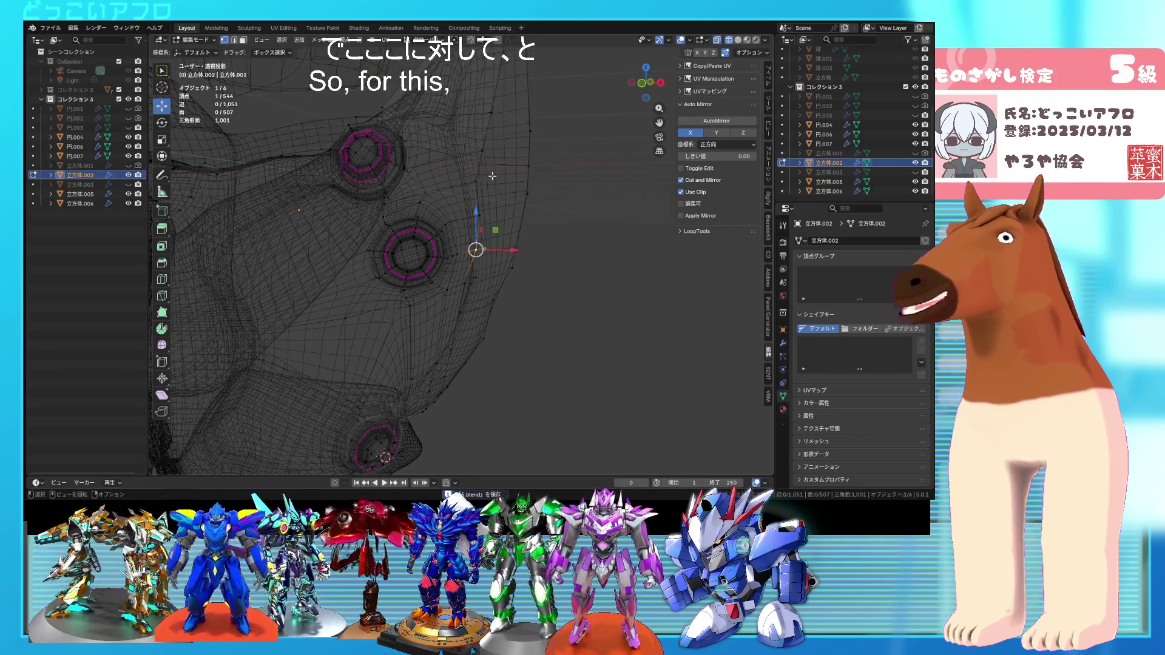
pyautogui.press('KP_1')
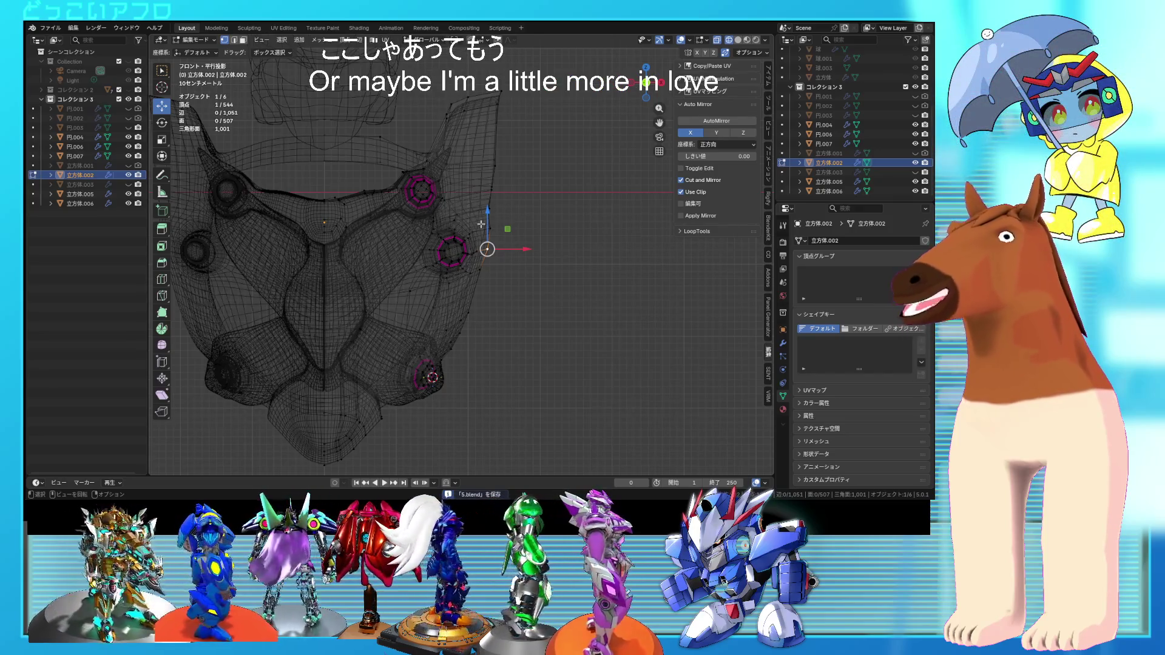
pyautogui.moveTo(464, 216); pyautogui.dragTo(464, 285, button='middle')
pyautogui.scroll(5, 465, 284)
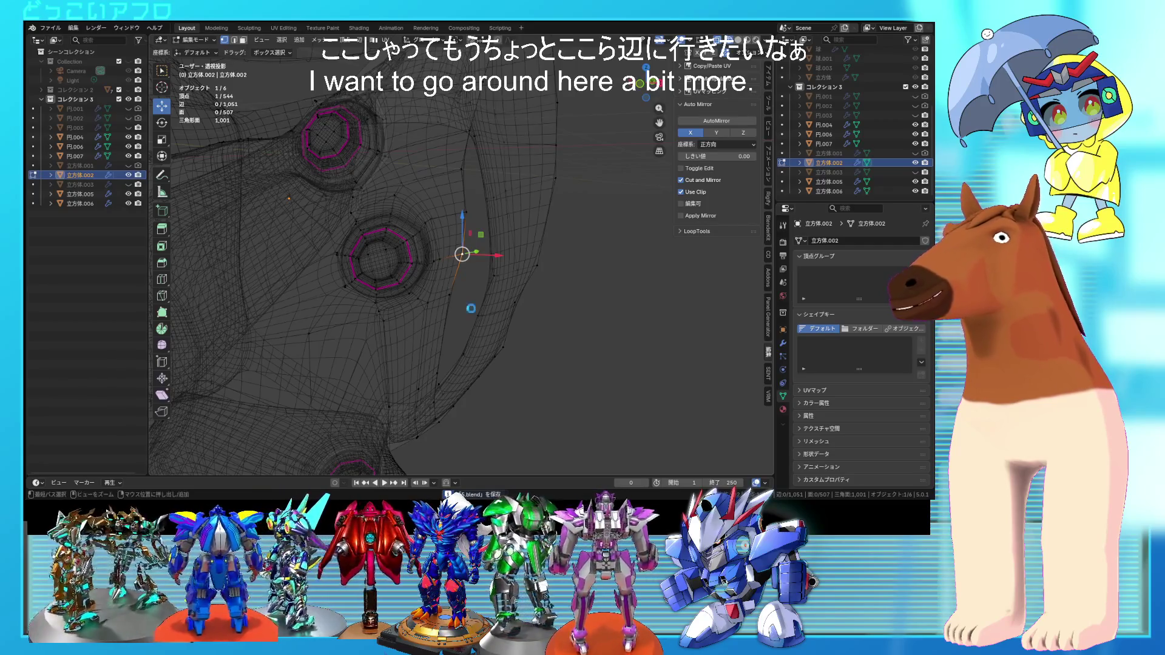
# - Box-select the vertices ringing the side panel's middle bolt
pyautogui.moveTo(421, 295); pyautogui.dragTo(332, 215)
pyautogui.moveTo(475, 256); pyautogui.dragTo(349, 224)
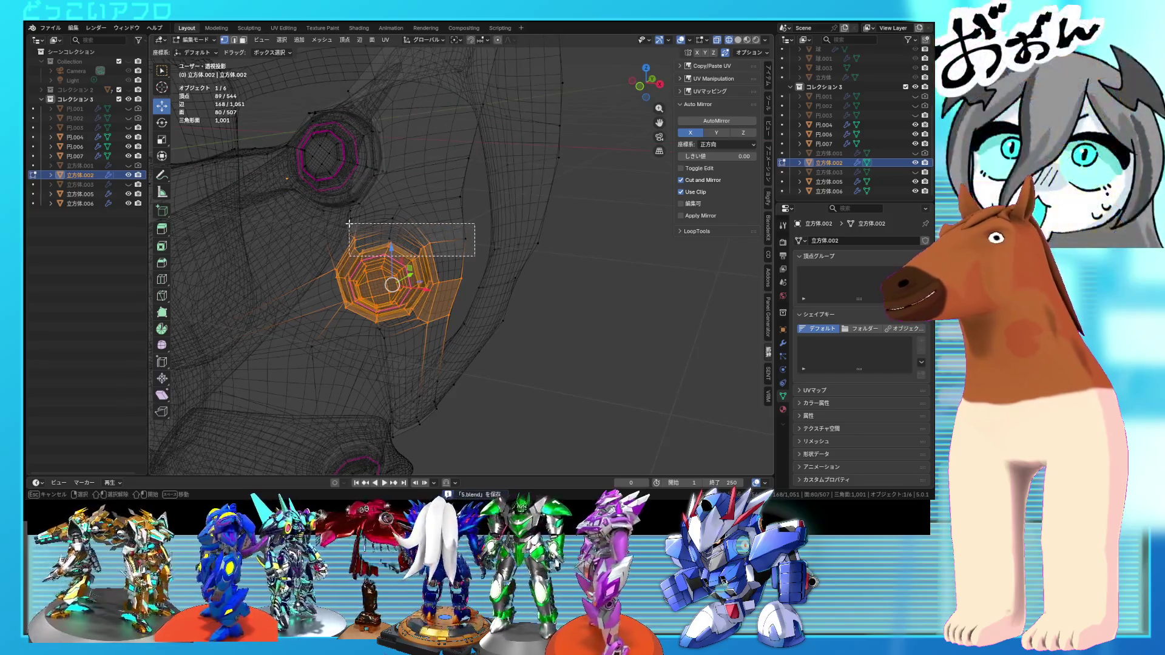
pyautogui.hotkey('shift', 'z')
pyautogui.moveTo(406, 214)
pyautogui.mouseDown(button='middle')
pyautogui.moveTo(417, 198)
pyautogui.moveTo(466, 231)
pyautogui.mouseUp(button='middle')
pyautogui.hotkey('shift', 'z')
pyautogui.hotkey('shift', 'z')
# - Add a few more vertices, then shift the ring and rotate it about -4 degrees
pyautogui.hotkey('shift', 'z')
pyautogui.keyDown('ctrl'); pyautogui.click(414, 298); pyautogui.keyUp('ctrl')
pyautogui.hotkey('shift', 'z')
pyautogui.moveTo(487, 278)
pyautogui.mouseDown(button='middle')
pyautogui.moveTo(496, 270)
pyautogui.moveTo(432, 219)
pyautogui.mouseUp(button='middle')
pyautogui.click(498, 269)
pyautogui.keyDown('shift'); pyautogui.click(427, 215); pyautogui.keyUp('shift')
pyautogui.hotkey('shift', 'z')
pyautogui.scroll(4, 433, 219)
pyautogui.keyDown('shift'); pyautogui.click(368, 224); pyautogui.keyUp('shift')
pyautogui.scroll(-4, 394, 237)
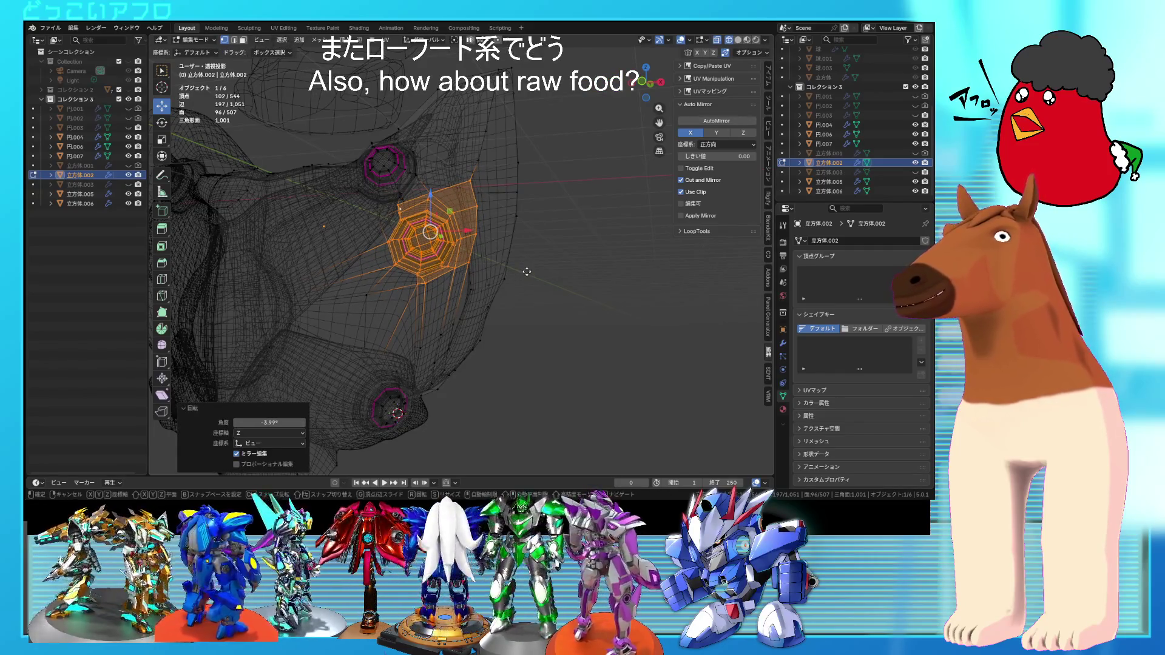
pyautogui.click(527, 268)
pyautogui.hotkey('alt', 'z')
pyautogui.scroll(2, 525, 273)
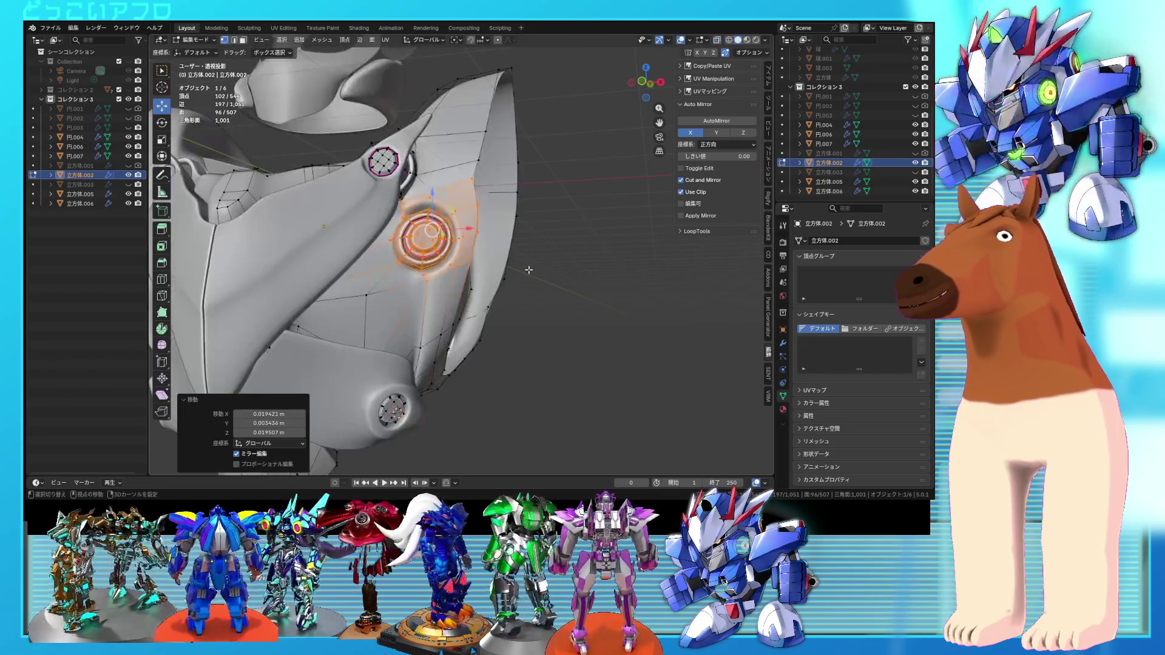
# - Drop some right-side vertices from the ring selection and move the rest
pyautogui.hotkey('alt', 'z')
pyautogui.moveTo(523, 284); pyautogui.dragTo(519, 291, button='middle')
pyautogui.keyDown('ctrl'); pyautogui.moveTo(525, 357); pyautogui.dragTo(457, 137); pyautogui.keyUp('ctrl')
pyautogui.hotkey('alt', 'z')
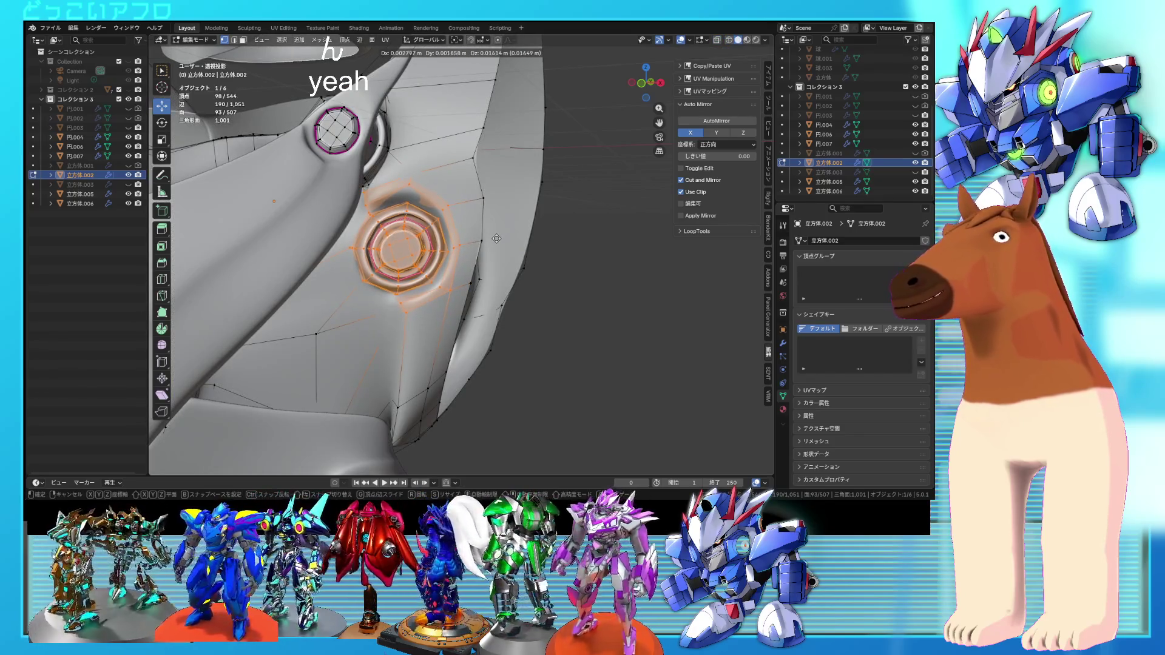
pyautogui.click(497, 239)
pyautogui.hotkey('alt', 'z')
pyautogui.keyDown('shift'); pyautogui.click(375, 197); pyautogui.keyUp('shift')
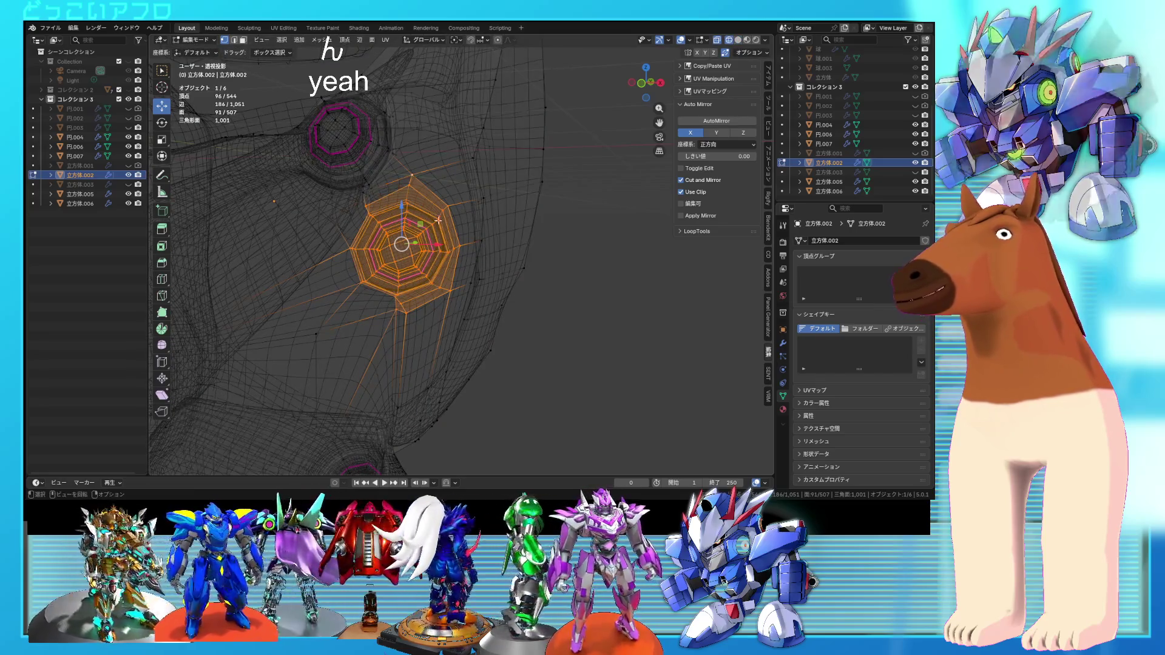
pyautogui.press('g')
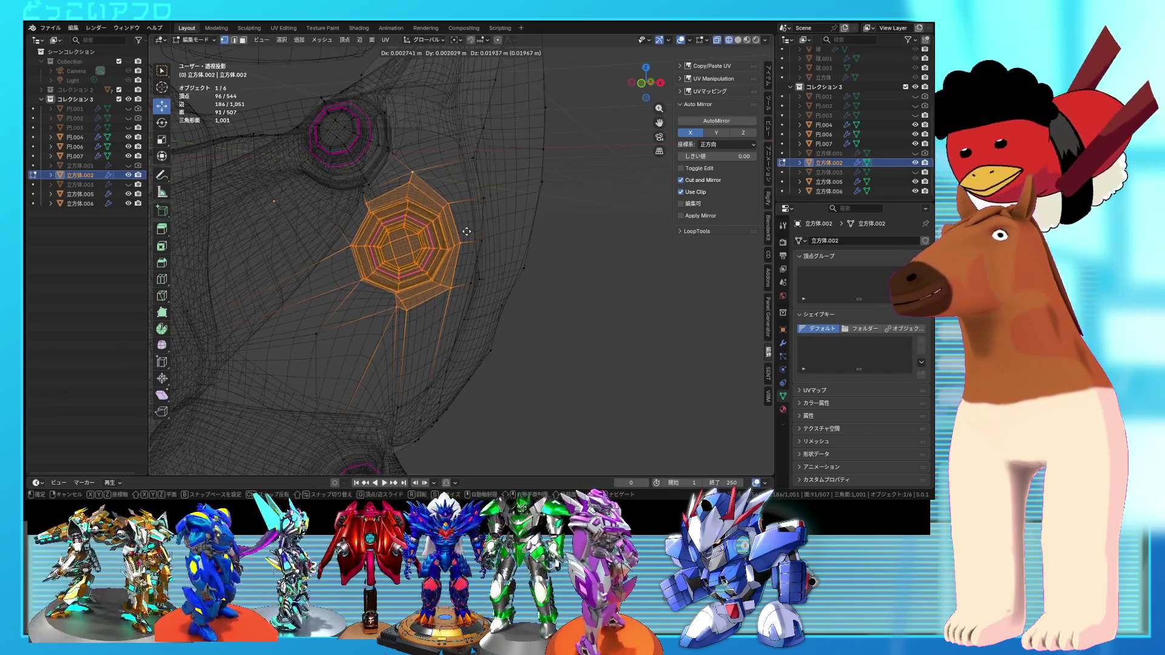
pyautogui.click(411, 174)
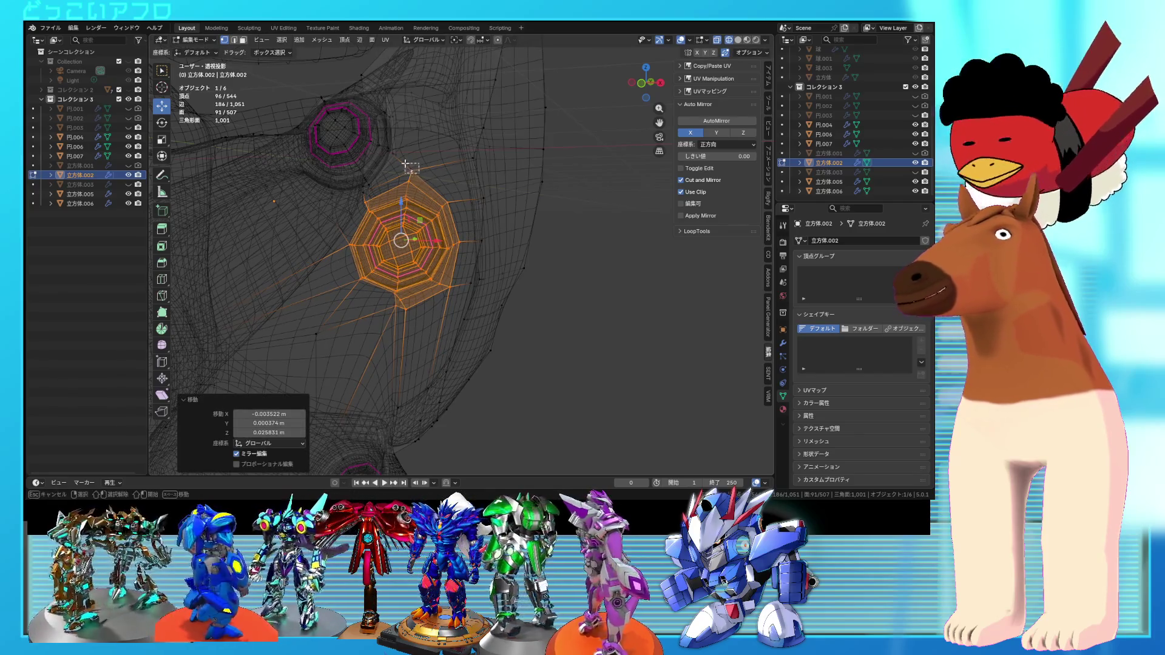
# - Deselect several more stray vertices and move the remaining ring vertices again
pyautogui.keyDown('shift'); pyautogui.click(430, 187); pyautogui.keyUp('shift')
pyautogui.keyDown('shift'); pyautogui.click(458, 278); pyautogui.keyUp('shift')
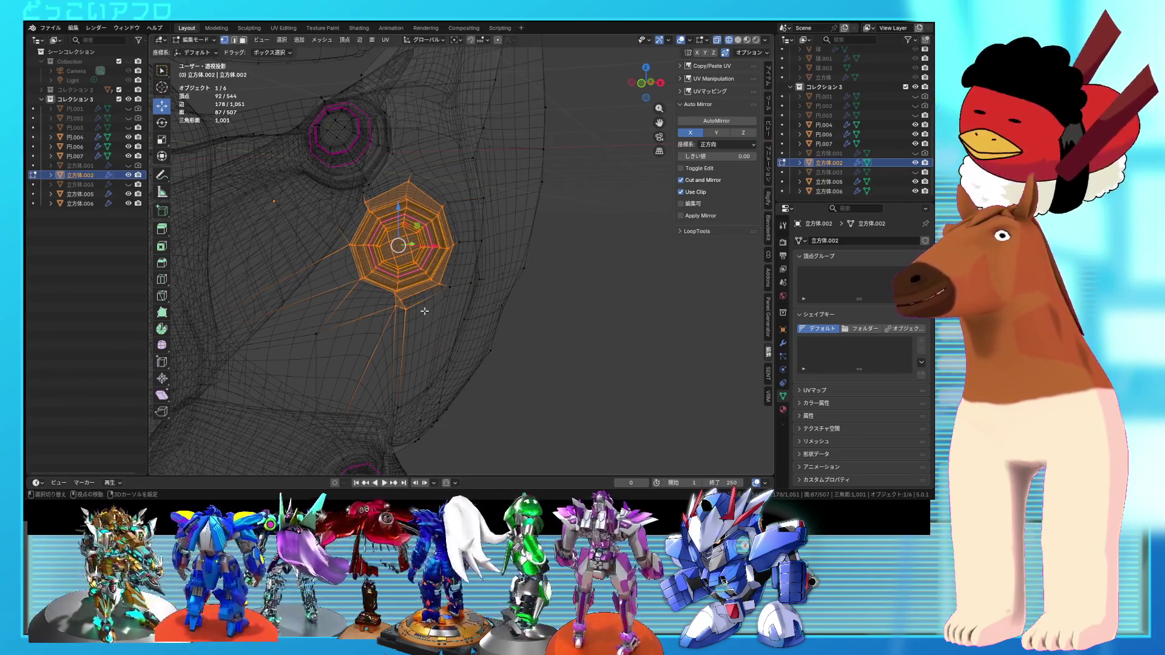
pyautogui.keyDown('shift'); pyautogui.click(388, 311); pyautogui.keyUp('shift')
pyautogui.hotkey('alt', 'z')
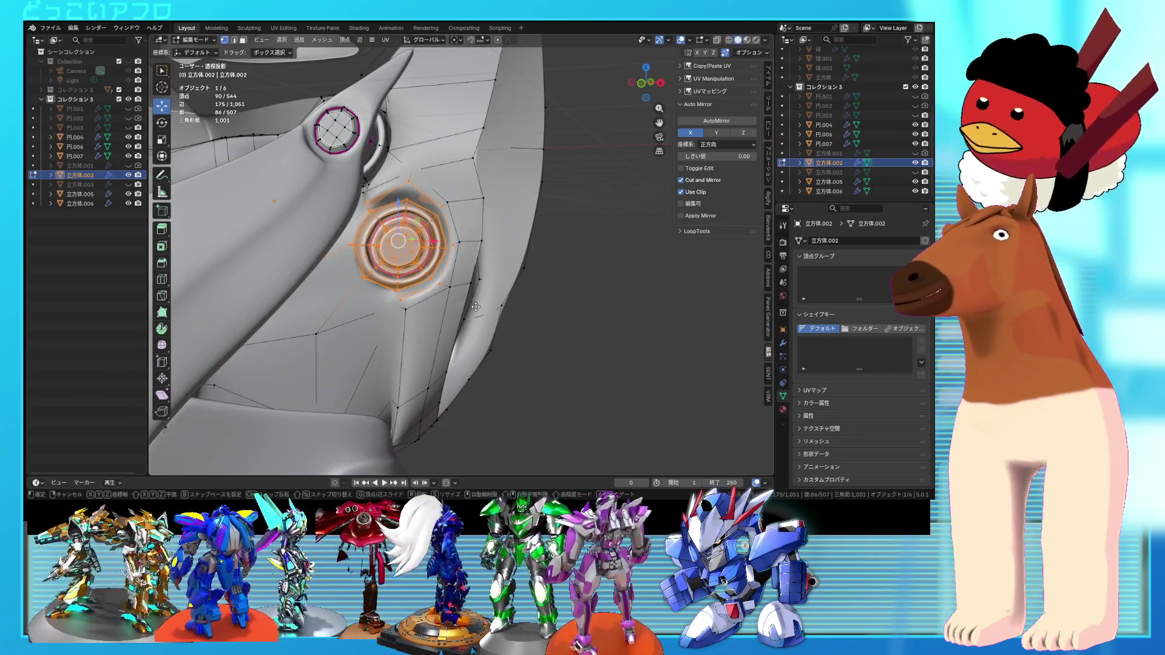
pyautogui.press('g')
pyautogui.click(481, 298)
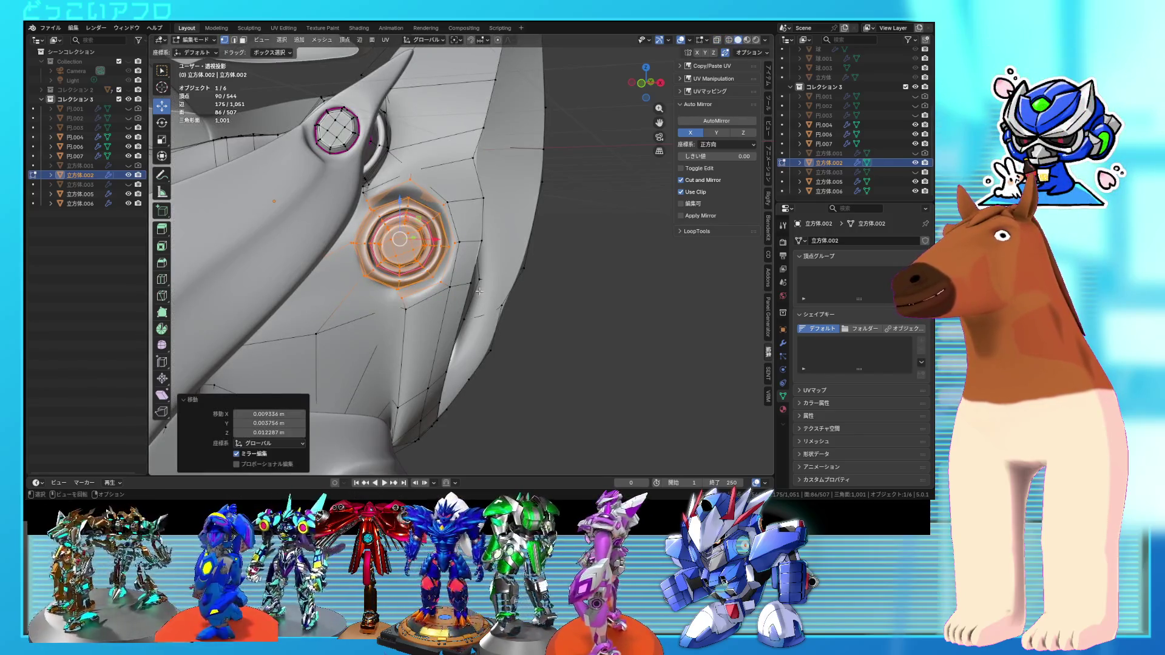
# - Return to Object Mode to check the whole armor and save the file
pyautogui.press('Tab')
pyautogui.scroll(-5, 478, 291)
pyautogui.moveTo(478, 290)
pyautogui.mouseDown(button='middle')
pyautogui.moveTo(527, 282)
pyautogui.moveTo(453, 296)
pyautogui.moveTo(437, 279)
pyautogui.moveTo(479, 255)
pyautogui.moveTo(501, 271)
pyautogui.moveTo(492, 276)
pyautogui.moveTo(555, 296)
pyautogui.moveTo(495, 265)
pyautogui.moveTo(485, 231)
pyautogui.moveTo(516, 242)
pyautogui.moveTo(461, 260)
pyautogui.moveTo(355, 238)
pyautogui.moveTo(504, 256)
pyautogui.moveTo(479, 264)
pyautogui.moveTo(508, 243)
pyautogui.moveTo(565, 250)
pyautogui.moveTo(560, 284)
pyautogui.moveTo(548, 267)
pyautogui.moveTo(485, 269)
pyautogui.moveTo(497, 274)
pyautogui.moveTo(519, 254)
pyautogui.moveTo(422, 246)
pyautogui.mouseUp(button='middle')
pyautogui.scroll(-5, 497, 270)
pyautogui.hotkey('ctrl', 's')
pyautogui.scroll(5, 495, 266)
pyautogui.hotkey('ctrl', 's')
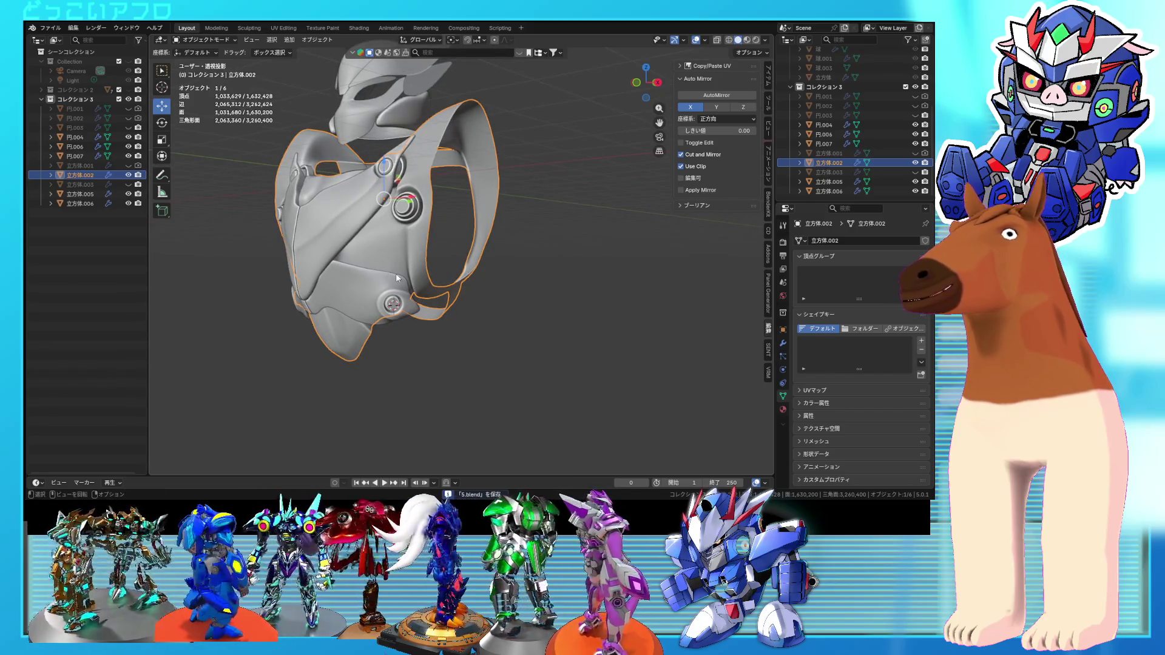
# - Save, then switch editing to the triangular plate 立方体.003 and move it back along Y
pyautogui.moveTo(414, 275)
pyautogui.mouseDown(button='middle')
pyautogui.moveTo(500, 290)
pyautogui.moveTo(486, 263)
pyautogui.moveTo(473, 273)
pyautogui.moveTo(447, 263)
pyautogui.mouseUp(button='middle')
pyautogui.hotkey('ctrl', 's')
pyautogui.scroll(3, 447, 264)
pyautogui.press('Tab')
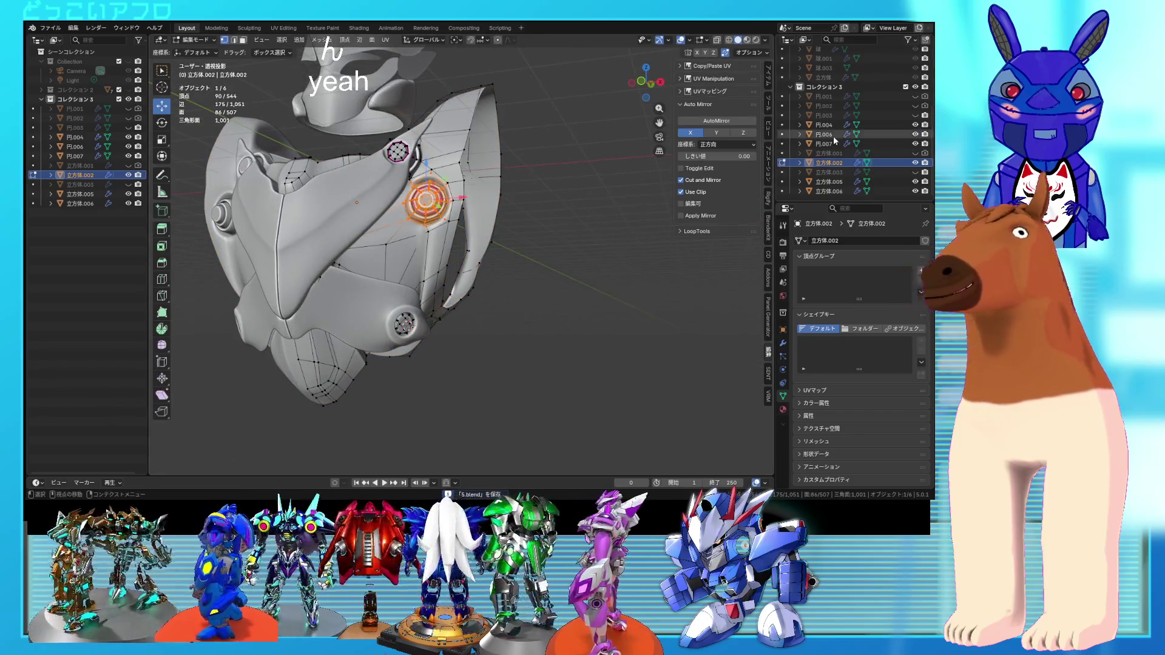
pyautogui.moveTo(549, 212); pyautogui.dragTo(477, 237, button='middle')
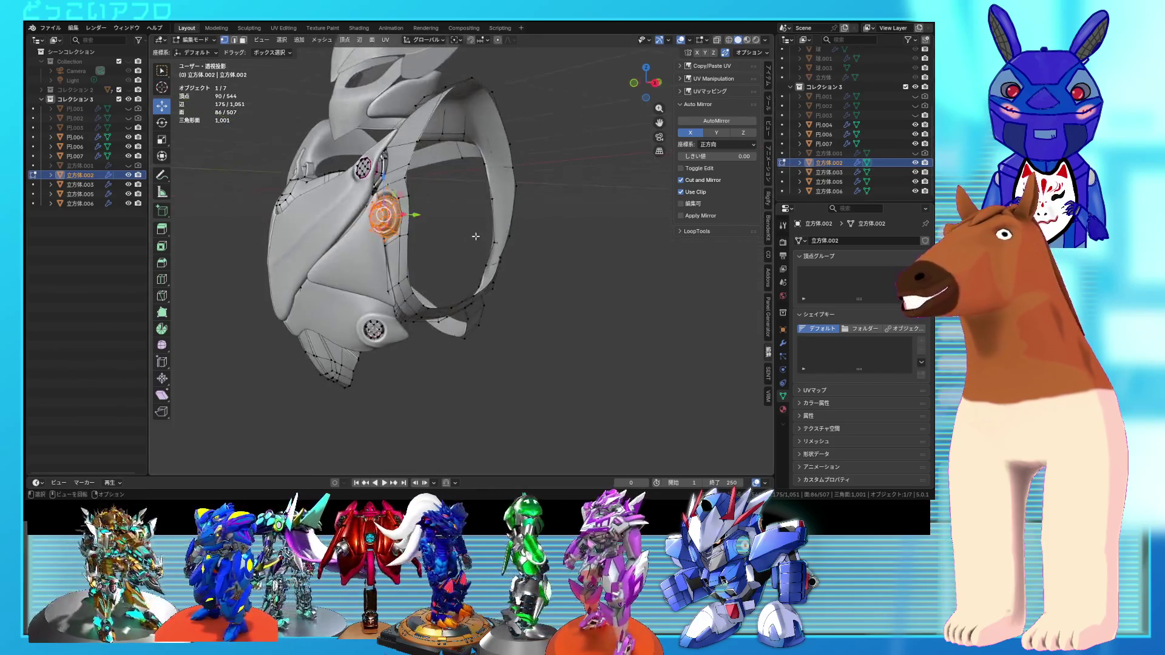
pyautogui.hotkey('alt', 'q')
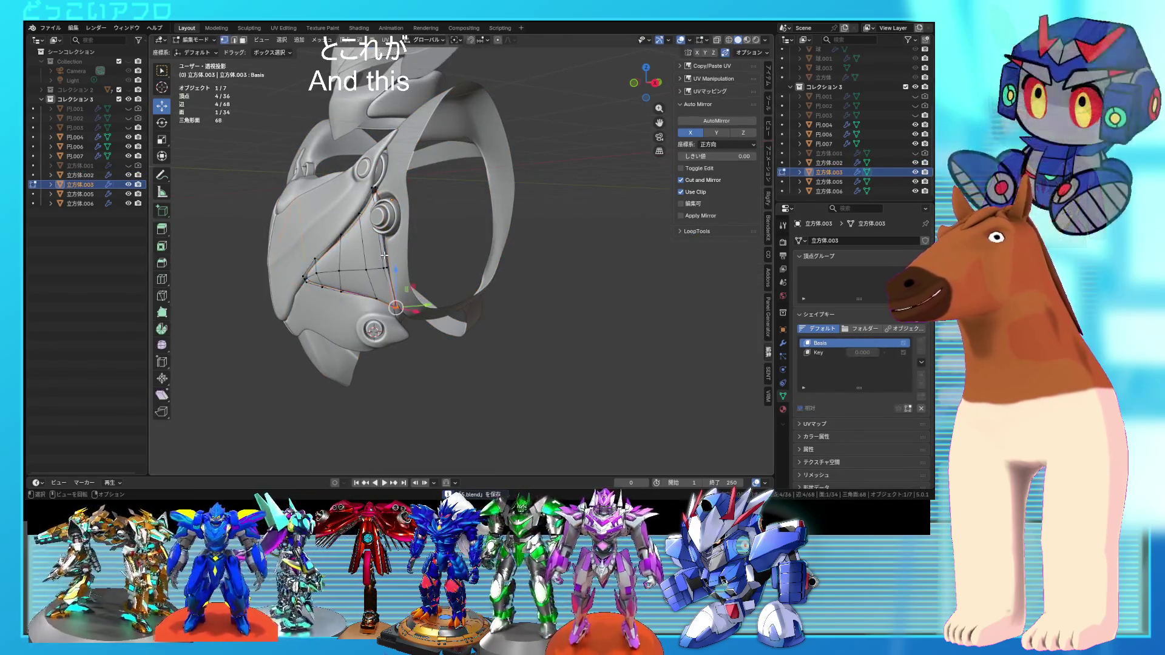
pyautogui.moveTo(371, 270); pyautogui.dragTo(420, 269, button='middle')
pyautogui.press('a')
pyautogui.moveTo(385, 246); pyautogui.dragTo(379, 252)
# - Delete one face's vertices from the triangular plate using X > Vertices
pyautogui.moveTo(379, 252)
pyautogui.mouseDown(button='middle')
pyautogui.moveTo(470, 273)
pyautogui.moveTo(444, 260)
pyautogui.moveTo(465, 238)
pyautogui.moveTo(457, 245)
pyautogui.mouseUp(button='middle')
pyautogui.hotkey('shift', 'z')
pyautogui.scroll(3, 456, 245)
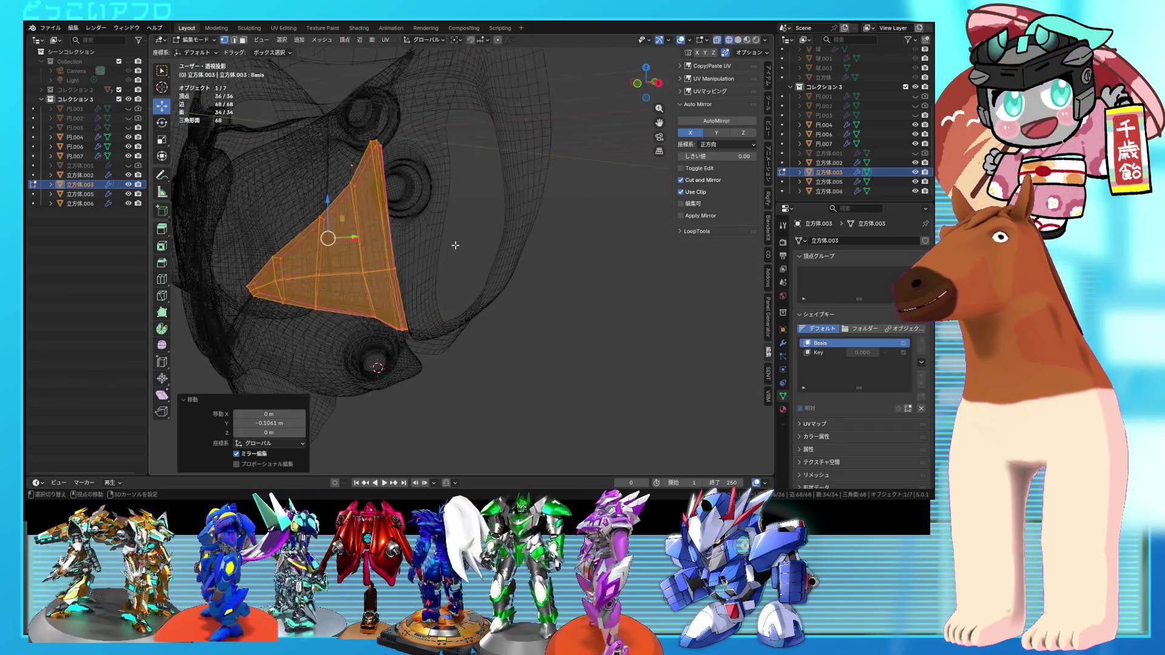
pyautogui.moveTo(367, 118); pyautogui.dragTo(368, 120)
pyautogui.hotkey('shift', 'z')
pyautogui.press('x')
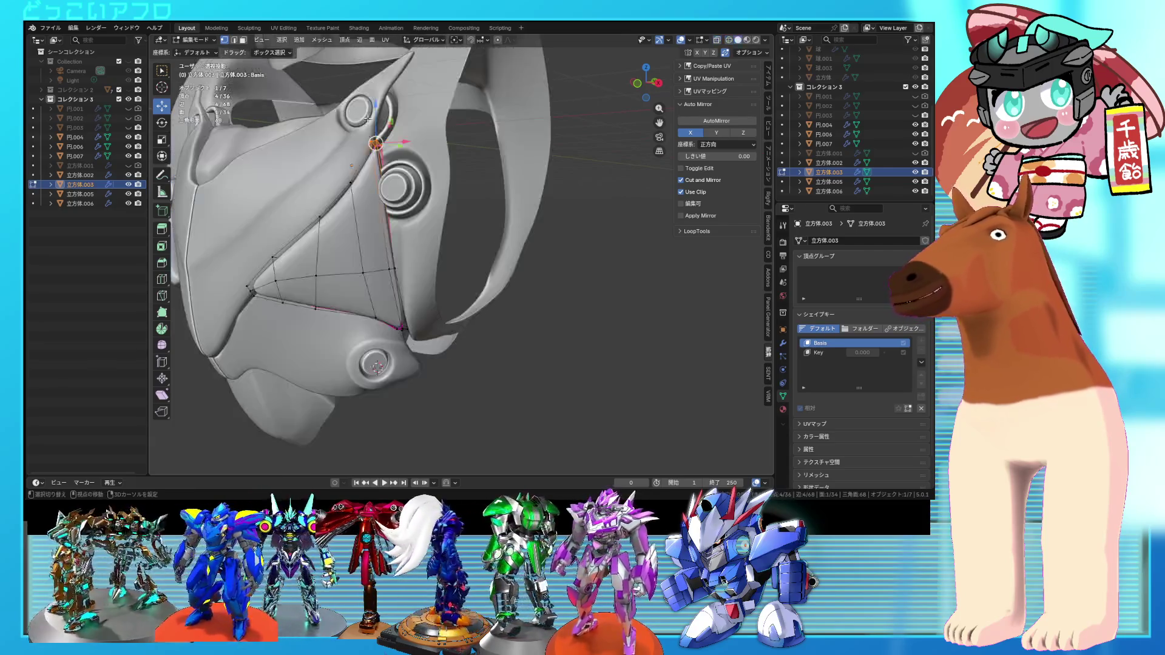
pyautogui.click(363, 97)
pyautogui.moveTo(364, 107)
pyautogui.mouseDown(button='middle')
pyautogui.moveTo(418, 126)
pyautogui.moveTo(425, 193)
pyautogui.mouseUp(button='middle')
pyautogui.hotkey('shift', 'z')
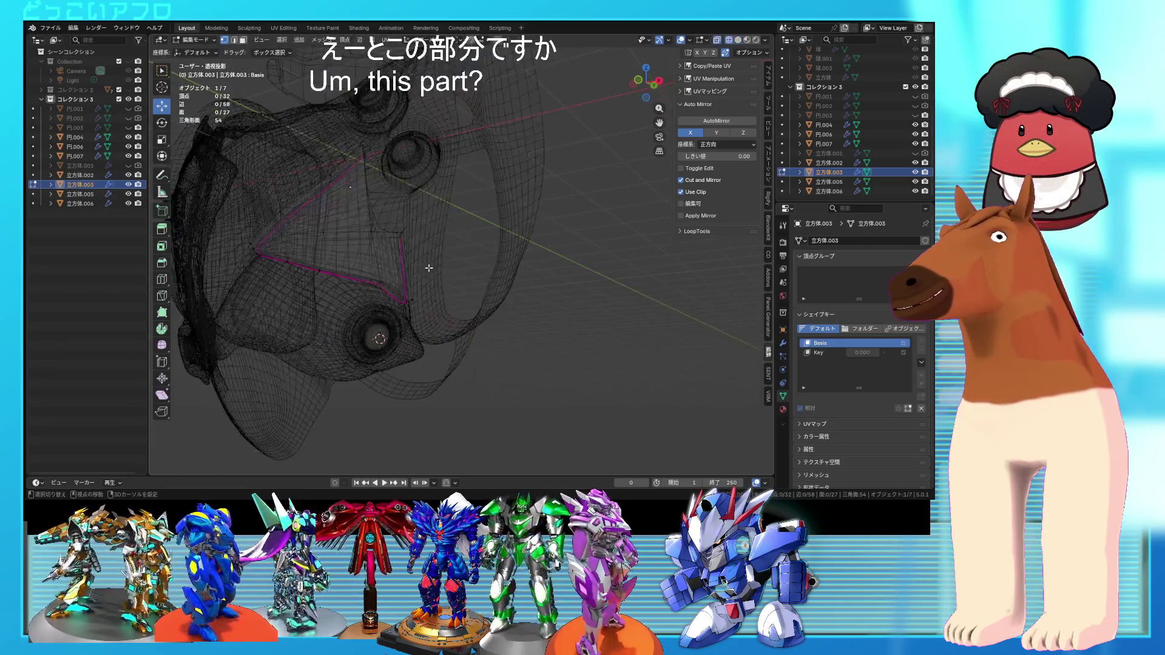
pyautogui.press('Tab')
pyautogui.hotkey('shift', 'z')
pyautogui.moveTo(410, 266)
pyautogui.mouseDown(button='middle')
pyautogui.moveTo(550, 284)
pyautogui.moveTo(447, 281)
pyautogui.moveTo(462, 273)
pyautogui.mouseUp(button='middle')
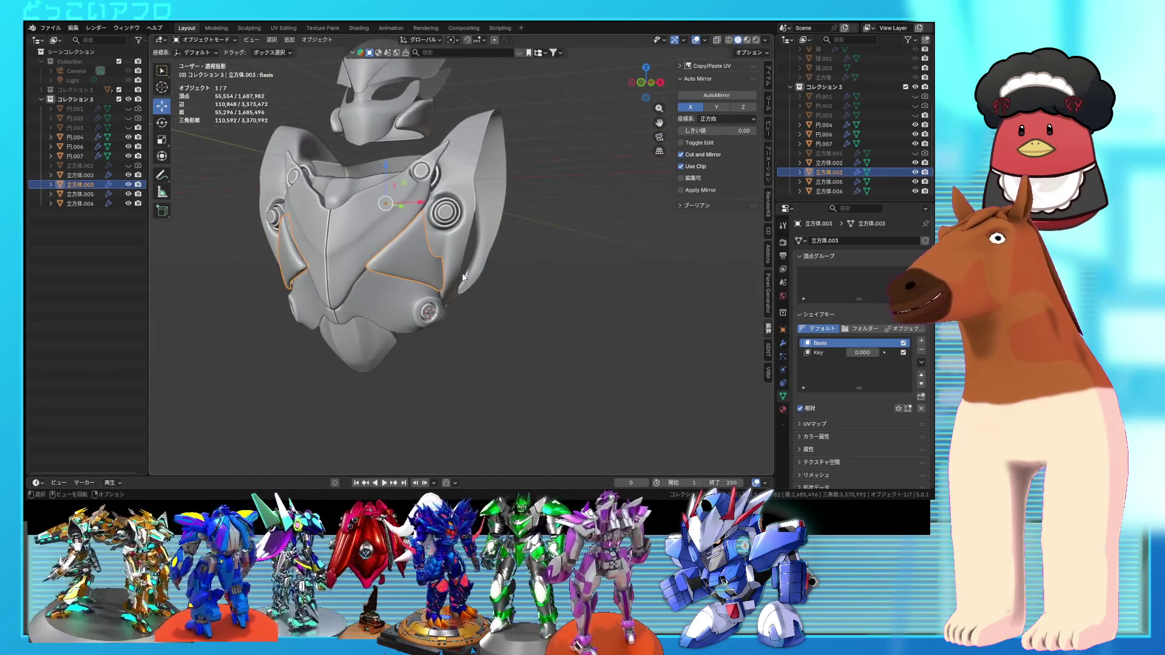
# - Select the whole plate and rotate it outward so wing plates jut from the chest
pyautogui.press('Tab')
pyautogui.press('Tab')
pyautogui.hotkey('ctrl', 's')
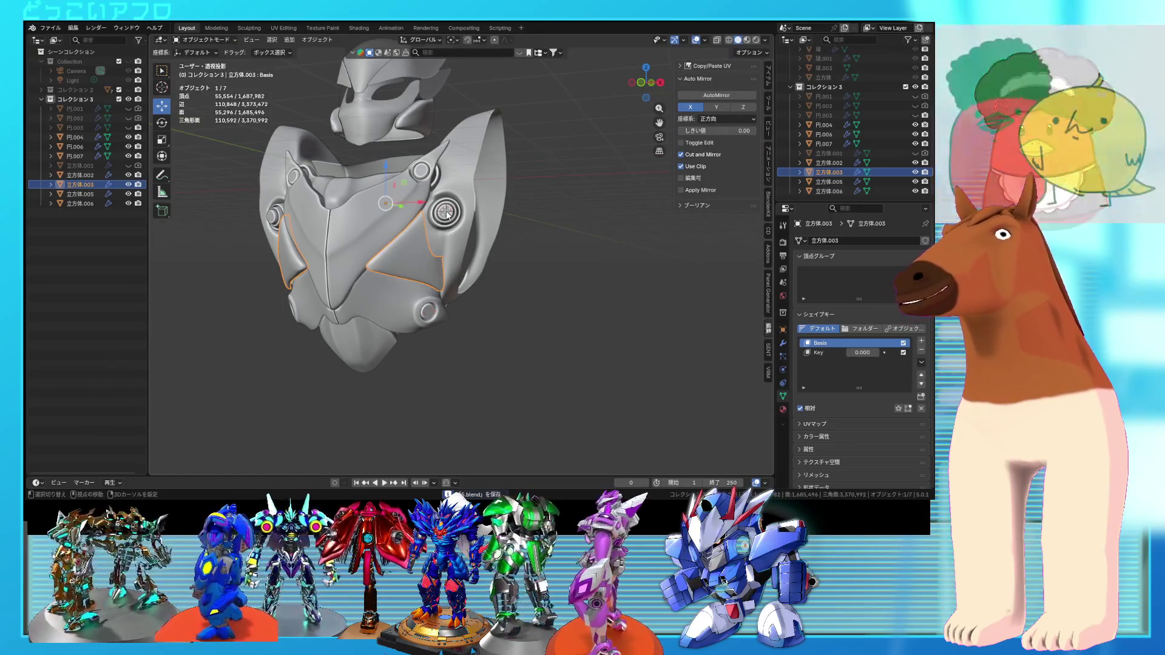
pyautogui.press('Tab')
pyautogui.press('a')
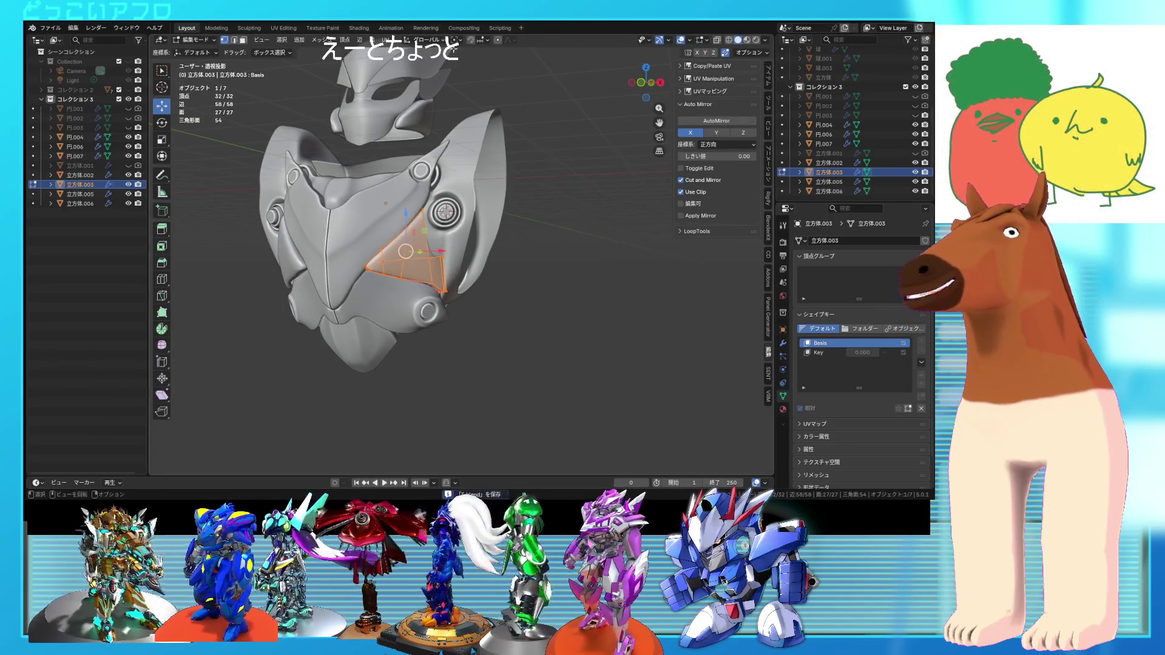
pyautogui.press('r')
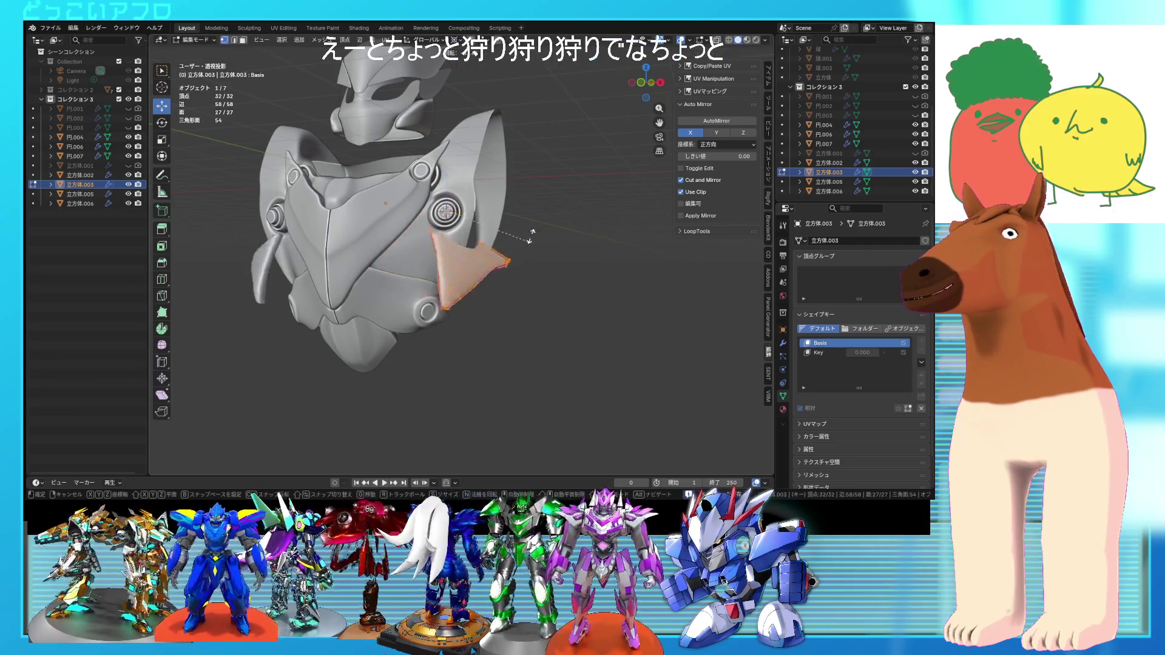
pyautogui.click(452, 82)
pyautogui.moveTo(452, 81); pyautogui.dragTo(470, 183, button='middle')
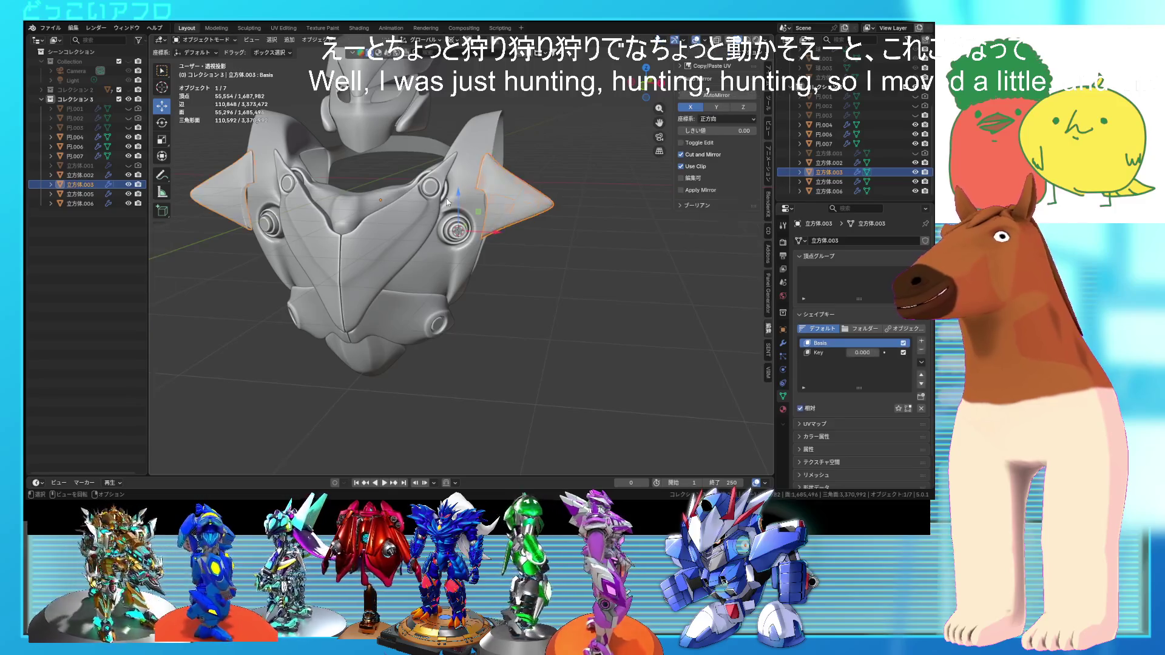
# - Rotate the wing plate a further -3.95 degrees around its bolt
pyautogui.hotkey('alt', 'q')
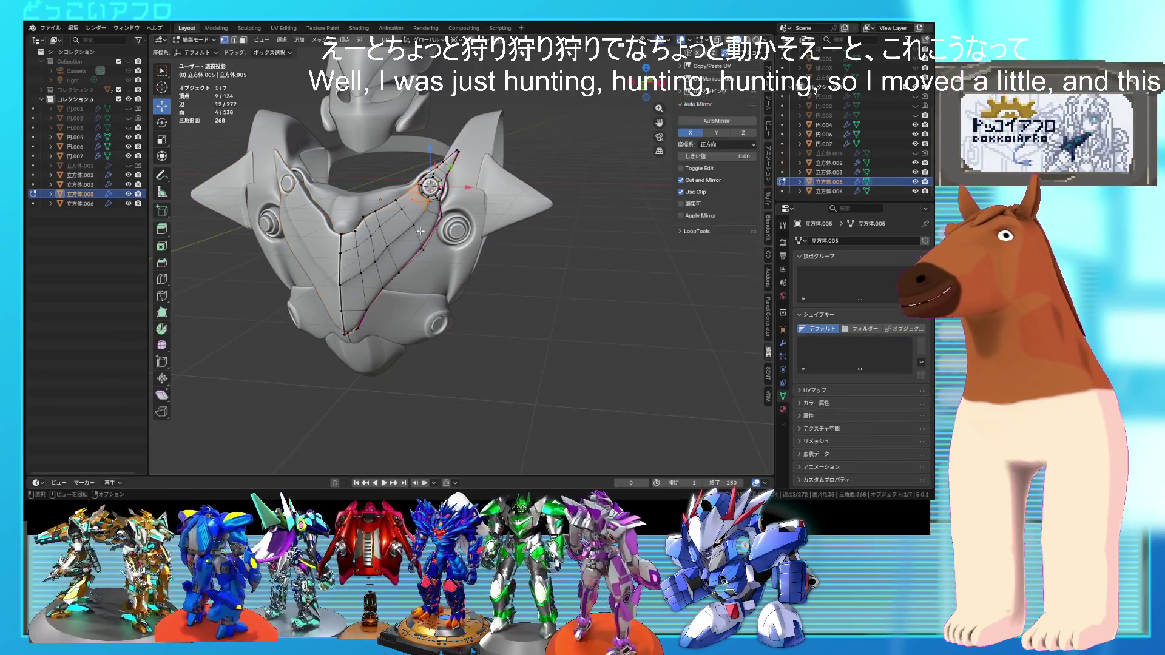
pyautogui.press('r')
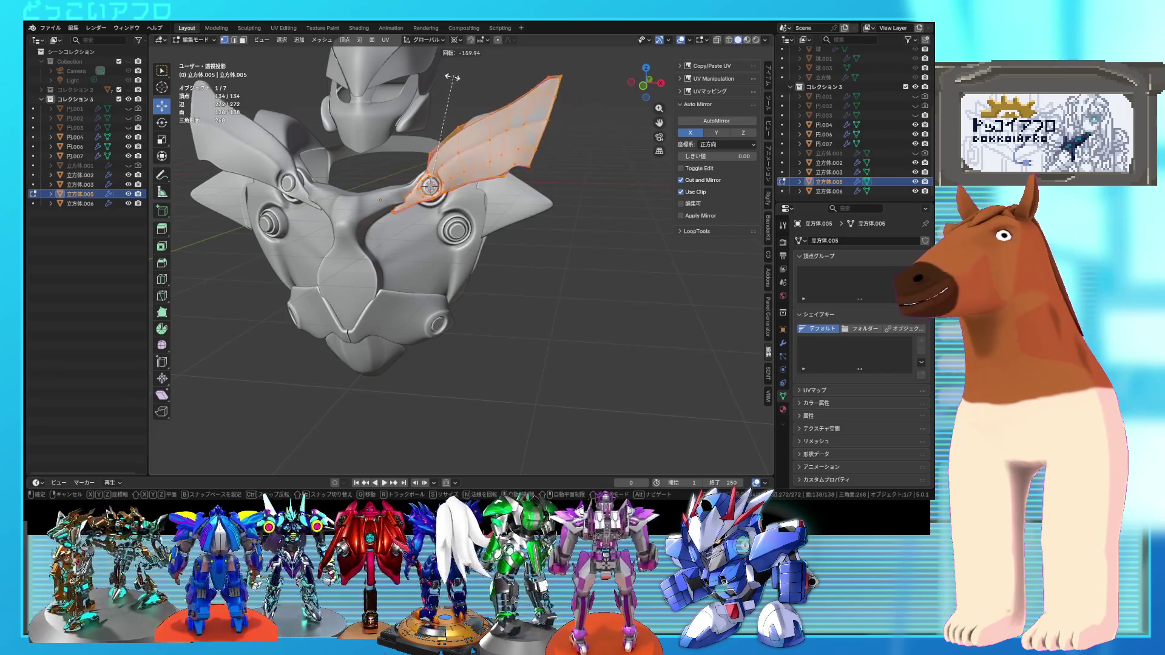
pyautogui.click(443, 84)
pyautogui.moveTo(445, 86)
pyautogui.mouseDown(button='middle')
pyautogui.moveTo(479, 139)
pyautogui.moveTo(530, 134)
pyautogui.moveTo(510, 126)
pyautogui.moveTo(512, 139)
pyautogui.mouseUp(button='middle')
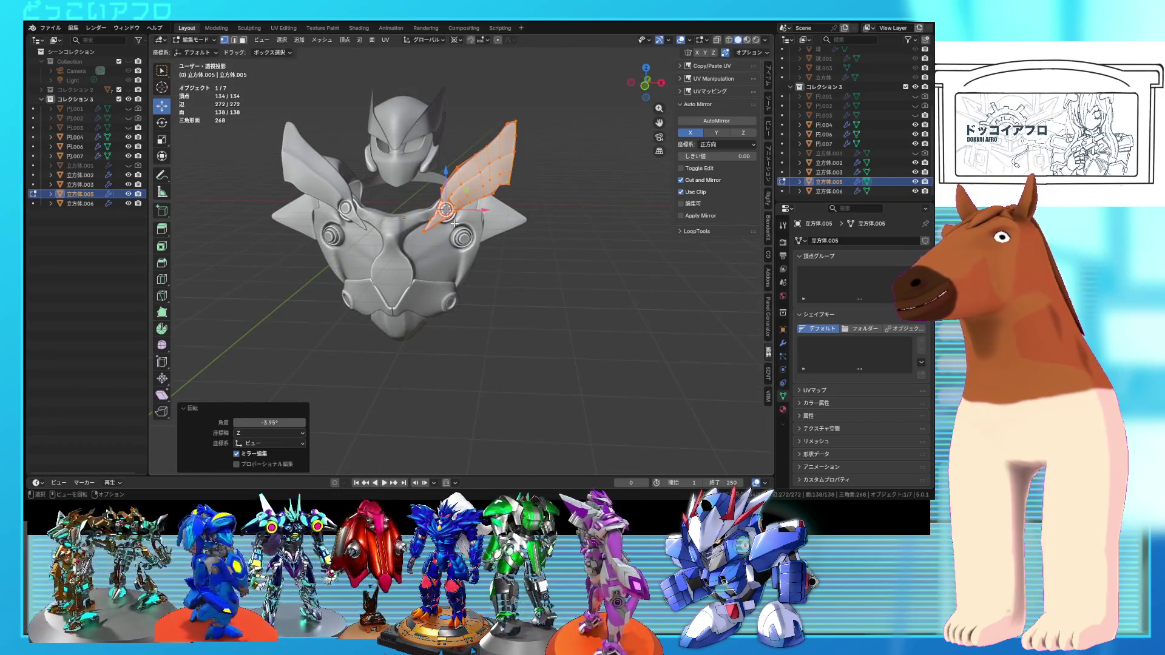
# - Turn to a near-front view and switch editing to the triangular shoulder side panel
pyautogui.moveTo(543, 209); pyautogui.dragTo(514, 216, button='middle')
pyautogui.moveTo(367, 210); pyautogui.dragTo(394, 199, button='middle')
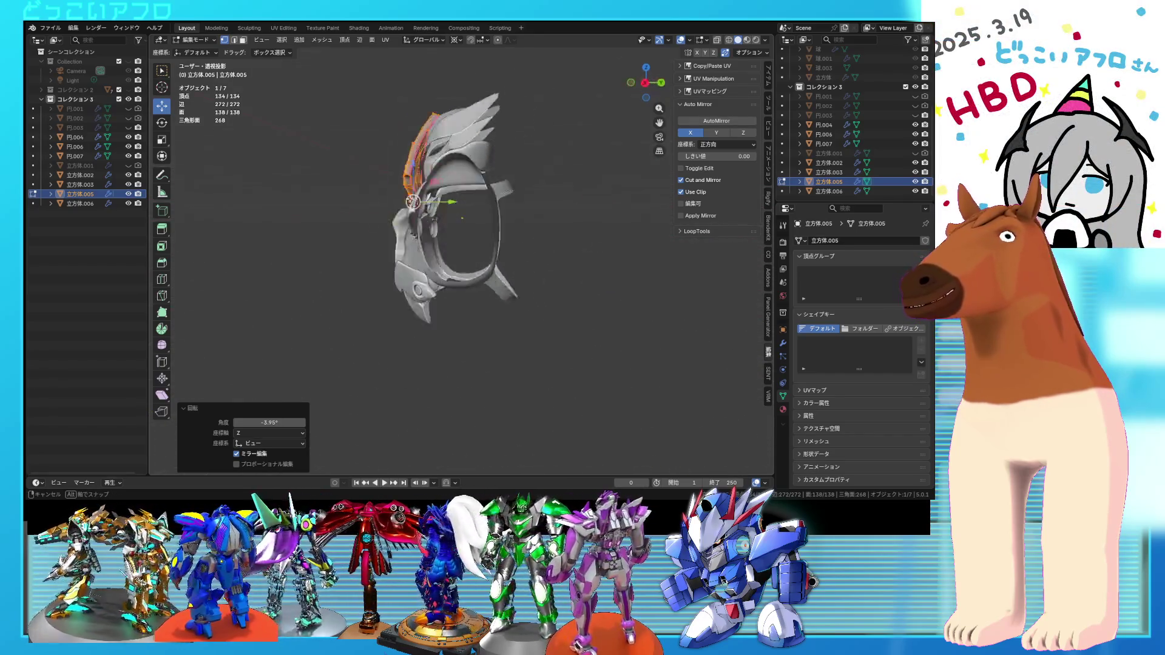
pyautogui.hotkey('alt', 'q')
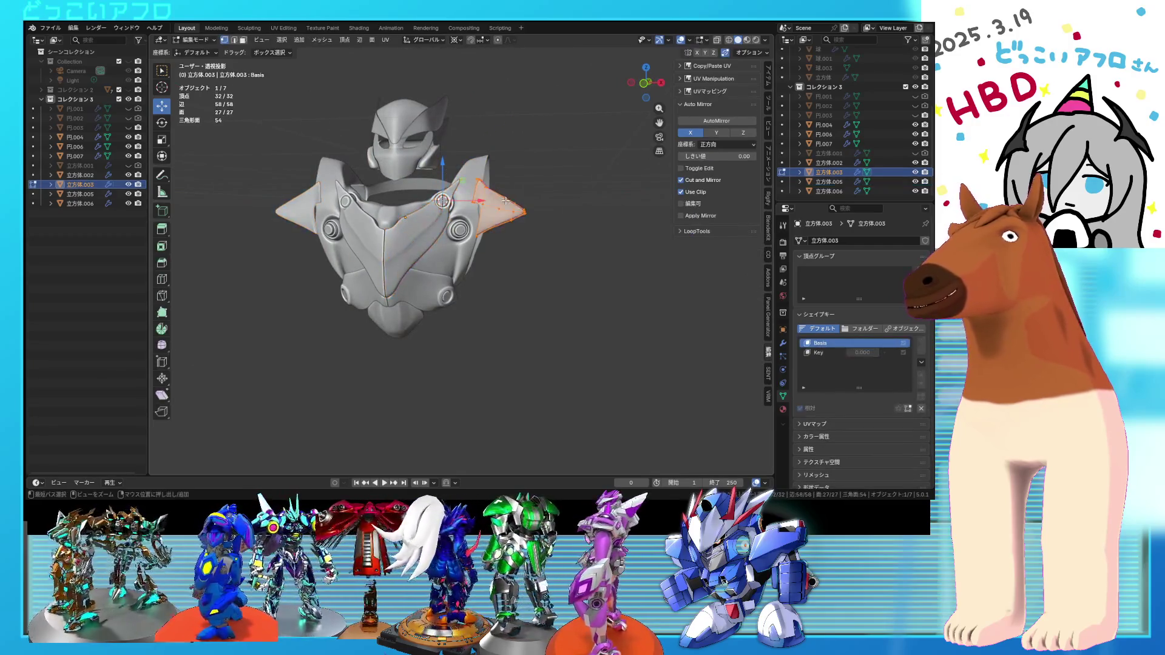
pyautogui.moveTo(506, 200)
pyautogui.mouseDown(button='middle')
pyautogui.moveTo(494, 200)
pyautogui.moveTo(494, 168)
pyautogui.moveTo(437, 188)
pyautogui.moveTo(479, 182)
pyautogui.mouseUp(button='middle')
# - Edit lower panel 立方体.006, pivoting it around its bolt and trackball-tilting it about 22.3° and 19.3°
pyautogui.press('Tab')
pyautogui.click(418, 321)
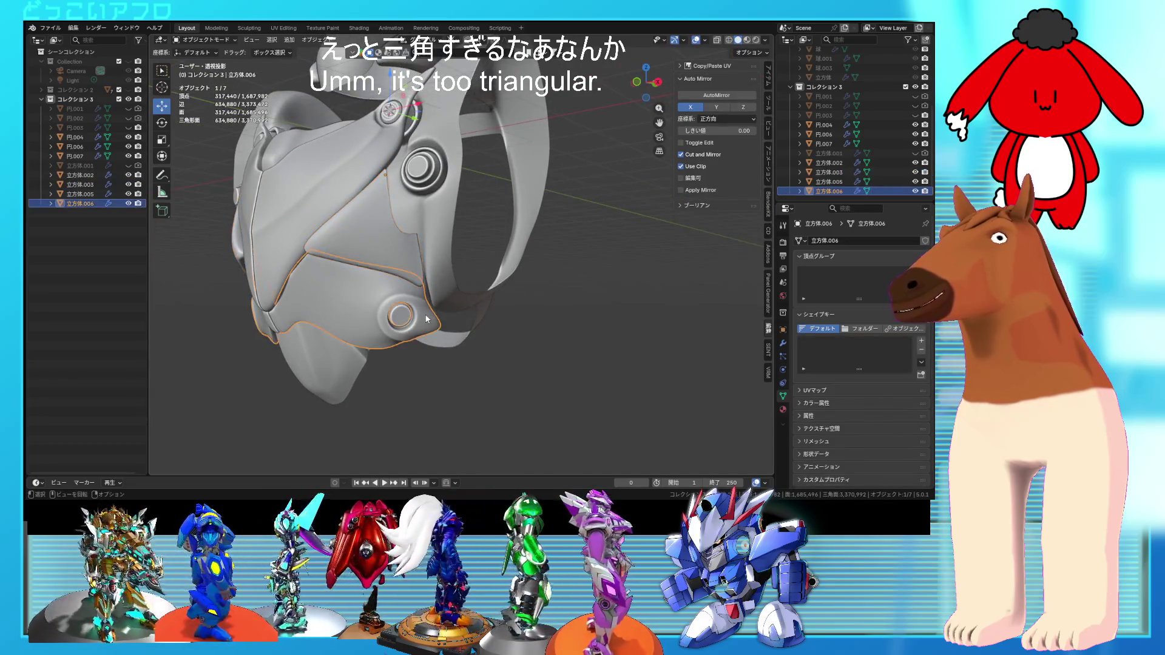
pyautogui.press('Tab')
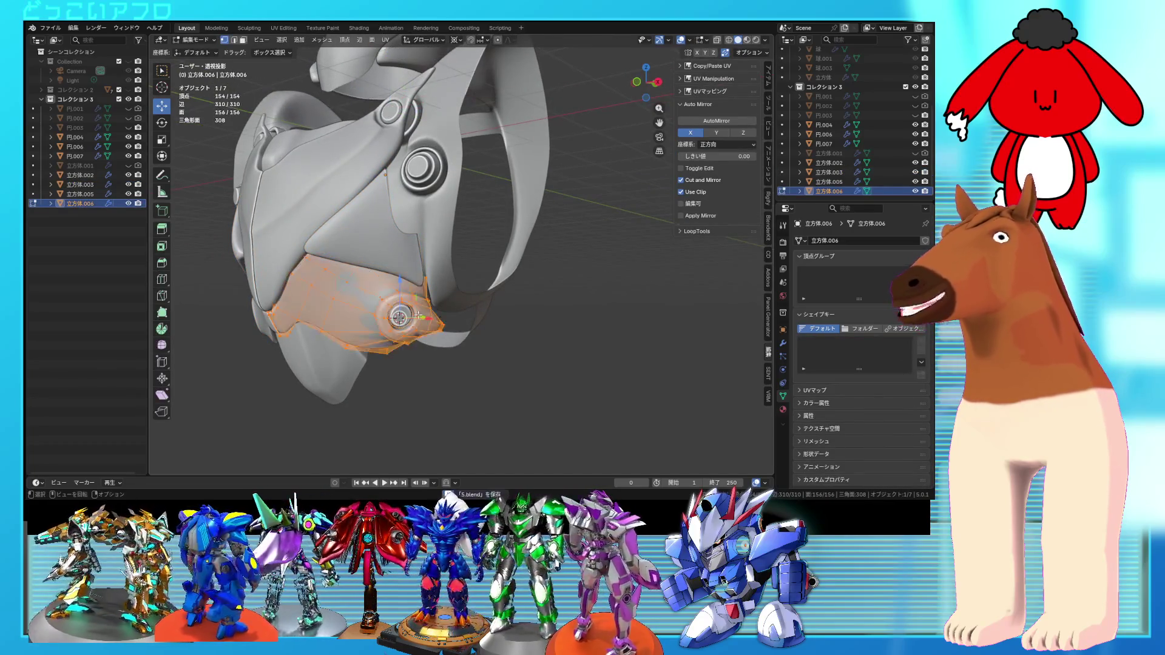
pyautogui.scroll(-2, 418, 316)
pyautogui.moveTo(419, 316); pyautogui.dragTo(452, 328, button='middle')
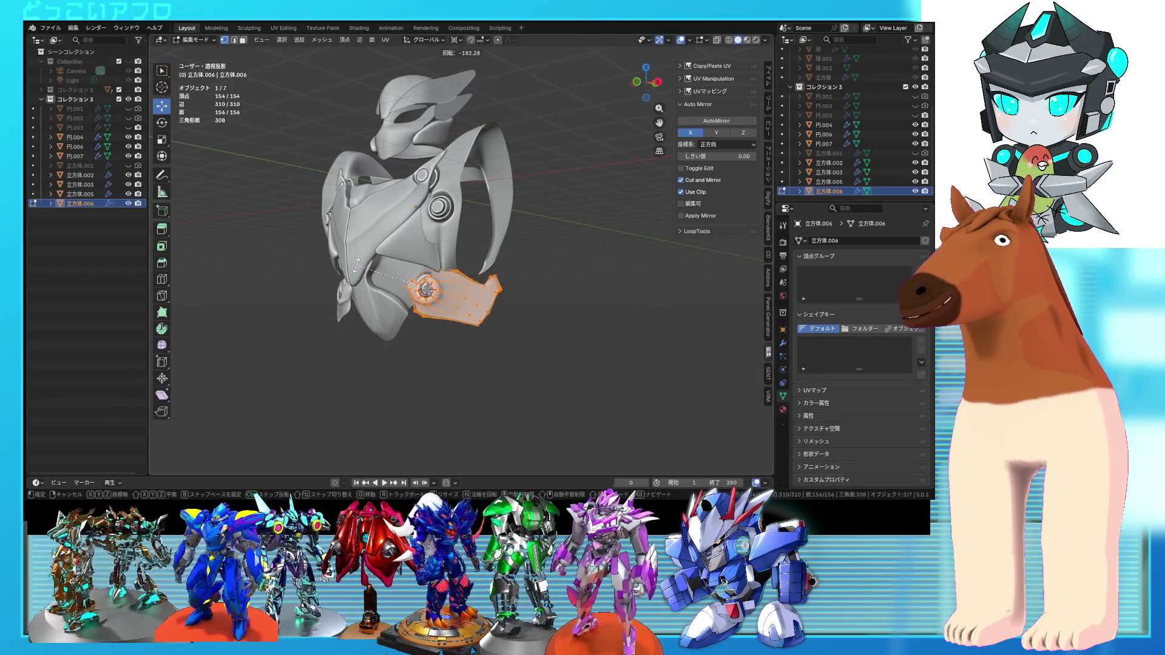
pyautogui.click(404, 278)
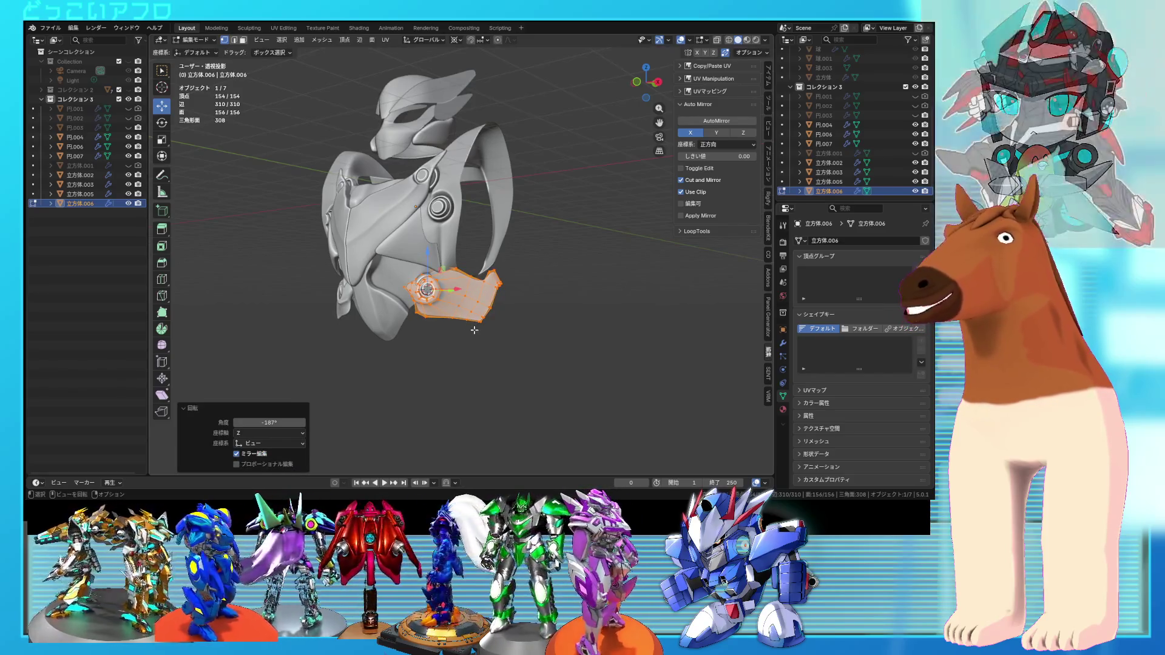
pyautogui.moveTo(494, 325)
pyautogui.mouseDown(button='middle')
pyautogui.moveTo(598, 330)
pyautogui.moveTo(552, 329)
pyautogui.moveTo(497, 295)
pyautogui.mouseUp(button='middle')
pyautogui.press('r')
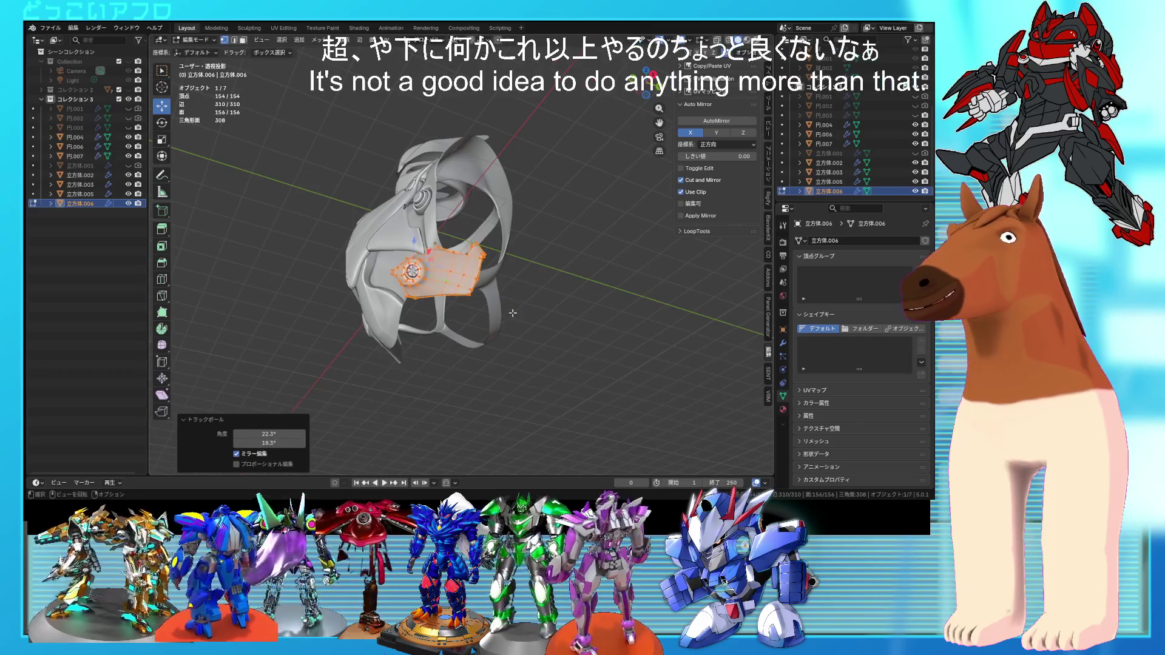
pyautogui.moveTo(613, 341)
pyautogui.mouseDown(button='middle')
pyautogui.moveTo(563, 361)
pyautogui.moveTo(559, 381)
pyautogui.moveTo(572, 381)
pyautogui.moveTo(549, 368)
pyautogui.moveTo(578, 361)
pyautogui.moveTo(643, 380)
pyautogui.moveTo(537, 363)
pyautogui.moveTo(551, 338)
pyautogui.mouseUp(button='middle')
# - Select the triangular side panel's tip vertices, try moving them upward, then undo the move
pyautogui.click(551, 338)
pyautogui.hotkey('ctrl', 's')
pyautogui.scroll(4, 550, 339)
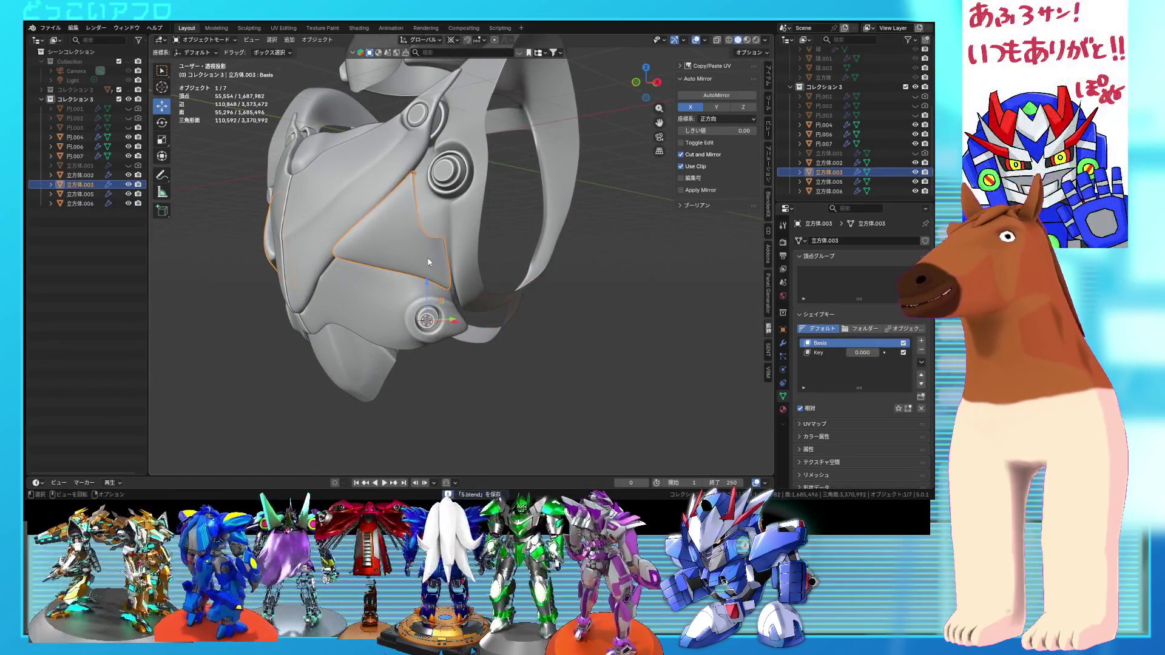
pyautogui.press('Tab')
pyautogui.hotkey('shift', 'z')
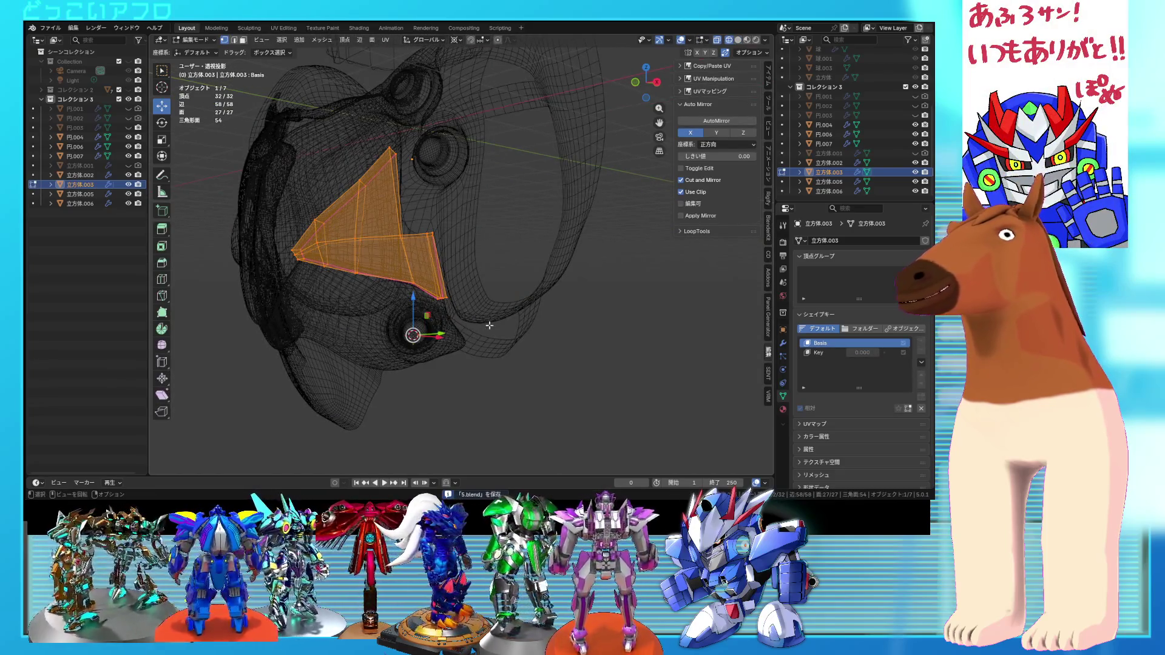
pyautogui.moveTo(420, 278); pyautogui.dragTo(416, 274)
pyautogui.hotkey('shift', 'z')
pyautogui.hotkey('shift', 'z')
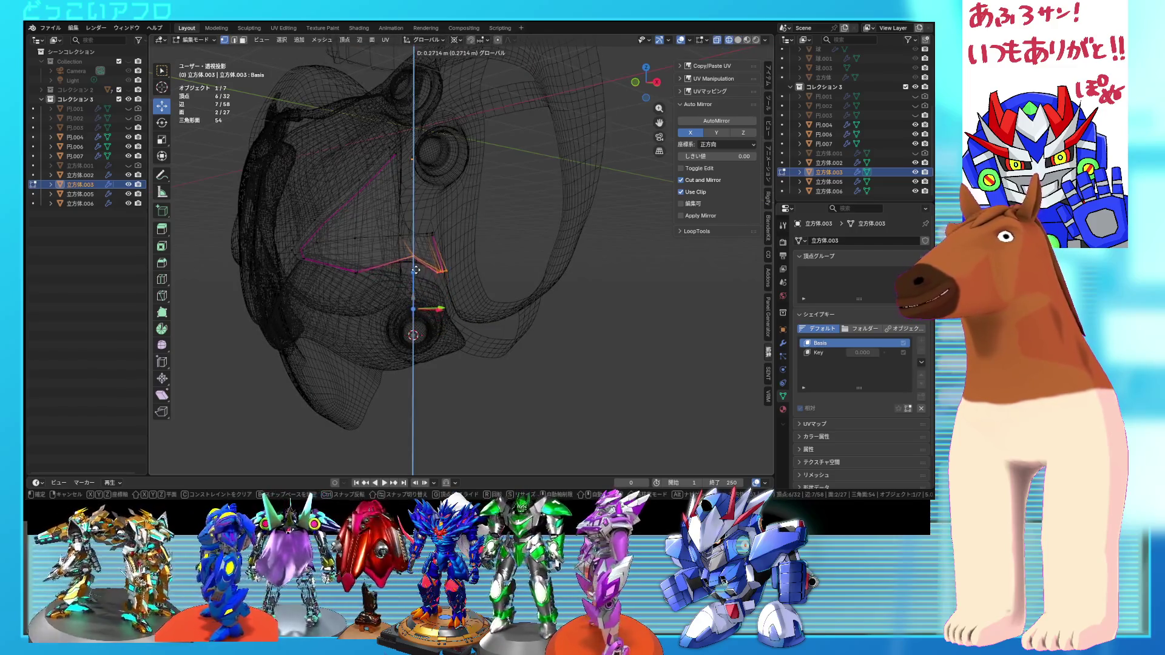
pyautogui.click(415, 270)
pyautogui.hotkey('ctrl', 'z')
# - Change the transform pivot point and move the selected tip vertices to a new position
pyautogui.click(457, 41)
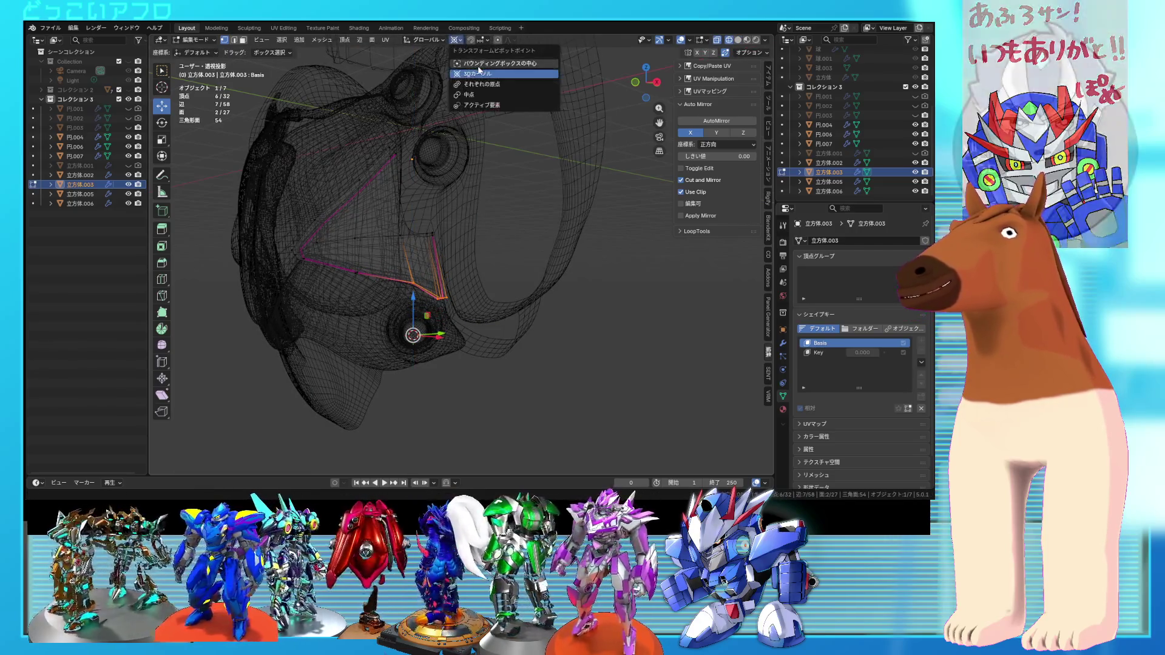
pyautogui.click(480, 70)
pyautogui.hotkey('shift', 'z')
pyautogui.hotkey('ctrl', 's')
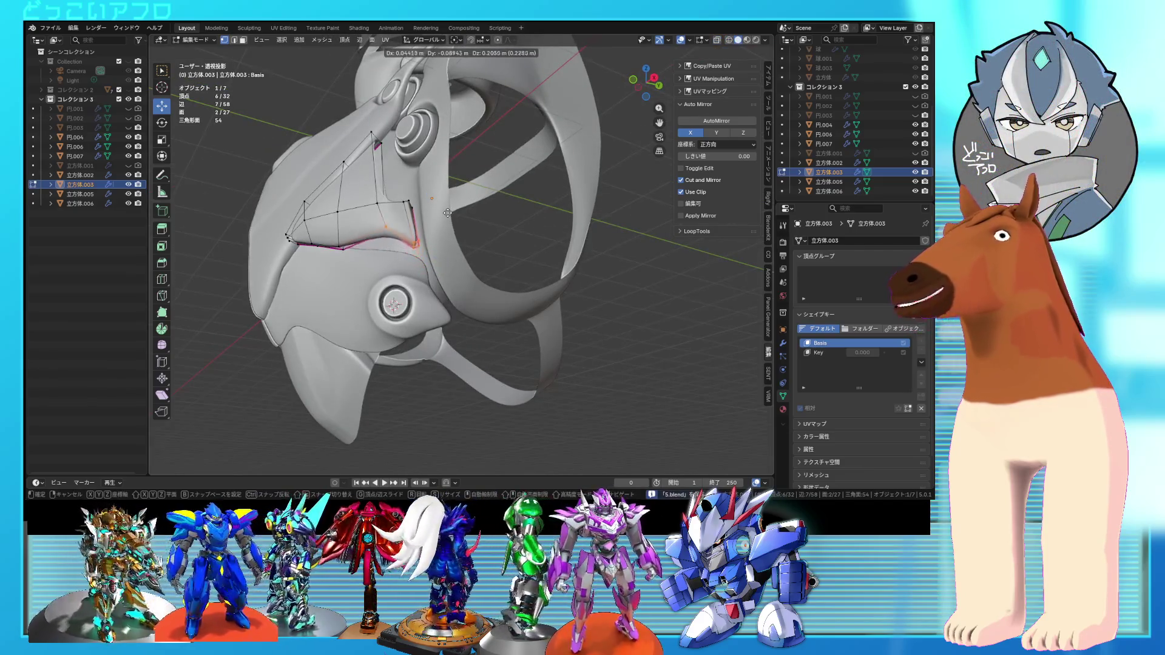
pyautogui.click(447, 211)
# - Move four of the panel's vertices to blunt its point, then check it in object mode
pyautogui.hotkey('shift', 'z')
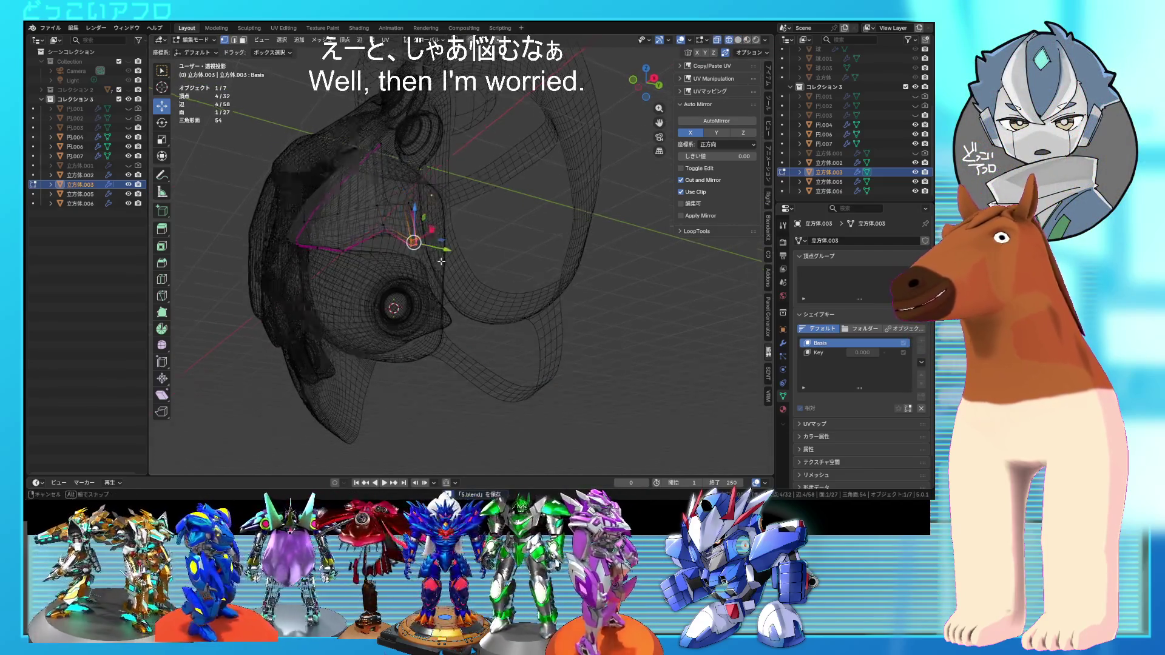
pyautogui.press('g')
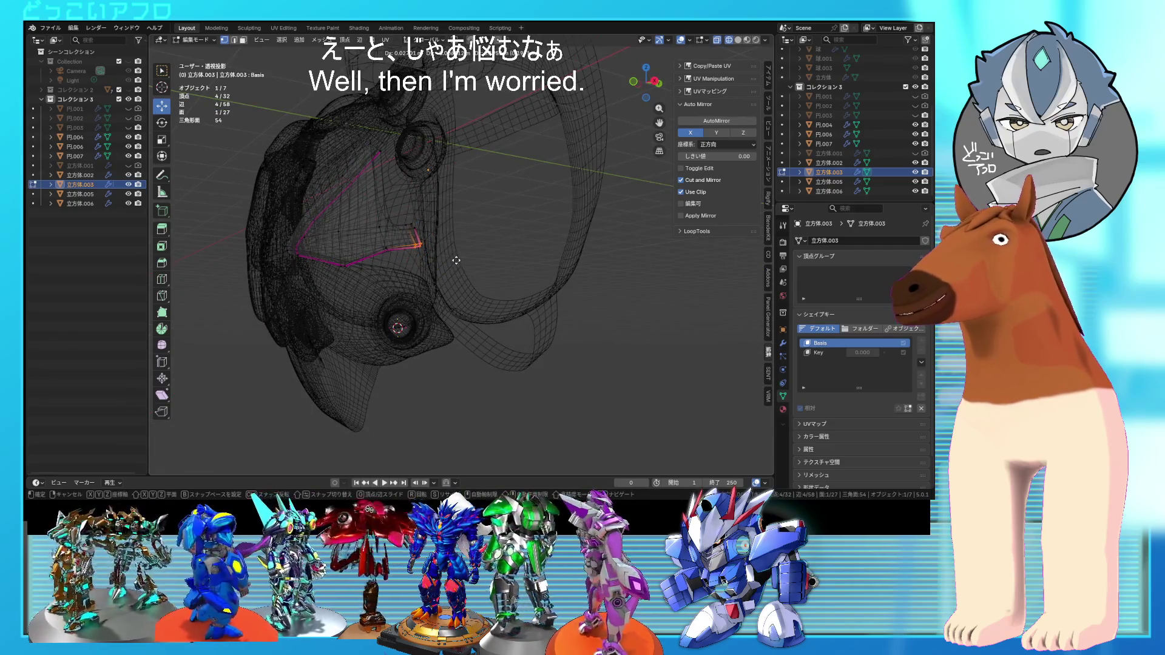
pyautogui.click(453, 260)
pyautogui.hotkey('shift', 'z')
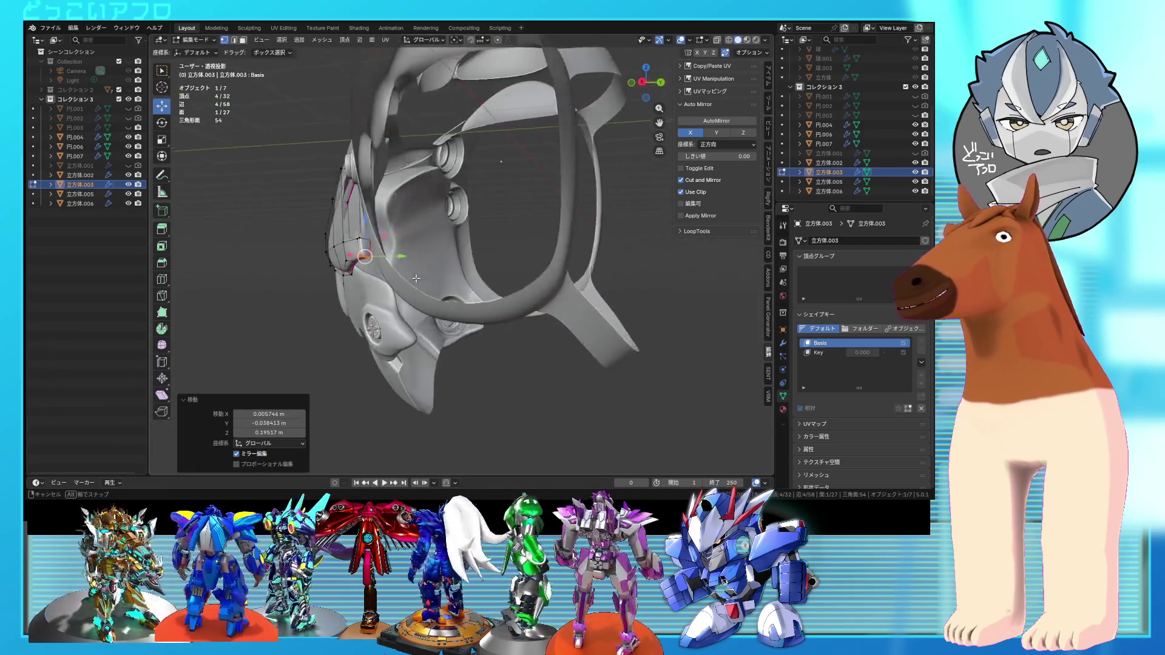
pyautogui.press('Tab')
pyautogui.moveTo(461, 267)
pyautogui.mouseDown(button='middle')
pyautogui.moveTo(549, 289)
pyautogui.moveTo(558, 259)
pyautogui.moveTo(551, 266)
pyautogui.mouseUp(button='middle')
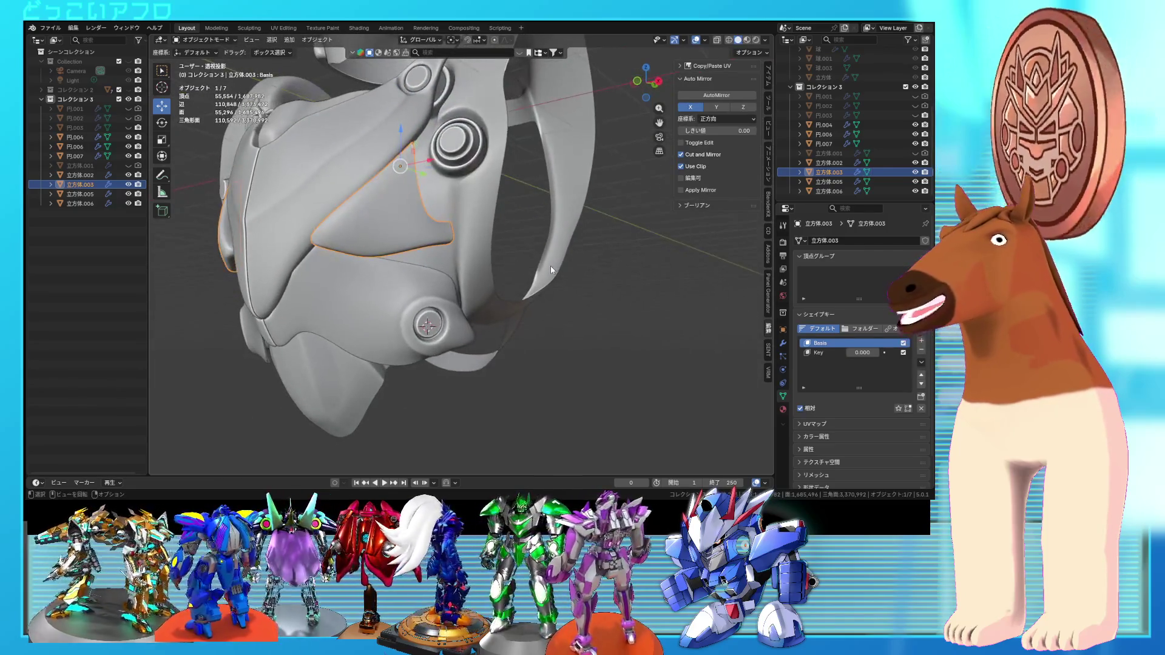
# - Box-select the panel's upper vertices and raise them along the Z axis
pyautogui.press('Tab')
pyautogui.hotkey('shift', 'z')
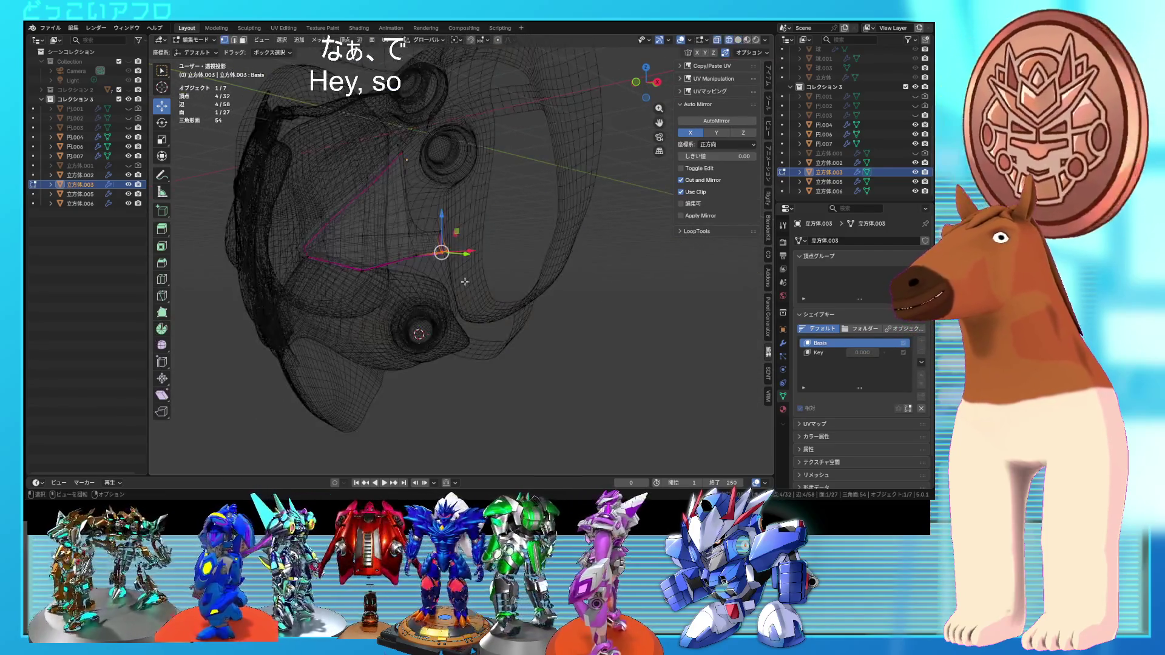
pyautogui.moveTo(472, 315); pyautogui.dragTo(395, 229)
pyautogui.press('g')
pyautogui.press('z')
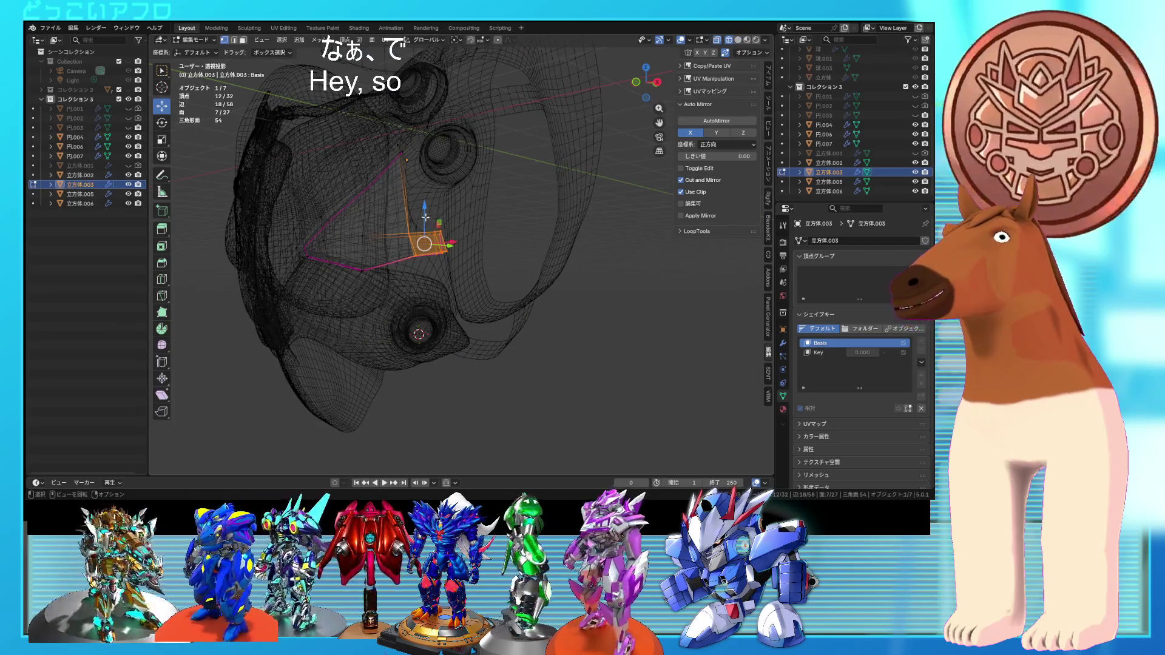
pyautogui.click(443, 182)
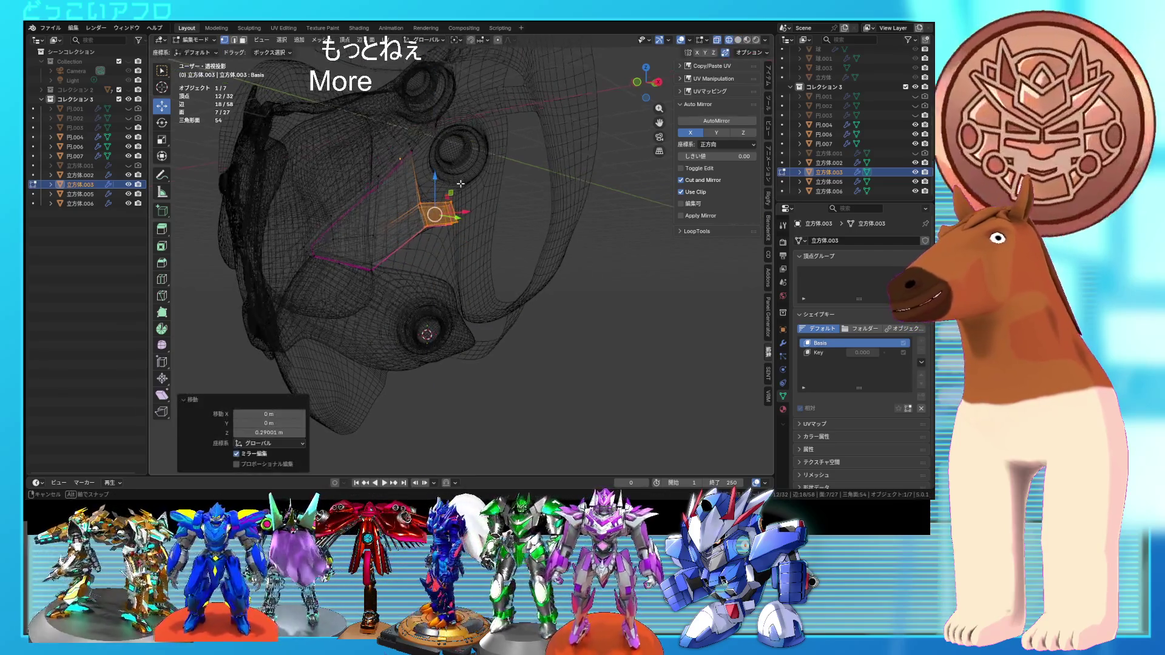
pyautogui.hotkey('shift', 'z')
pyautogui.press('Tab')
pyautogui.moveTo(466, 188)
pyautogui.mouseDown(button='middle')
pyautogui.moveTo(567, 206)
pyautogui.moveTo(461, 212)
pyautogui.moveTo(439, 254)
pyautogui.mouseUp(button='middle')
# - Move the selected face of the side panel to a new position
pyautogui.press('Tab')
pyautogui.hotkey('shift', 'z')
pyautogui.scroll(4, 439, 254)
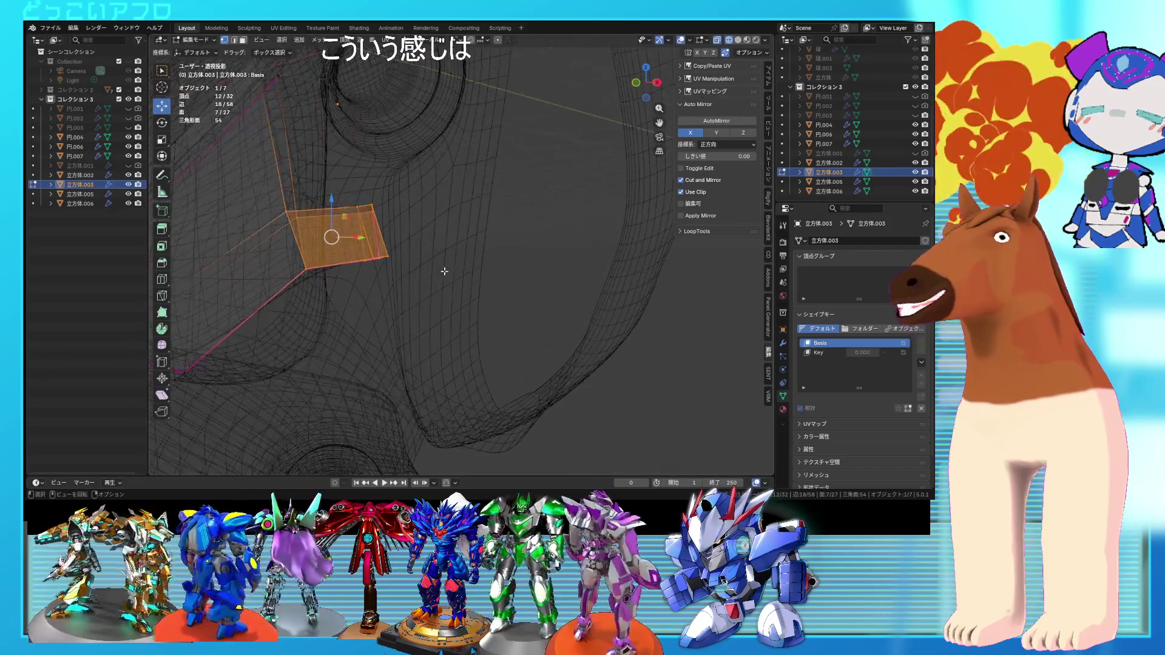
pyautogui.hotkey('shift', 'z')
pyautogui.scroll(-5, 379, 205)
pyautogui.moveTo(379, 206)
pyautogui.mouseDown(button='middle')
pyautogui.moveTo(422, 201)
pyautogui.moveTo(481, 270)
pyautogui.moveTo(328, 353)
pyautogui.mouseUp(button='middle')
pyautogui.press('g')
pyautogui.click(430, 200)
# - Select a single edge of the panel in see-through view, then return to object mode
pyautogui.scroll(3, 424, 265)
pyautogui.hotkey('shift', 'z')
pyautogui.moveTo(300, 311); pyautogui.dragTo(299, 309)
pyautogui.hotkey('shift', 'z')
pyautogui.moveTo(299, 309); pyautogui.dragTo(294, 257, button='middle')
pyautogui.press('Tab')
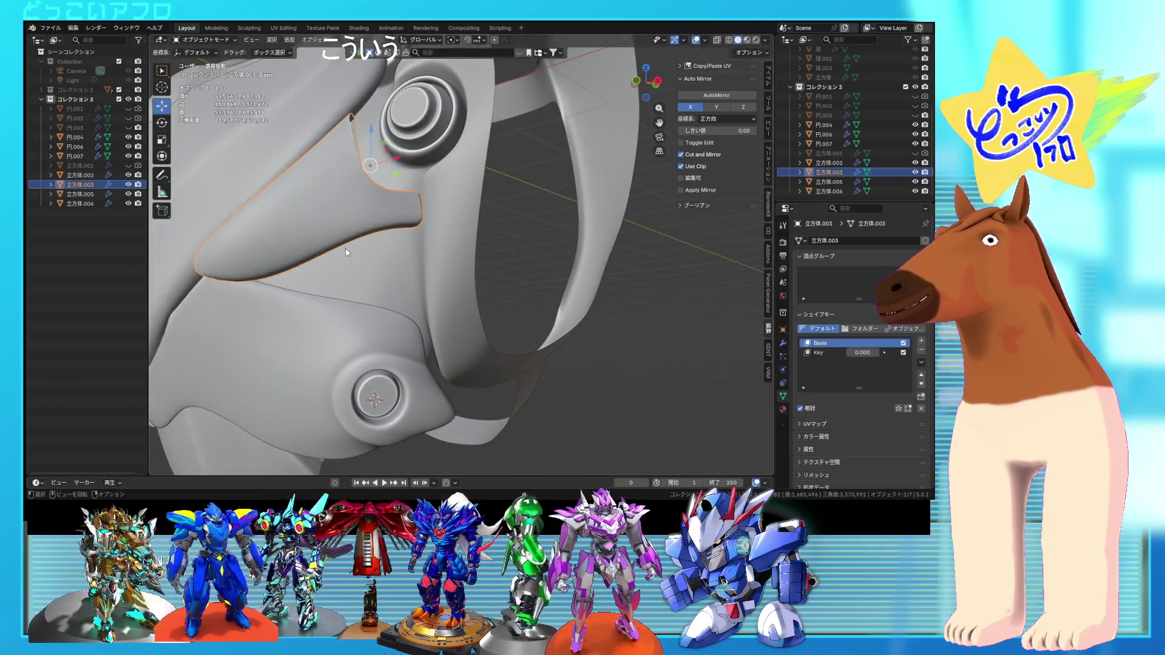
# - Save the project from a front view and select the strap piece
pyautogui.scroll(-5, 344, 249)
pyautogui.moveTo(475, 278)
pyautogui.mouseDown(button='middle')
pyautogui.moveTo(607, 310)
pyautogui.moveTo(484, 309)
pyautogui.moveTo(453, 319)
pyautogui.moveTo(472, 333)
pyautogui.moveTo(421, 338)
pyautogui.moveTo(467, 260)
pyautogui.moveTo(522, 270)
pyautogui.moveTo(523, 290)
pyautogui.moveTo(569, 331)
pyautogui.moveTo(492, 329)
pyautogui.moveTo(559, 326)
pyautogui.moveTo(532, 325)
pyautogui.moveTo(467, 271)
pyautogui.mouseUp(button='middle')
pyautogui.hotkey('ctrl', 's')
pyautogui.scroll(-3, 523, 290)
pyautogui.scroll(3, 559, 327)
pyautogui.click(466, 271)
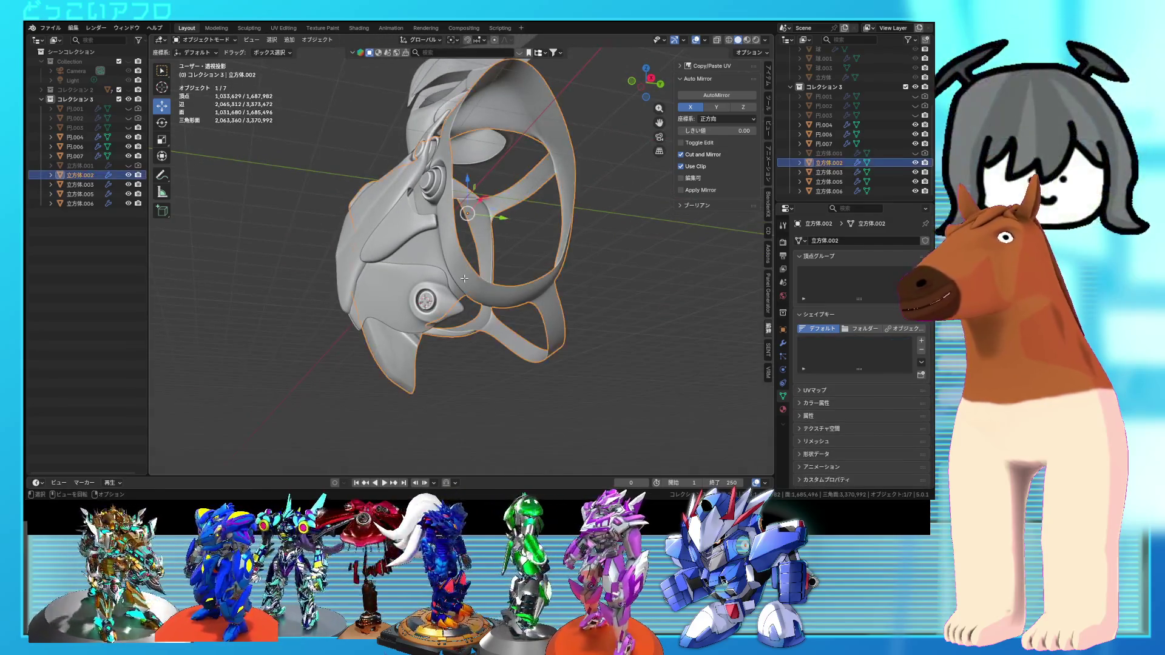
# - Select two vertices on the strap beside the round bolt in X-ray edit mode
pyautogui.press('Tab')
pyautogui.scroll(5, 455, 264)
pyautogui.hotkey('alt', 'z')
pyautogui.moveTo(449, 270)
pyautogui.mouseDown(button='middle')
pyautogui.moveTo(428, 303)
pyautogui.moveTo(431, 337)
pyautogui.mouseUp(button='middle')
pyautogui.press('a')
pyautogui.click(430, 338)
pyautogui.keyDown('shift'); pyautogui.click(405, 261); pyautogui.keyUp('shift')
pyautogui.hotkey('alt', 'z')
pyautogui.moveTo(406, 259); pyautogui.dragTo(419, 216, button='middle')
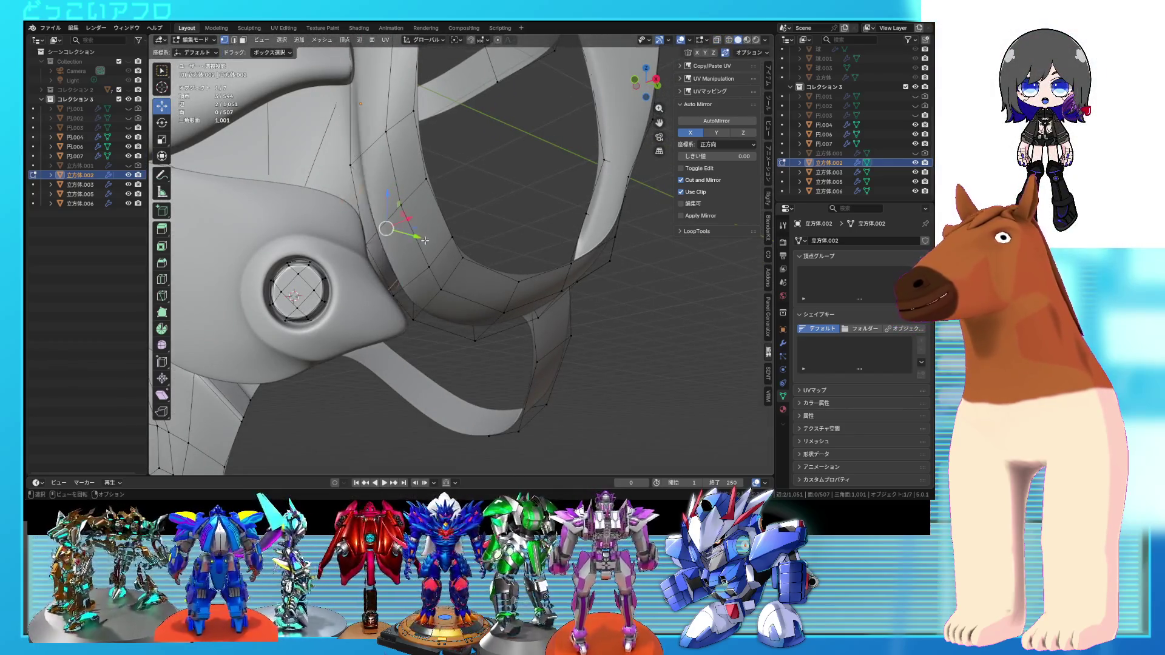
pyautogui.moveTo(424, 241); pyautogui.dragTo(419, 242, button='middle')
# - Edge-slide the selected strap edge along the strap to reshape it beside the bolt
pyautogui.press('g')
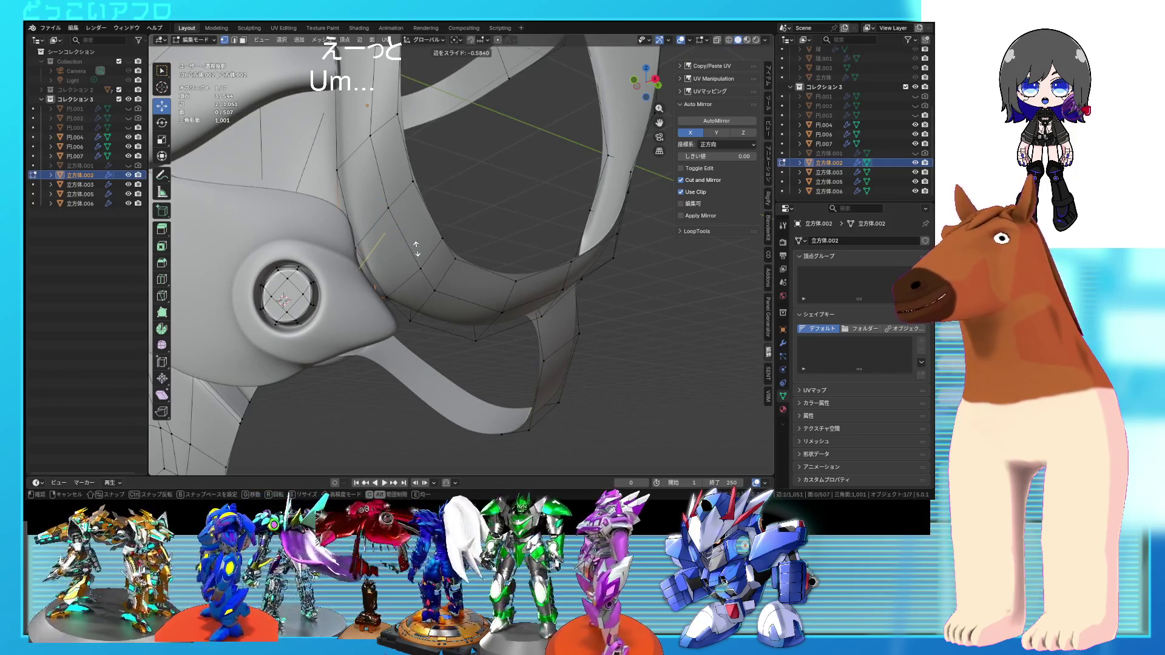
pyautogui.click(415, 251)
pyautogui.press('Tab')
pyautogui.scroll(-3, 415, 251)
pyautogui.moveTo(415, 251)
pyautogui.mouseDown(button='middle')
pyautogui.moveTo(547, 301)
pyautogui.moveTo(624, 263)
pyautogui.moveTo(463, 270)
pyautogui.moveTo(443, 249)
pyautogui.moveTo(485, 283)
pyautogui.mouseUp(button='middle')
# - Review all of the strap's vertices in X-ray, then save the project file
pyautogui.press('Tab')
pyautogui.hotkey('alt', 'z')
pyautogui.scroll(5, 459, 262)
pyautogui.press('a')
pyautogui.hotkey('alt', 'z')
pyautogui.scroll(-5, 498, 291)
pyautogui.press('Tab')
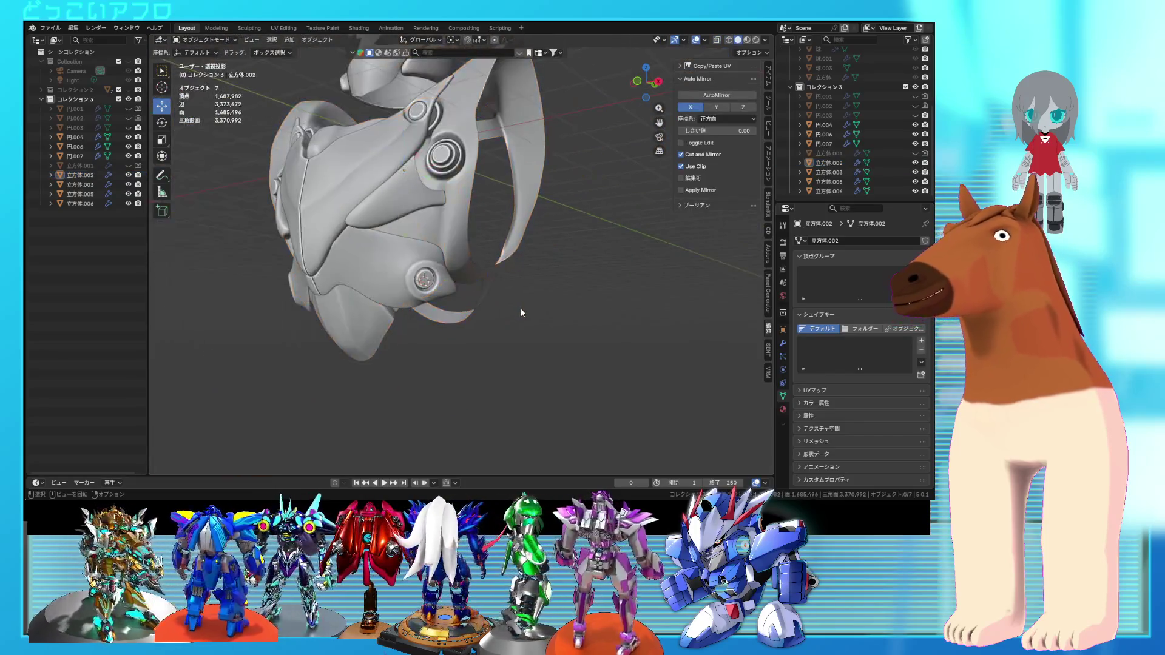
pyautogui.hotkey('ctrl', 's')
pyautogui.moveTo(526, 319)
pyautogui.mouseDown(button='middle')
pyautogui.moveTo(512, 305)
pyautogui.moveTo(550, 293)
pyautogui.moveTo(422, 288)
pyautogui.moveTo(363, 268)
pyautogui.moveTo(551, 314)
pyautogui.moveTo(550, 338)
pyautogui.moveTo(549, 326)
pyautogui.moveTo(625, 312)
pyautogui.moveTo(526, 312)
pyautogui.moveTo(514, 267)
pyautogui.moveTo(508, 301)
pyautogui.moveTo(457, 280)
pyautogui.moveTo(515, 274)
pyautogui.moveTo(455, 281)
pyautogui.moveTo(440, 262)
pyautogui.moveTo(401, 260)
pyautogui.mouseUp(button='middle')
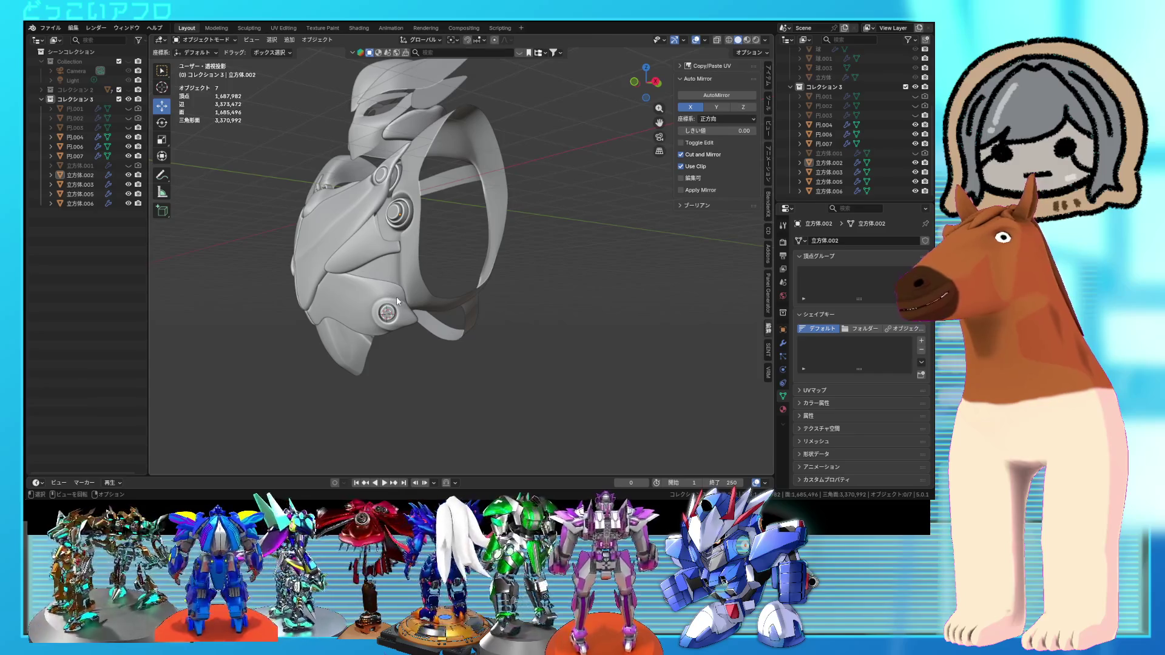
pyautogui.moveTo(397, 300); pyautogui.dragTo(469, 298, button='middle')
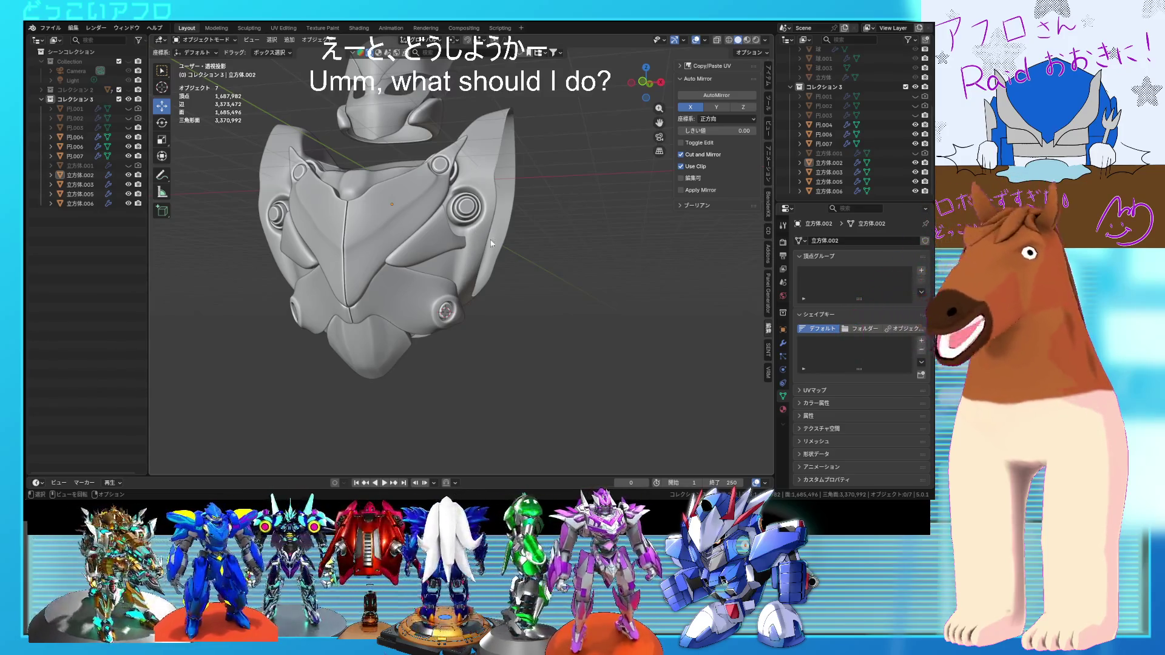
pyautogui.moveTo(508, 223); pyautogui.dragTo(497, 277, button='middle')
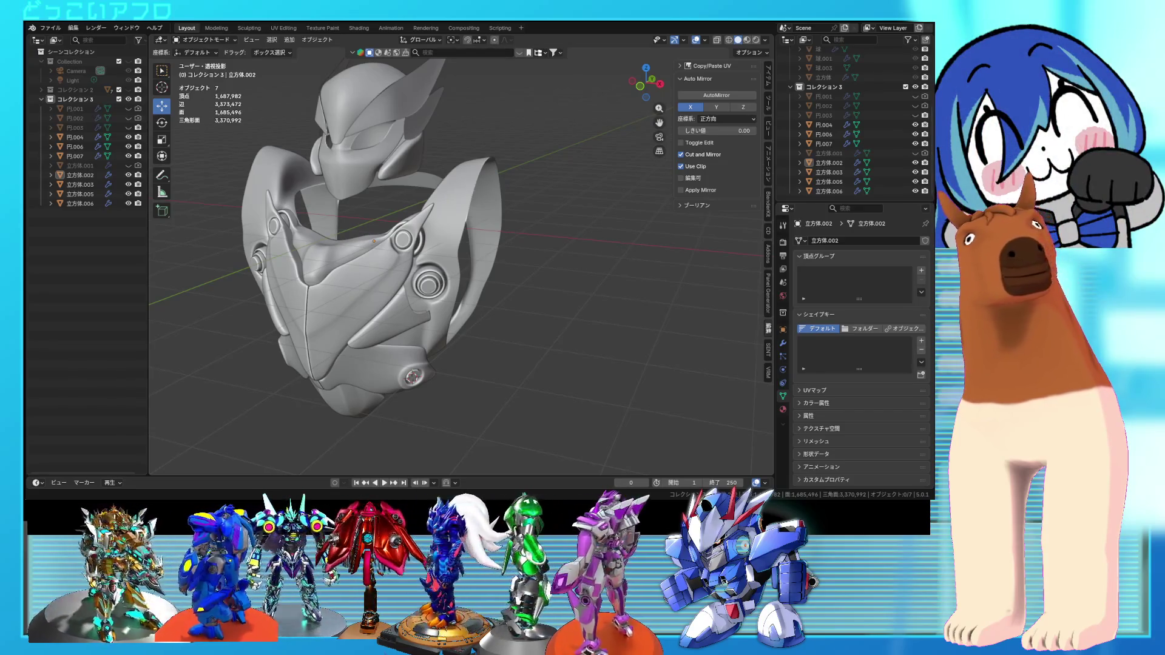
pyautogui.moveTo(424, 262); pyautogui.dragTo(473, 259, button='middle')
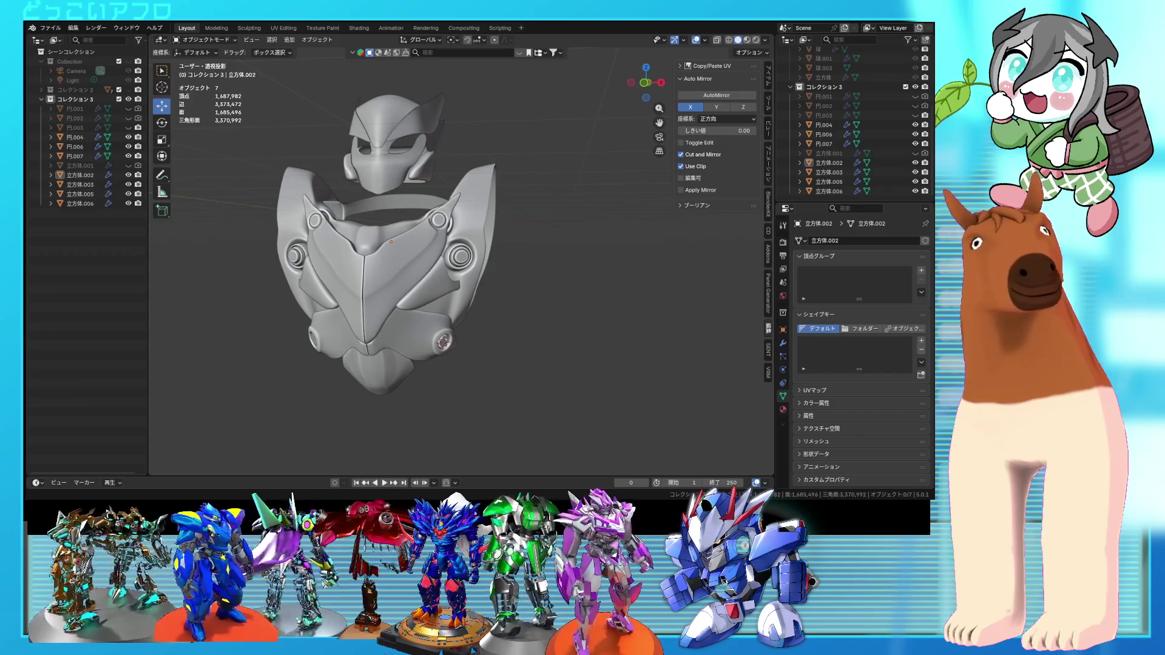
pyautogui.moveTo(449, 364)
pyautogui.mouseDown(button='middle')
pyautogui.moveTo(496, 348)
pyautogui.moveTo(419, 333)
pyautogui.mouseUp(button='middle')
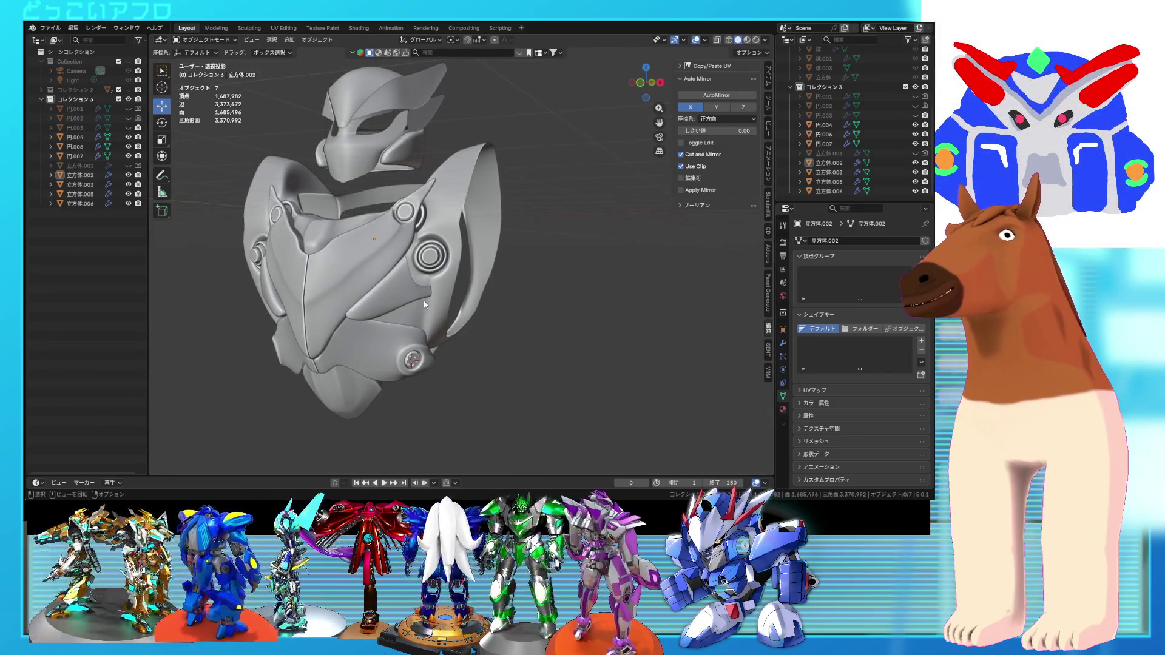
# - Select the triangular side panel and move its edge vertices into place near the bolts
pyautogui.click(425, 305)
pyautogui.press('Tab')
pyautogui.scroll(5, 390, 311)
pyautogui.hotkey('shift', 'z')
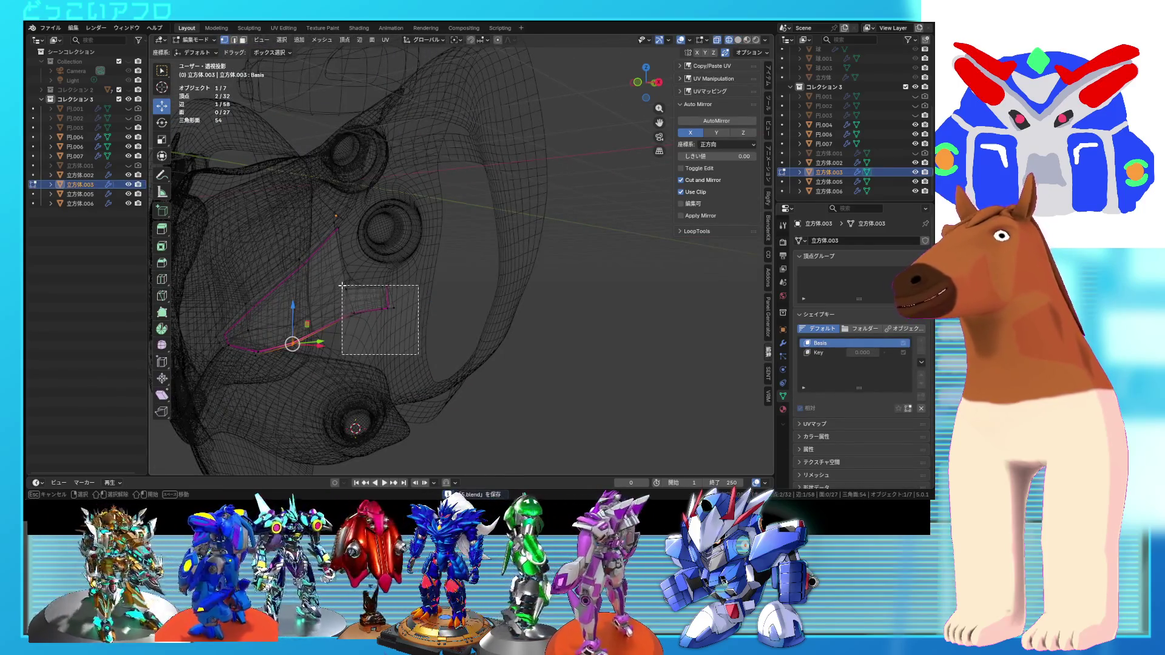
pyautogui.hotkey('shift', 'z')
pyautogui.press('g')
pyautogui.click(396, 299)
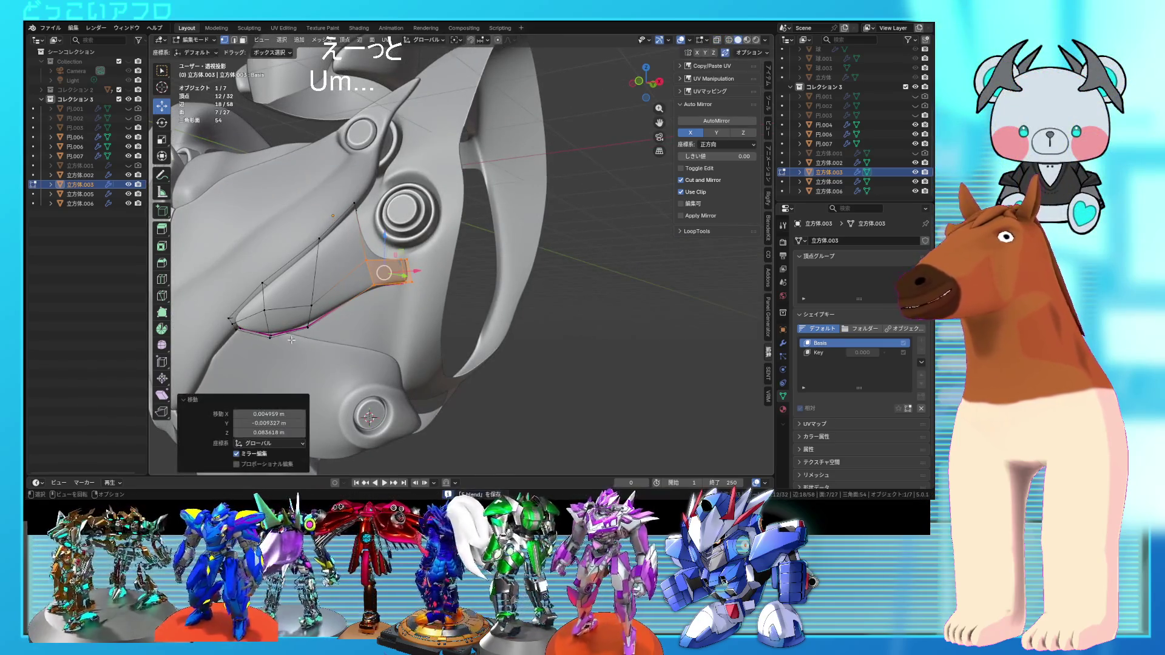
# - Box-select more plate vertices, view the armor from the front, then pick the chest frame
pyautogui.hotkey('shift', 'z')
pyautogui.moveTo(300, 297); pyautogui.dragTo(300, 300)
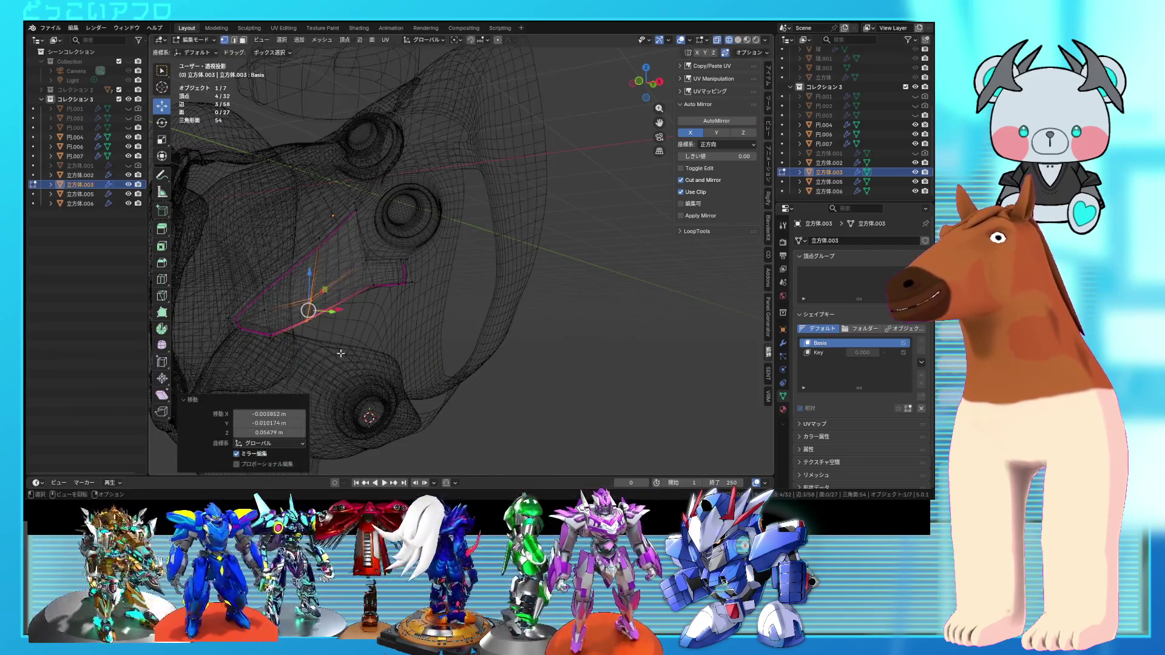
pyautogui.press('Tab')
pyautogui.hotkey('shift', 'z')
pyautogui.moveTo(349, 343)
pyautogui.mouseDown(button='middle')
pyautogui.moveTo(485, 374)
pyautogui.moveTo(417, 379)
pyautogui.moveTo(483, 392)
pyautogui.moveTo(373, 389)
pyautogui.moveTo(493, 394)
pyautogui.moveTo(475, 376)
pyautogui.moveTo(410, 376)
pyautogui.moveTo(398, 325)
pyautogui.moveTo(429, 398)
pyautogui.moveTo(442, 322)
pyautogui.moveTo(461, 303)
pyautogui.moveTo(382, 296)
pyautogui.moveTo(381, 343)
pyautogui.mouseUp(button='middle')
pyautogui.click(413, 372)
pyautogui.hotkey('ctrl', 's')
pyautogui.scroll(3, 412, 371)
pyautogui.click(368, 294)
pyautogui.press('Tab')
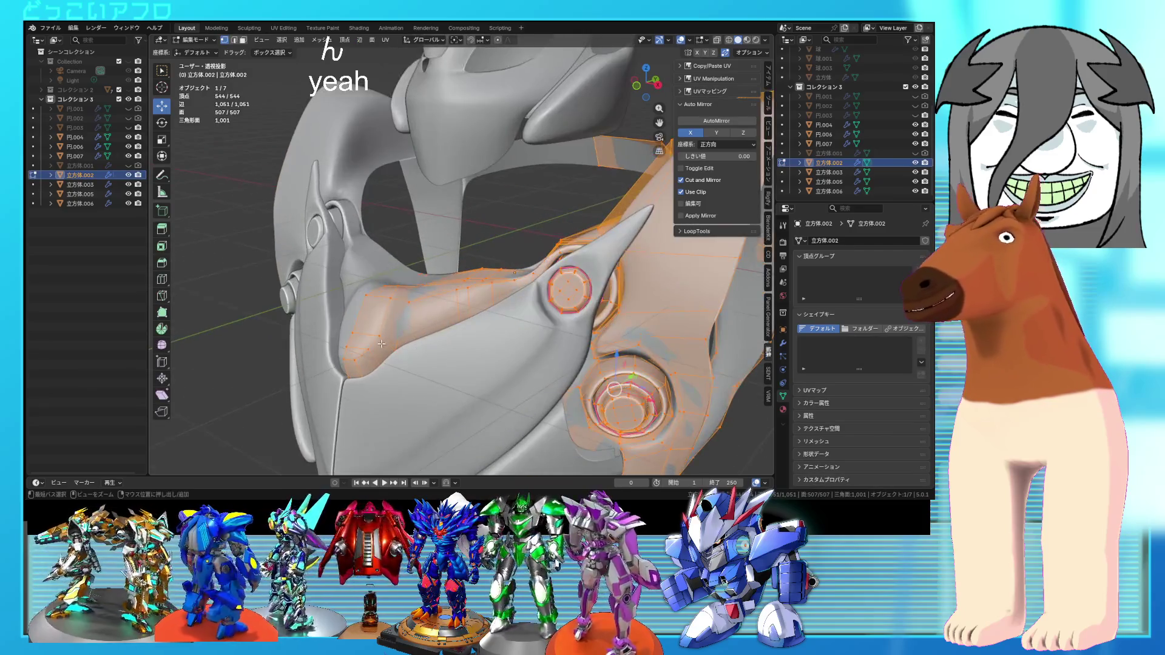
# - Add a loop cut across the chest frame beside the bolt ring and slide it into place
pyautogui.click(381, 344)
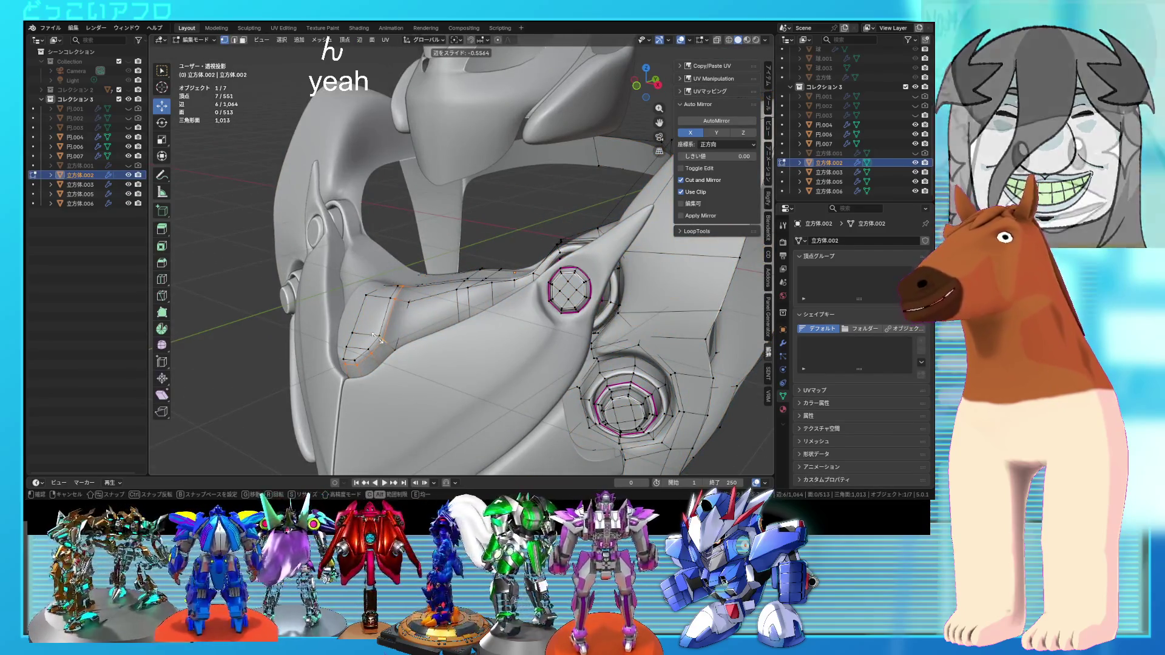
pyautogui.click(377, 337)
pyautogui.scroll(-6, 383, 345)
pyautogui.hotkey('ctrl', 's')
pyautogui.moveTo(383, 345)
pyautogui.mouseDown(button='middle')
pyautogui.moveTo(331, 337)
pyautogui.moveTo(418, 292)
pyautogui.mouseUp(button='middle')
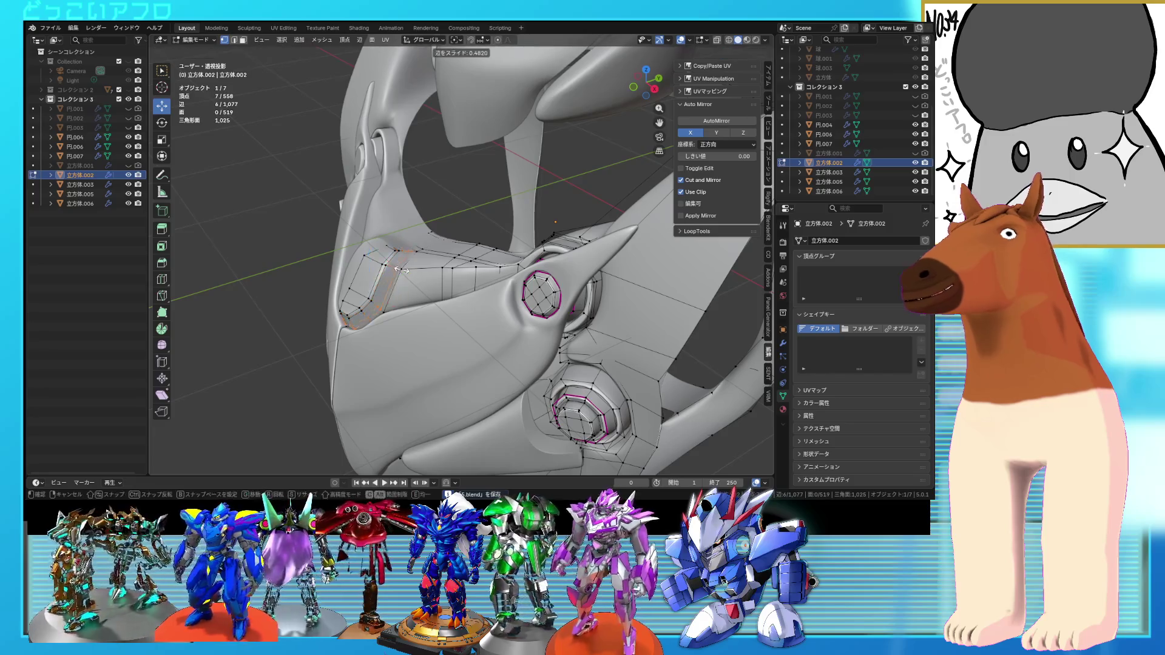
pyautogui.click(398, 269)
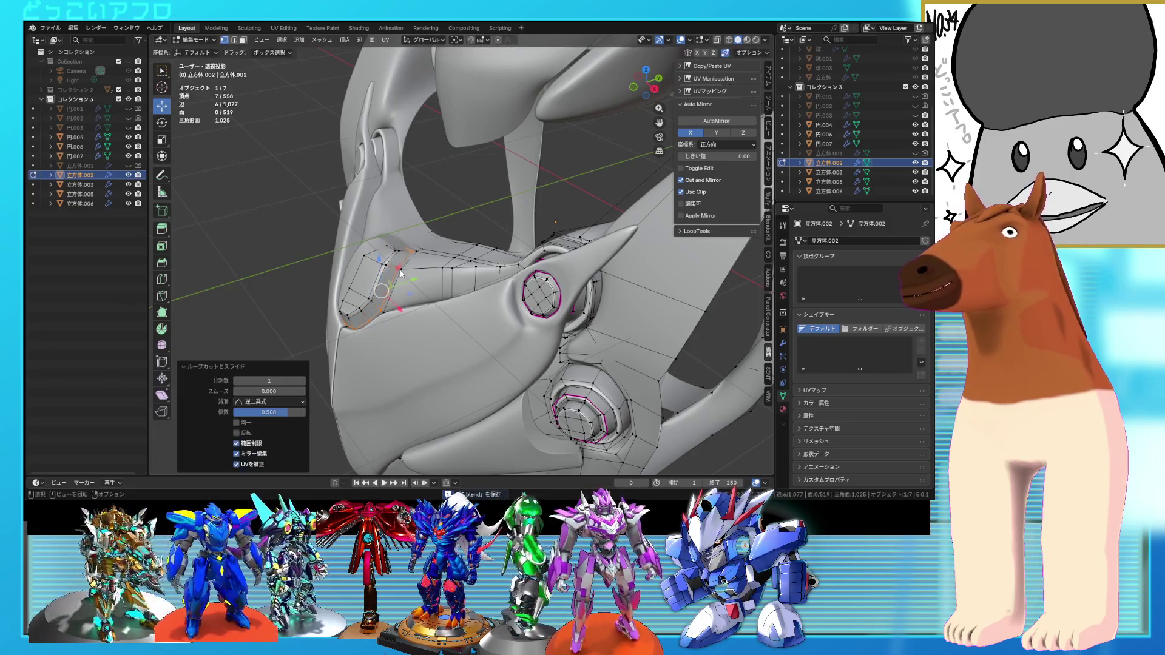
pyautogui.press('Tab')
# - Save the file and inspect the whole chest armor from several angles
pyautogui.scroll(-5, 484, 316)
pyautogui.moveTo(484, 316); pyautogui.dragTo(507, 287, button='middle')
pyautogui.click(563, 382)
pyautogui.hotkey('ctrl', 's')
pyautogui.moveTo(528, 359)
pyautogui.mouseDown(button='middle')
pyautogui.moveTo(423, 280)
pyautogui.moveTo(392, 319)
pyautogui.moveTo(451, 322)
pyautogui.moveTo(443, 333)
pyautogui.moveTo(437, 325)
pyautogui.moveTo(479, 340)
pyautogui.moveTo(402, 362)
pyautogui.moveTo(474, 325)
pyautogui.moveTo(382, 375)
pyautogui.moveTo(413, 385)
pyautogui.moveTo(388, 367)
pyautogui.mouseUp(button='middle')
pyautogui.press('Tab')
pyautogui.scroll(5, 442, 331)
pyautogui.press('Tab')
pyautogui.scroll(-5, 433, 330)
pyautogui.scroll(2, 442, 341)
pyautogui.scroll(5, 401, 362)
# - Move a frame vertex next to the shoulder spike and check its position from other angles
pyautogui.press('Tab')
pyautogui.hotkey('alt', 'z')
pyautogui.press('a')
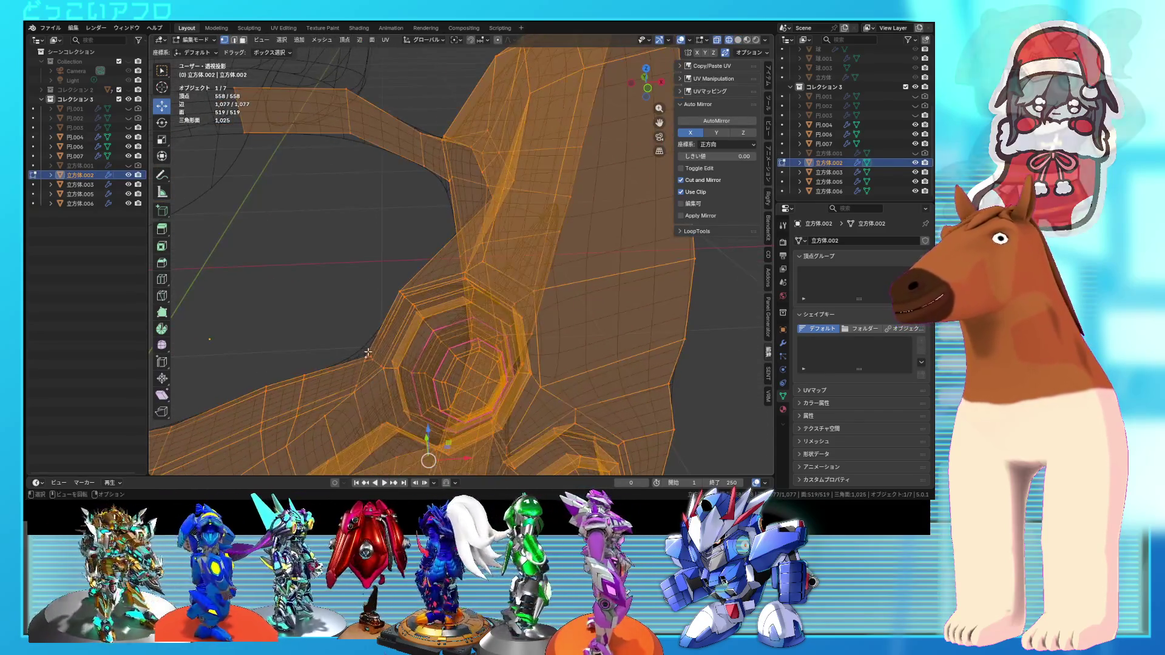
pyautogui.click(365, 356)
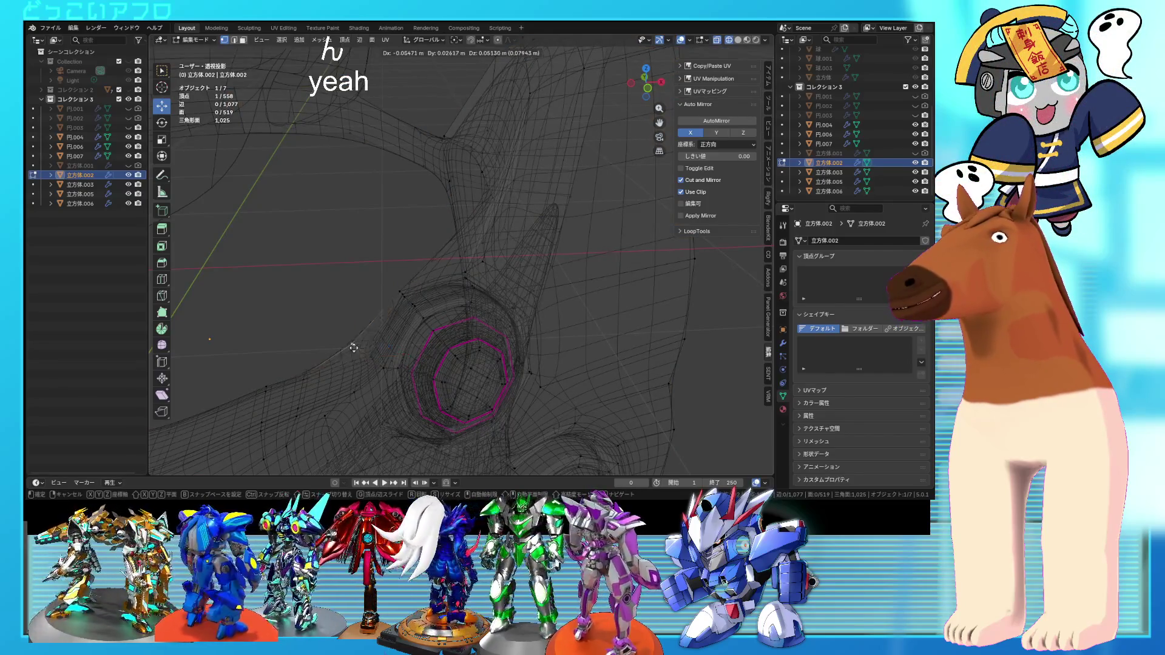
pyautogui.click(350, 342)
pyautogui.hotkey('alt', 'z')
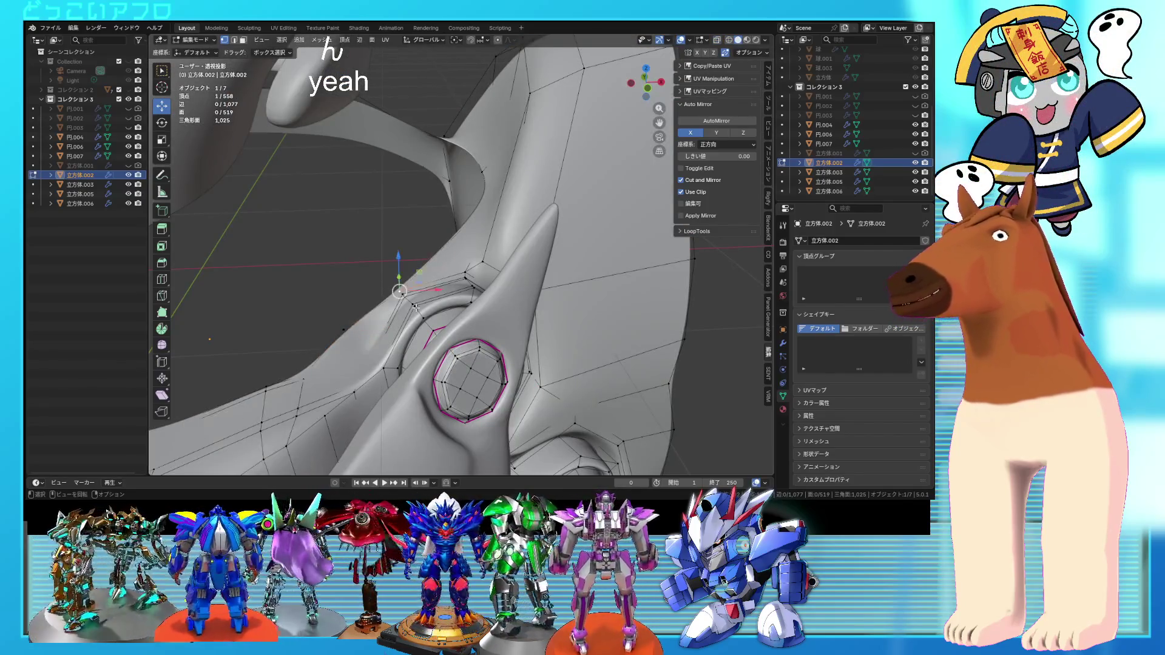
pyautogui.moveTo(432, 339); pyautogui.dragTo(444, 343, button='middle')
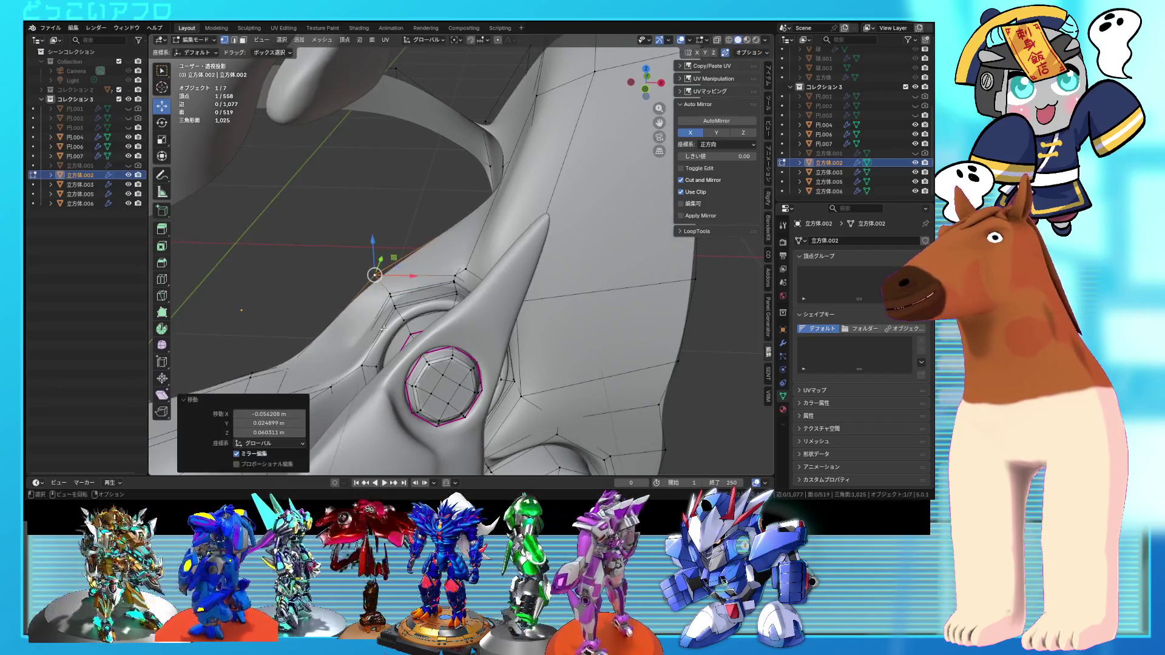
pyautogui.moveTo(352, 325)
pyautogui.mouseDown(button='middle')
pyautogui.moveTo(513, 329)
pyautogui.moveTo(468, 384)
pyautogui.moveTo(493, 402)
pyautogui.moveTo(561, 385)
pyautogui.moveTo(449, 358)
pyautogui.moveTo(452, 371)
pyautogui.moveTo(430, 347)
pyautogui.moveTo(464, 353)
pyautogui.moveTo(416, 361)
pyautogui.moveTo(474, 370)
pyautogui.moveTo(449, 378)
pyautogui.moveTo(449, 326)
pyautogui.mouseUp(button='middle')
pyautogui.click(556, 350)
pyautogui.press('Tab')
# - Select the whole frame mesh in see-through view and re-enter edit mode
pyautogui.press('Tab')
pyautogui.hotkey('shift', 'z')
pyautogui.scroll(4, 452, 372)
pyautogui.press('a')
pyautogui.hotkey('shift', 'z')
pyautogui.press('Tab')
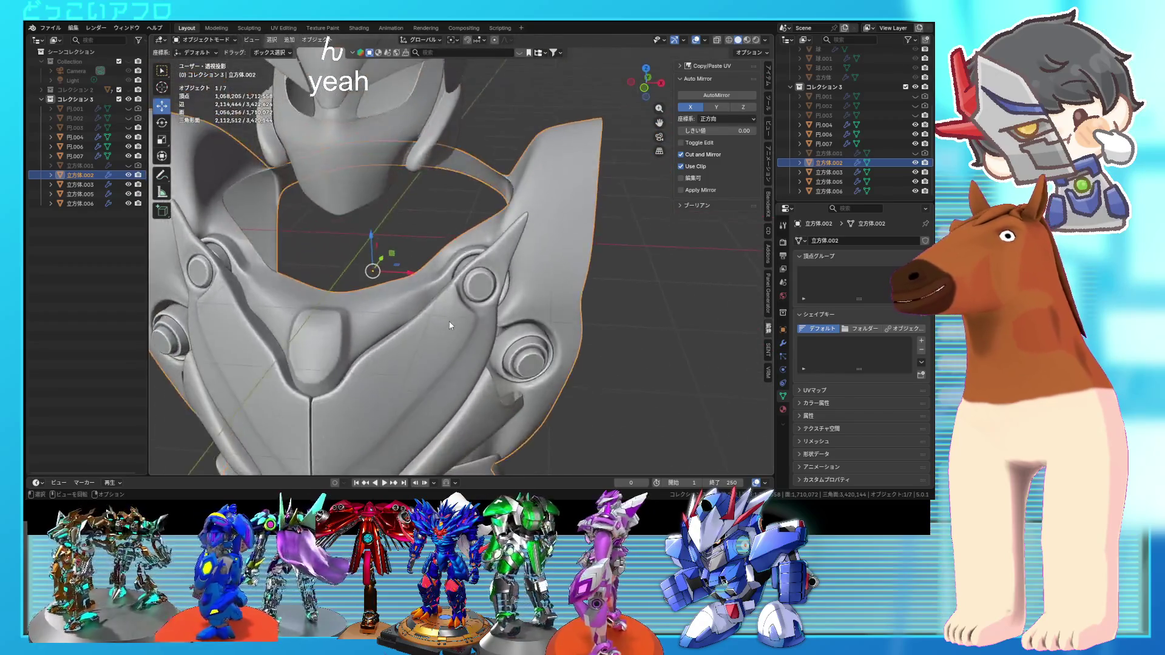
# - Deselect the frame piece and save the file
pyautogui.scroll(-3, 449, 326)
pyautogui.click(559, 336)
pyautogui.scroll(2, 559, 336)
pyautogui.hotkey('ctrl', 's')
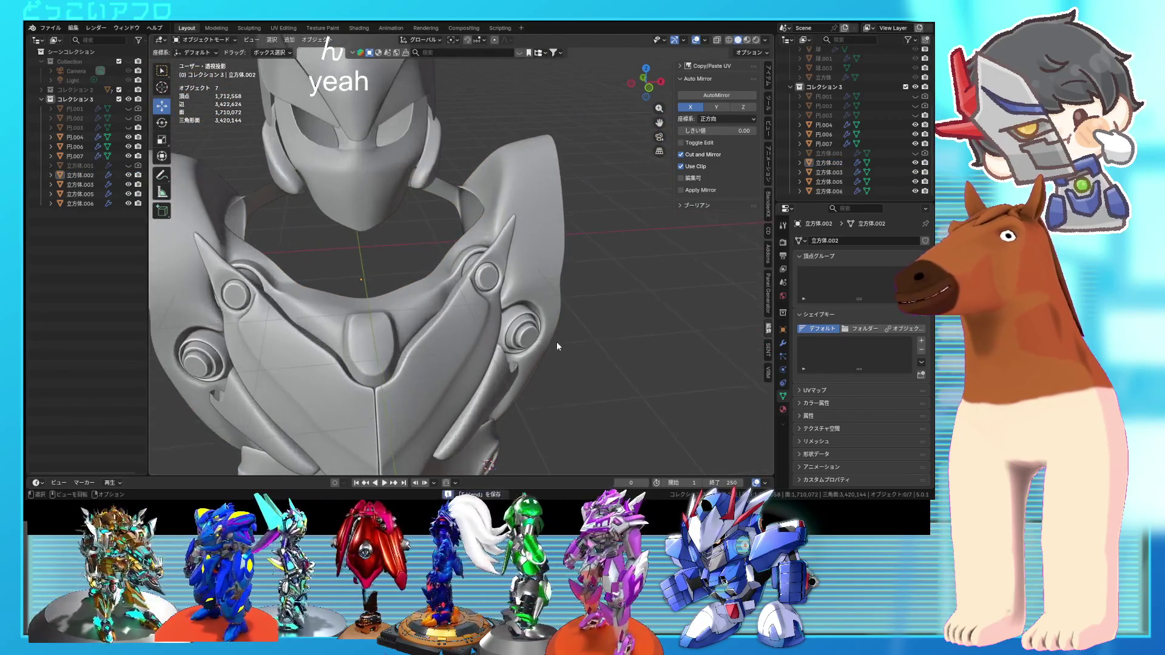
# - In Edit Mode on the chest frame, select the ring of faces around the round socket
pyautogui.scroll(2, 557, 345)
pyautogui.moveTo(587, 348)
pyautogui.mouseDown(button='middle')
pyautogui.moveTo(546, 402)
pyautogui.moveTo(513, 349)
pyautogui.moveTo(442, 348)
pyautogui.moveTo(472, 344)
pyautogui.moveTo(472, 300)
pyautogui.moveTo(462, 302)
pyautogui.moveTo(479, 308)
pyautogui.mouseUp(button='middle')
pyautogui.scroll(-5, 511, 346)
pyautogui.scroll(3, 500, 350)
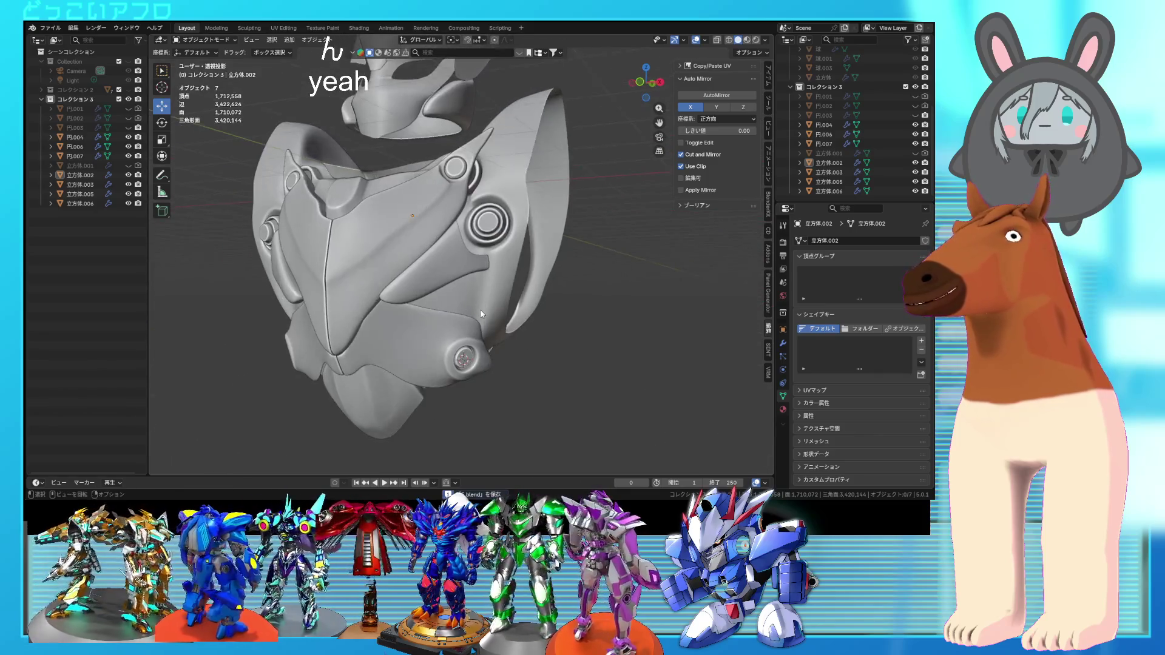
pyautogui.scroll(5, 403, 348)
pyautogui.press('Tab')
pyautogui.scroll(3, 435, 269)
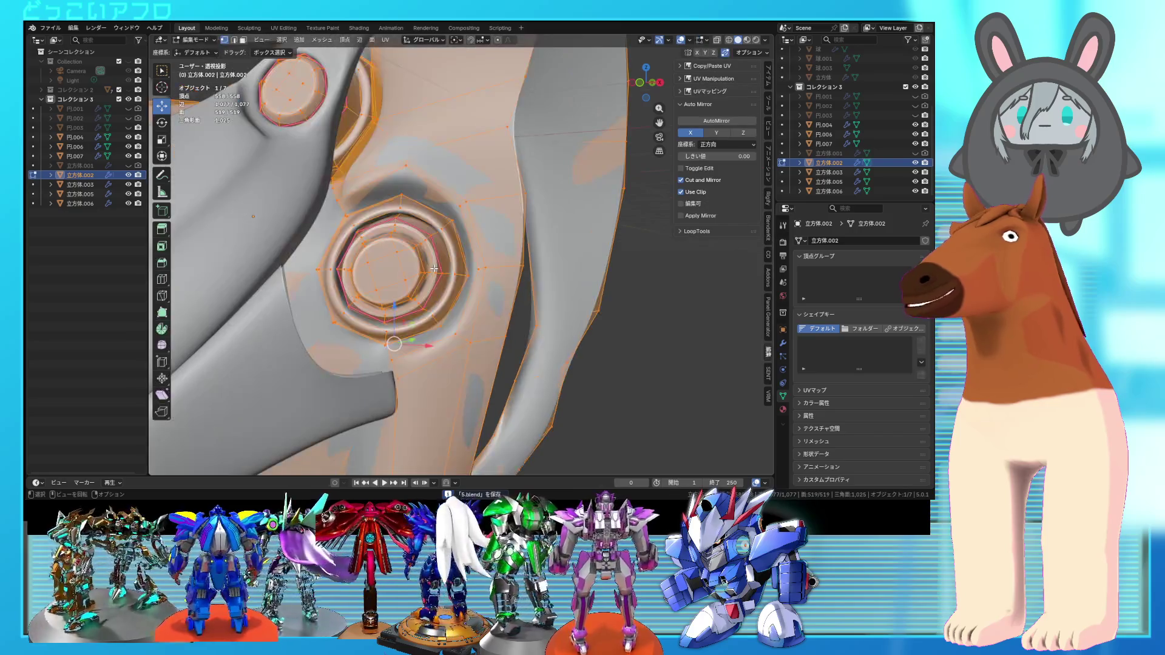
pyautogui.scroll(2, 434, 269)
pyautogui.moveTo(434, 269); pyautogui.dragTo(439, 274, button='middle')
pyautogui.hotkey('alt', 'a')
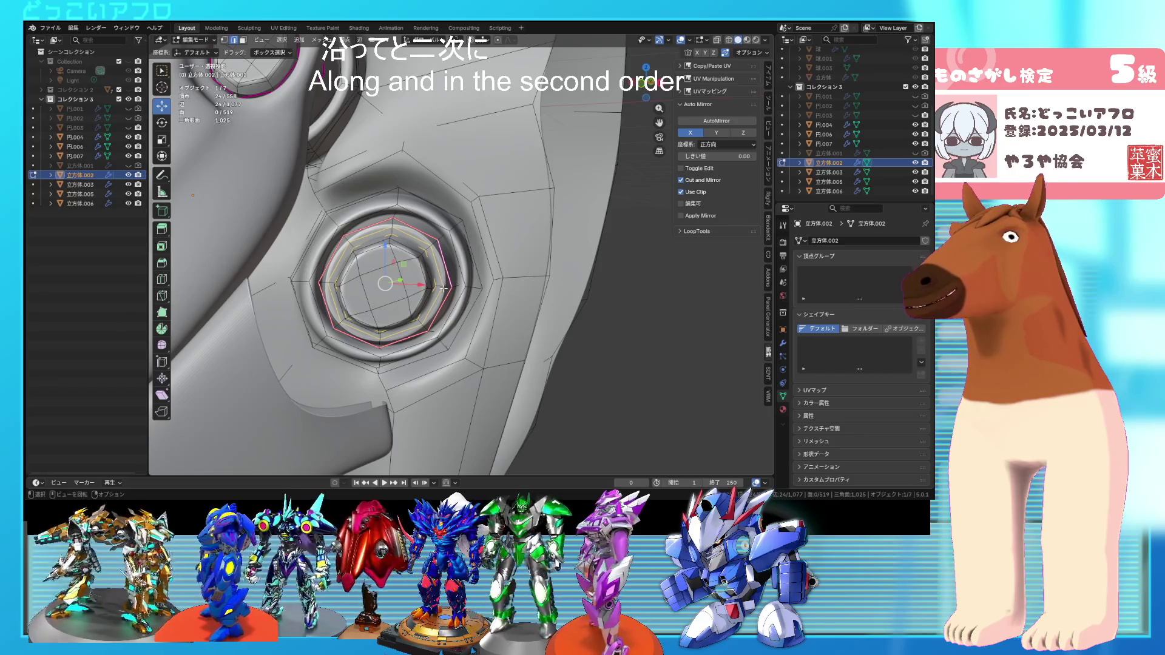
pyautogui.click(443, 288)
# - Duplicate the socket ring in place and separate it into its own object, 立方体.004
pyautogui.hotkey('ctrl', 'z')
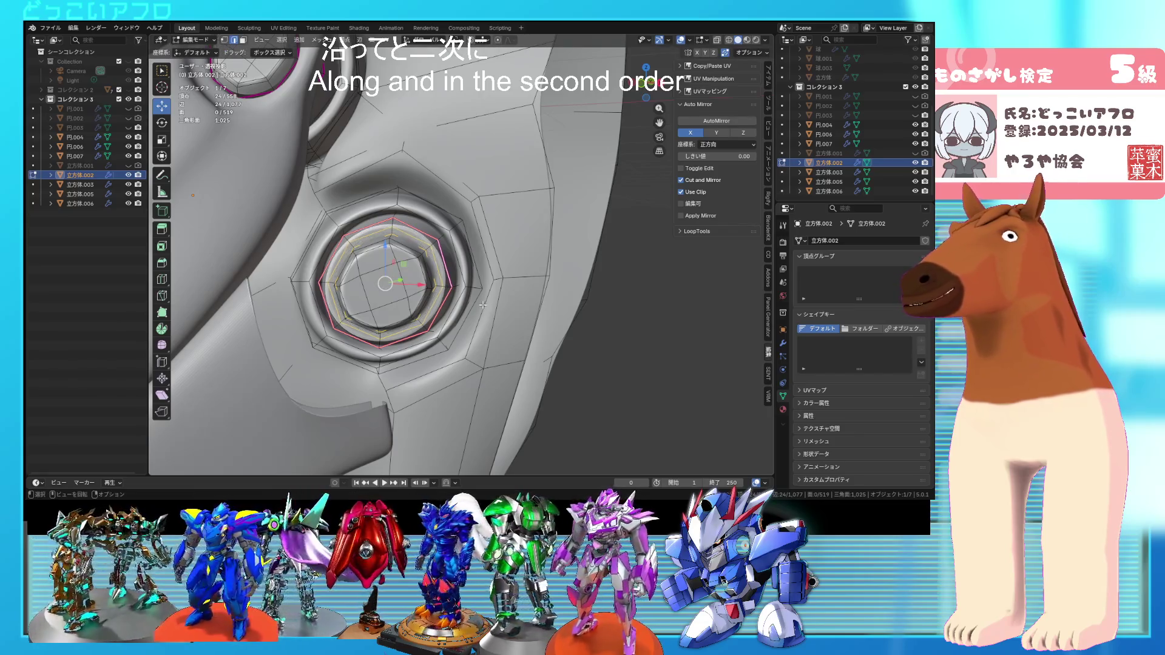
pyautogui.rightClick(482, 304)
pyautogui.rightClick(482, 305)
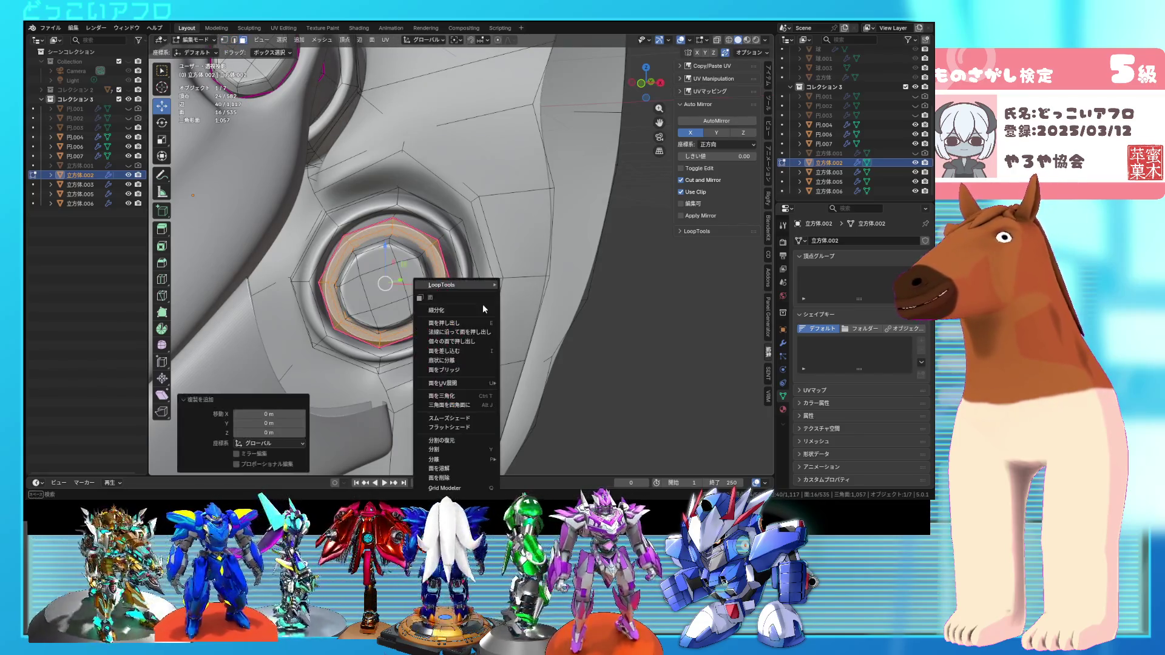
pyautogui.moveTo(464, 459)
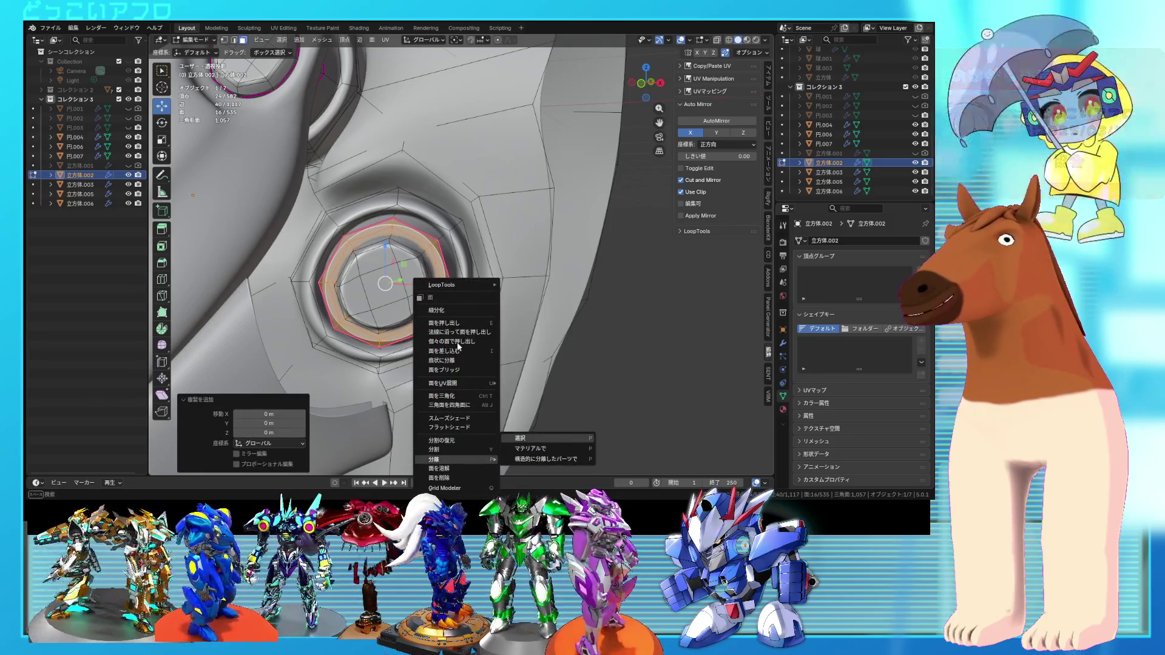
pyautogui.click(538, 454)
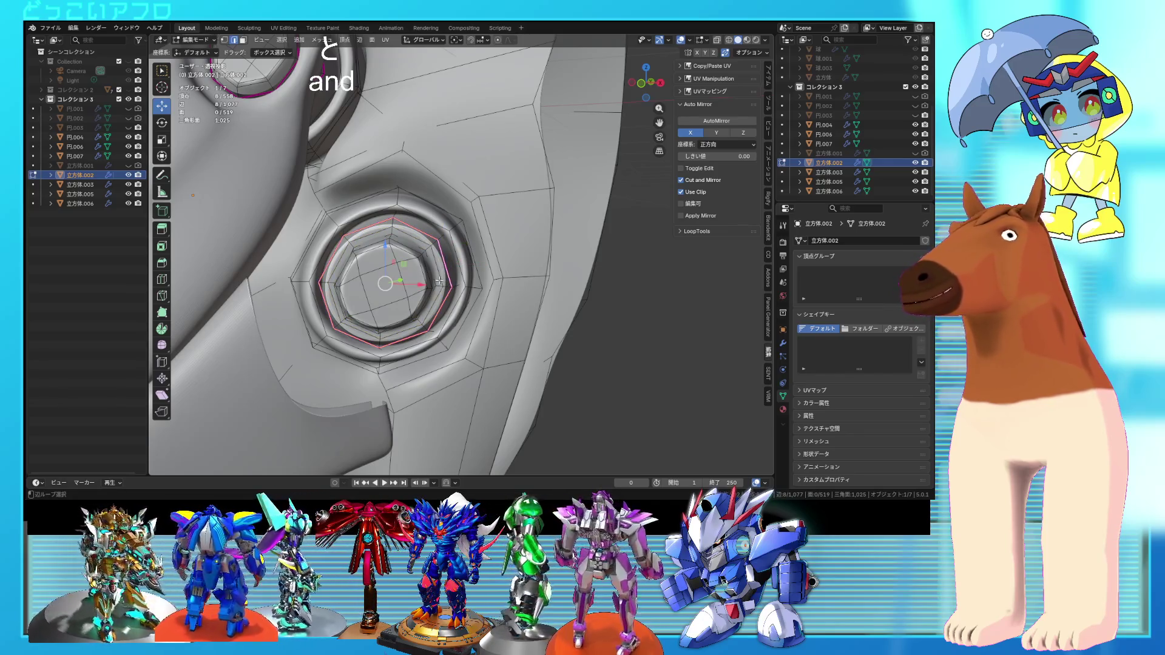
pyautogui.rightClick(476, 309)
pyautogui.rightClick(476, 309)
pyautogui.moveTo(477, 313)
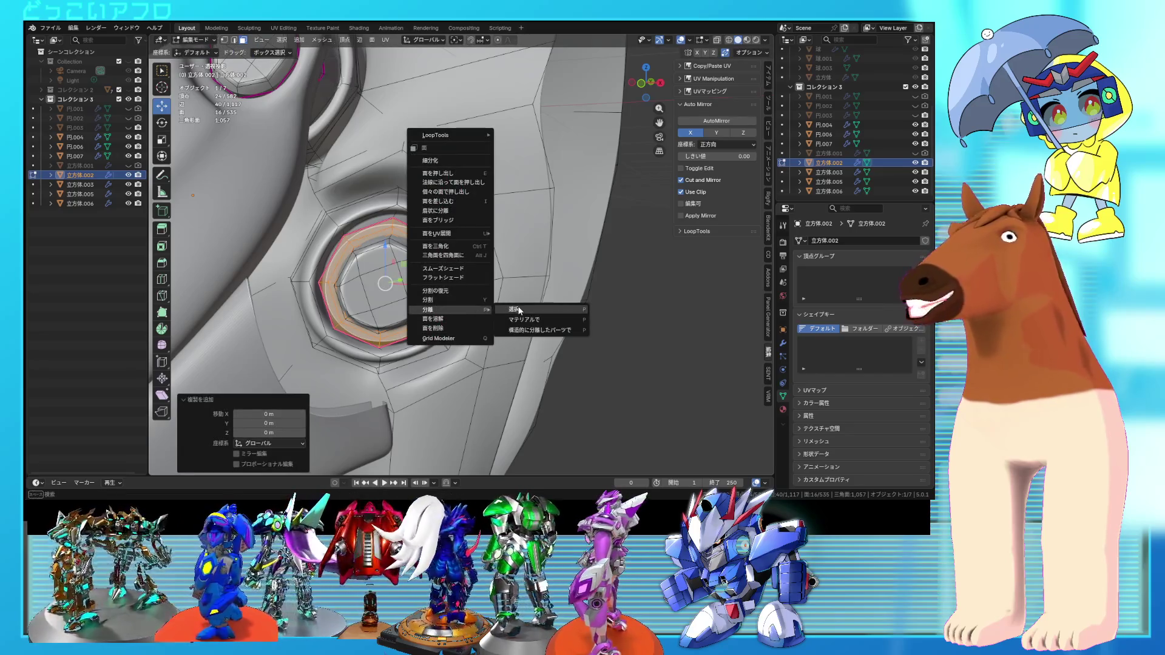
pyautogui.click(534, 308)
pyautogui.press('Tab')
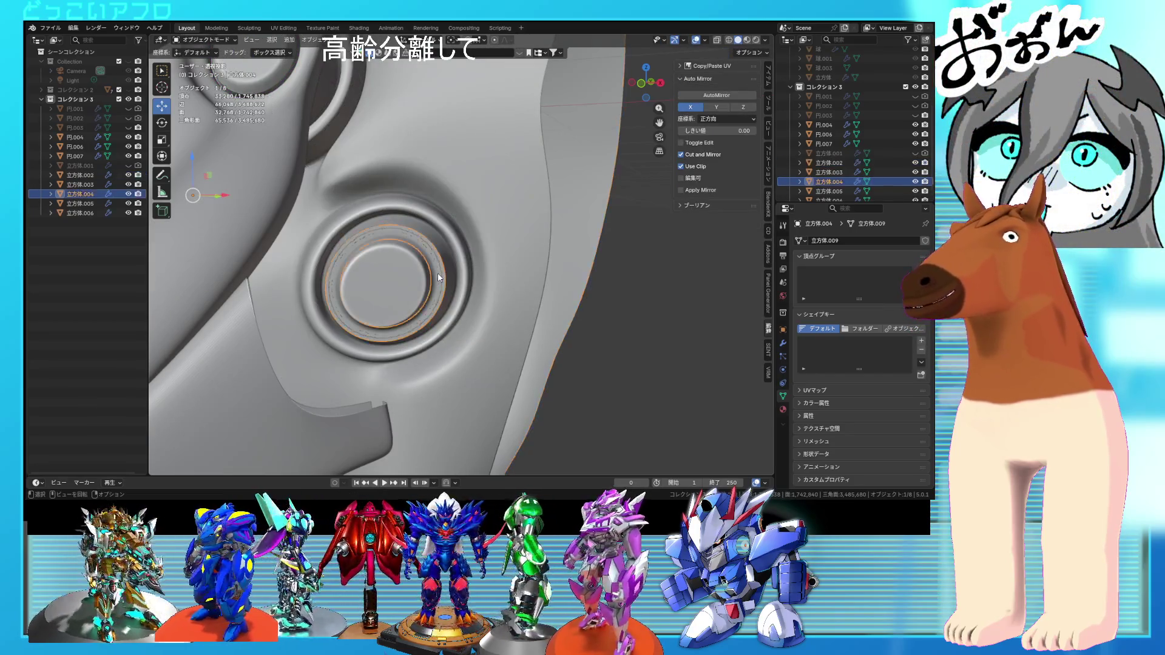
# - Select the new ring object together with the side plate
pyautogui.click(438, 273)
pyautogui.scroll(-2, 438, 273)
pyautogui.moveTo(438, 273); pyautogui.dragTo(348, 351, button='middle')
pyautogui.keyDown('shift'); pyautogui.click(335, 341); pyautogui.keyUp('shift')
pyautogui.rightClick(337, 341)
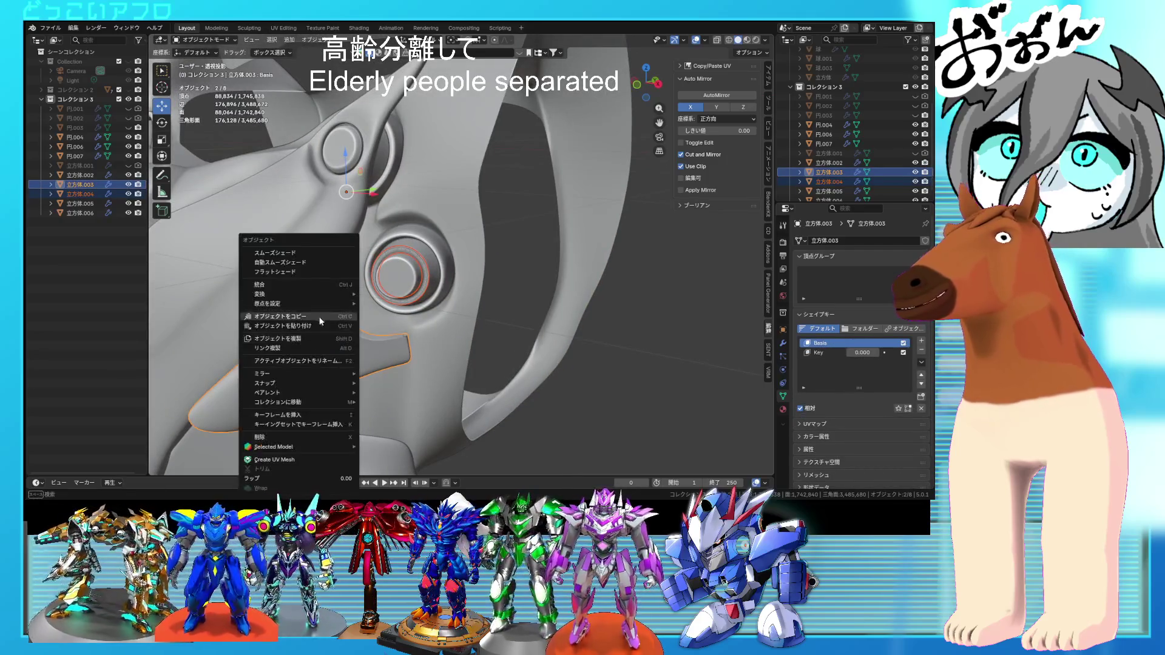
# - Join the ring into the side plate and select the whole ring in Edit Mode
pyautogui.click(288, 284)
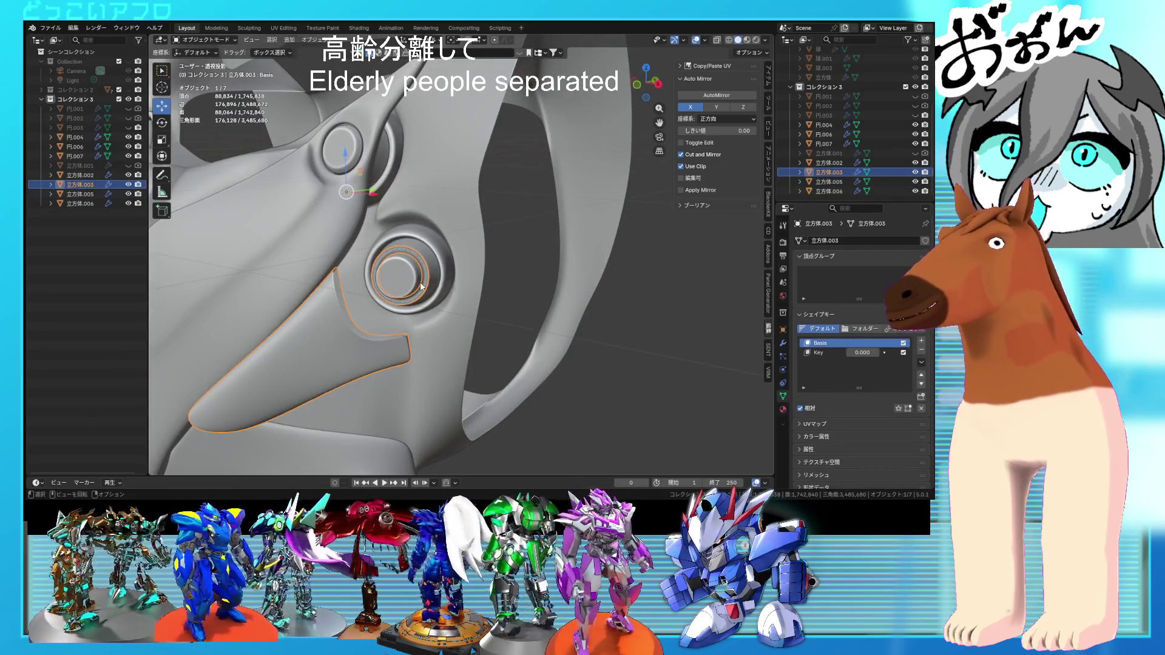
pyautogui.click(422, 287)
pyautogui.click(424, 288)
pyautogui.press('Tab')
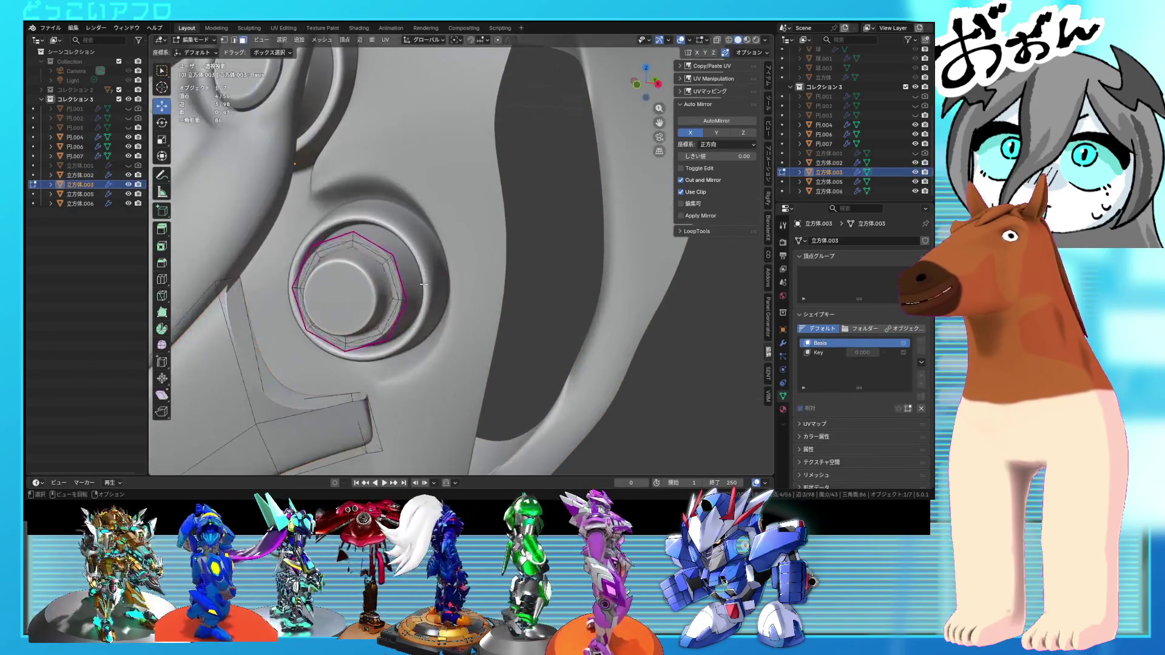
pyautogui.scroll(3, 398, 344)
pyautogui.click(405, 344)
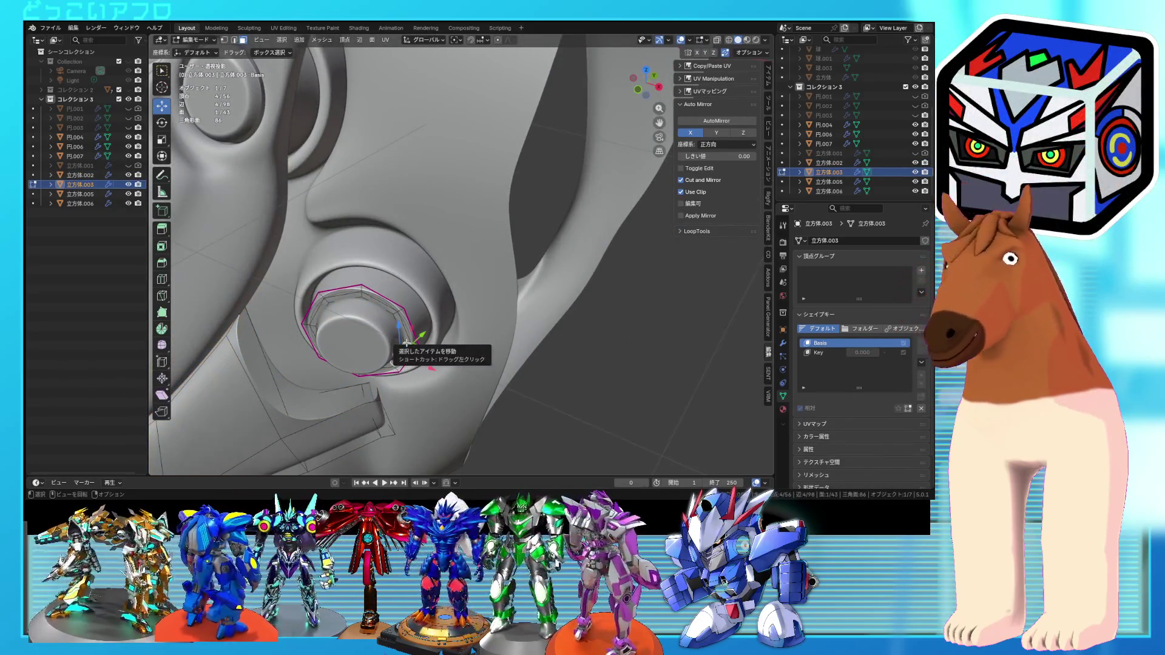
pyautogui.hotkey('ctrl', 'l')
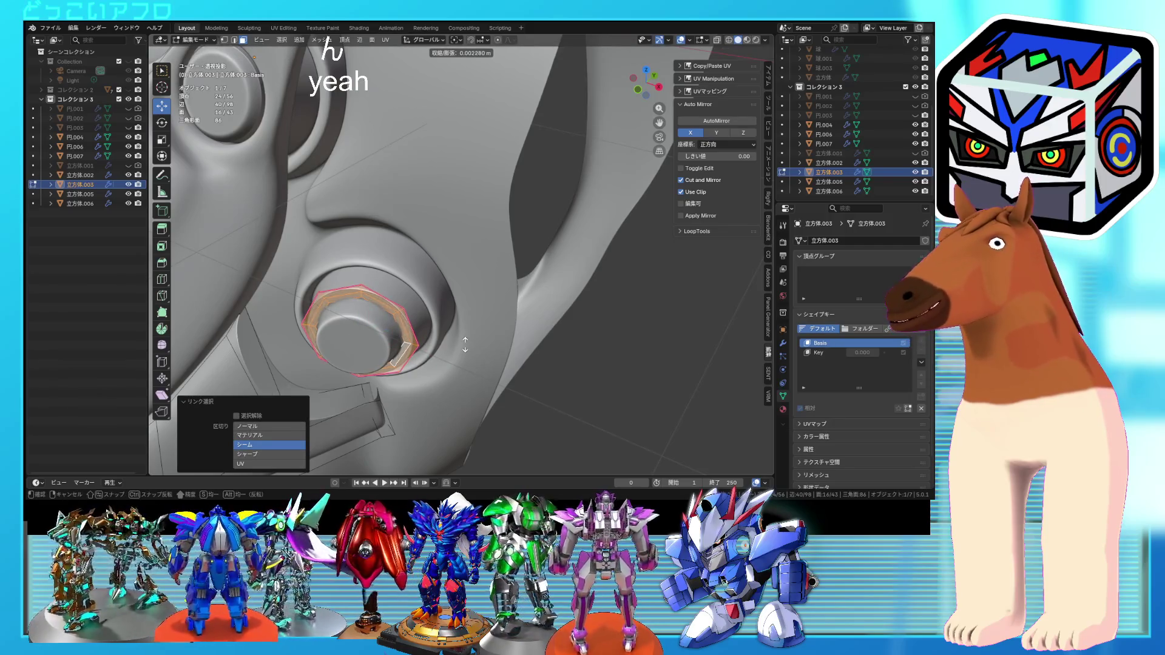
# - Select plate vertices and the edge at the ring's bottom using X-ray view
pyautogui.moveTo(465, 322)
pyautogui.mouseDown(button='middle')
pyautogui.moveTo(492, 226)
pyautogui.moveTo(388, 335)
pyautogui.moveTo(417, 373)
pyautogui.mouseUp(button='middle')
pyautogui.hotkey('alt', 'z')
pyautogui.moveTo(380, 325); pyautogui.dragTo(381, 326)
pyautogui.moveTo(381, 326)
pyautogui.mouseDown(button='middle')
pyautogui.moveTo(426, 341)
pyautogui.moveTo(508, 272)
pyautogui.moveTo(469, 304)
pyautogui.moveTo(434, 271)
pyautogui.moveTo(396, 286)
pyautogui.moveTo(381, 333)
pyautogui.mouseUp(button='middle')
pyautogui.hotkey('alt', 'z')
pyautogui.press('a')
pyautogui.hotkey('alt', 'z')
pyautogui.click(404, 279)
pyautogui.hotkey('alt', 'z')
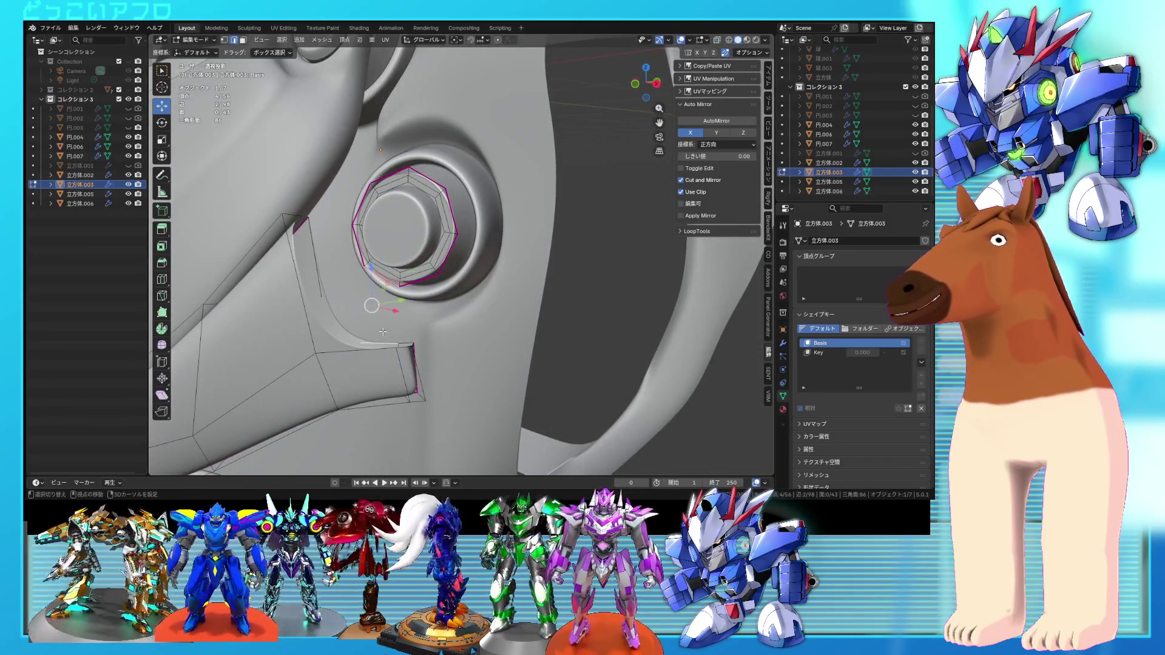
# - Connect the ring to the plate with new edges and scale the edge below the ring
pyautogui.press('j')
pyautogui.click(329, 220)
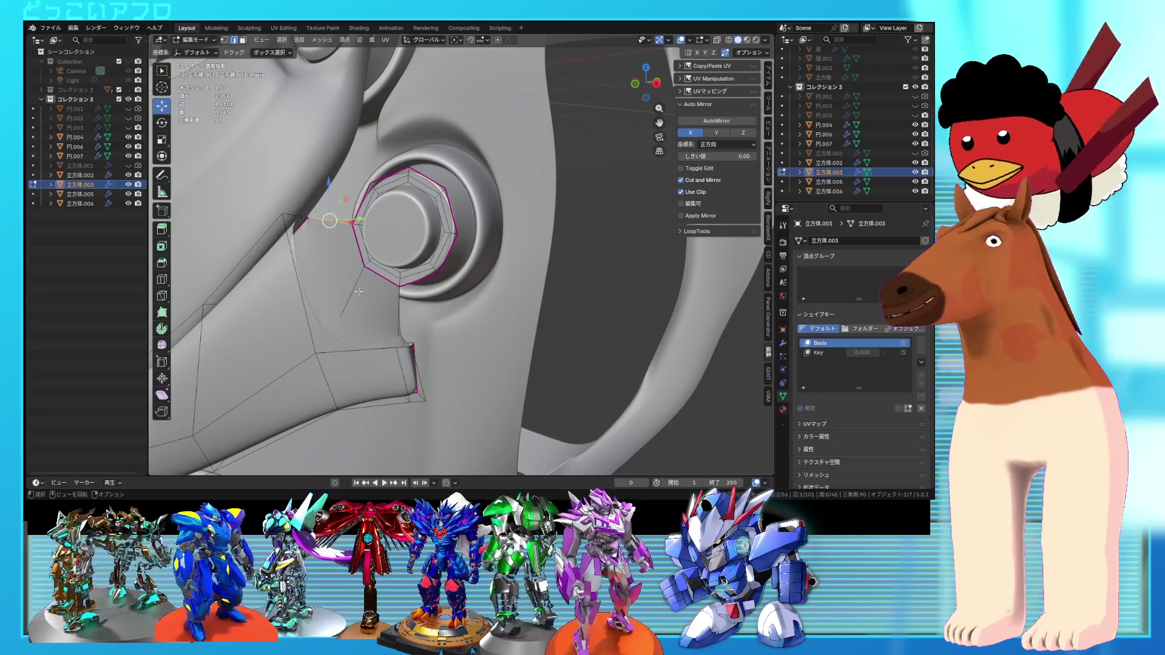
pyautogui.click(433, 276)
pyautogui.keyDown('shift'); pyautogui.click(412, 346); pyautogui.keyUp('shift')
pyautogui.press('j')
pyautogui.moveTo(419, 310)
pyautogui.mouseDown(button='middle')
pyautogui.moveTo(424, 296)
pyautogui.moveTo(401, 343)
pyautogui.mouseUp(button='middle')
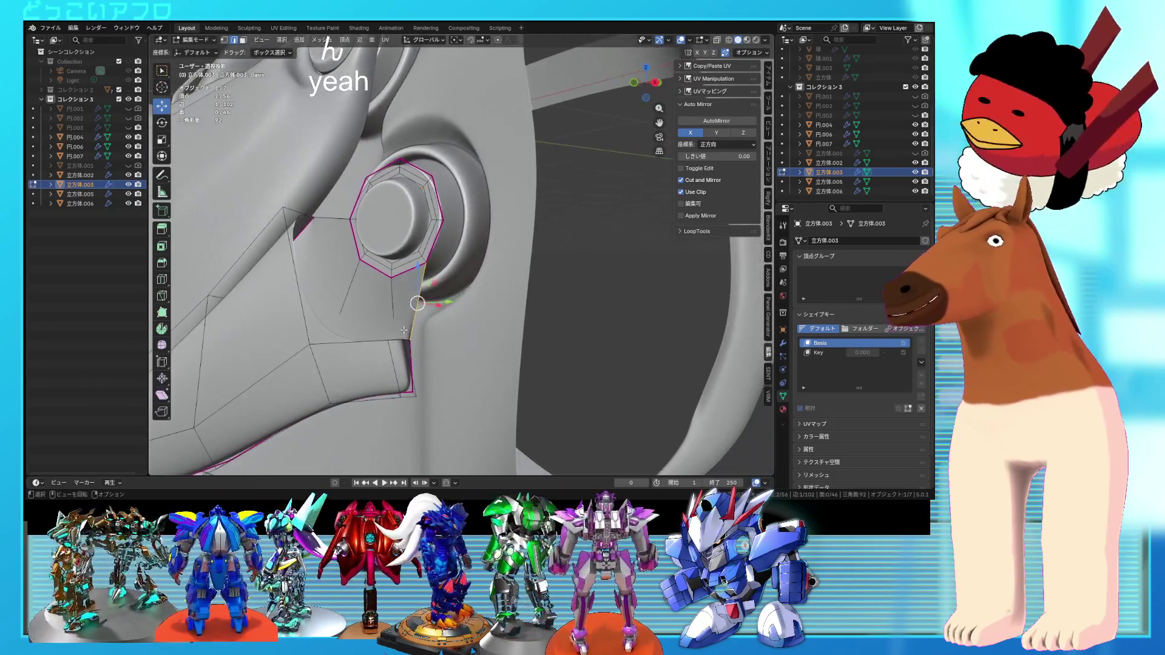
pyautogui.click(382, 341)
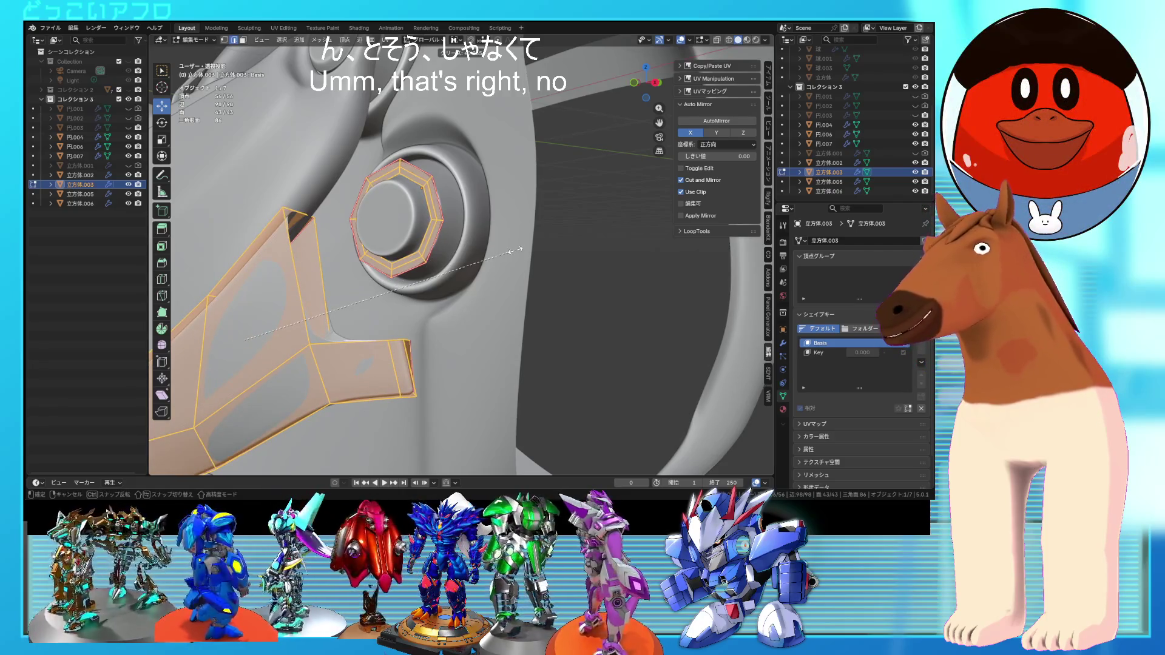
pyautogui.click(487, 219)
pyautogui.moveTo(487, 219); pyautogui.dragTo(481, 217, button='middle')
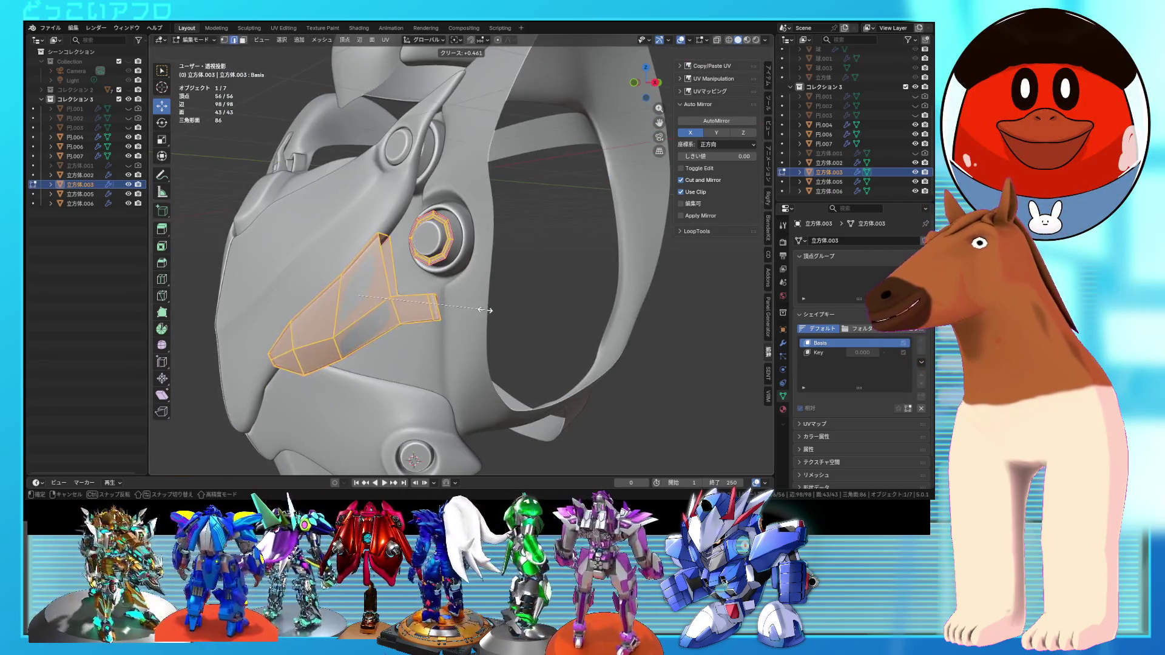
# - Select the inner octagon ring around the bolt and move it along its normals
pyautogui.moveTo(486, 310)
pyautogui.mouseDown(button='middle')
pyautogui.moveTo(546, 338)
pyautogui.moveTo(571, 332)
pyautogui.mouseUp(button='middle')
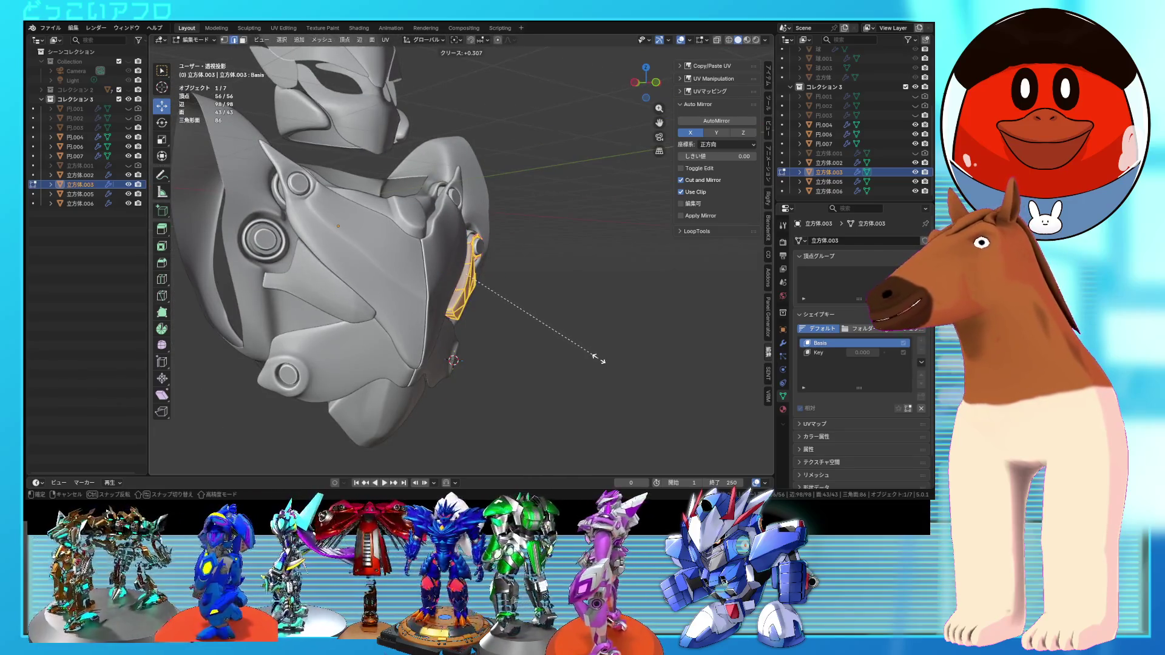
pyautogui.moveTo(577, 338); pyautogui.dragTo(494, 285, button='middle')
pyautogui.scroll(2, 491, 281)
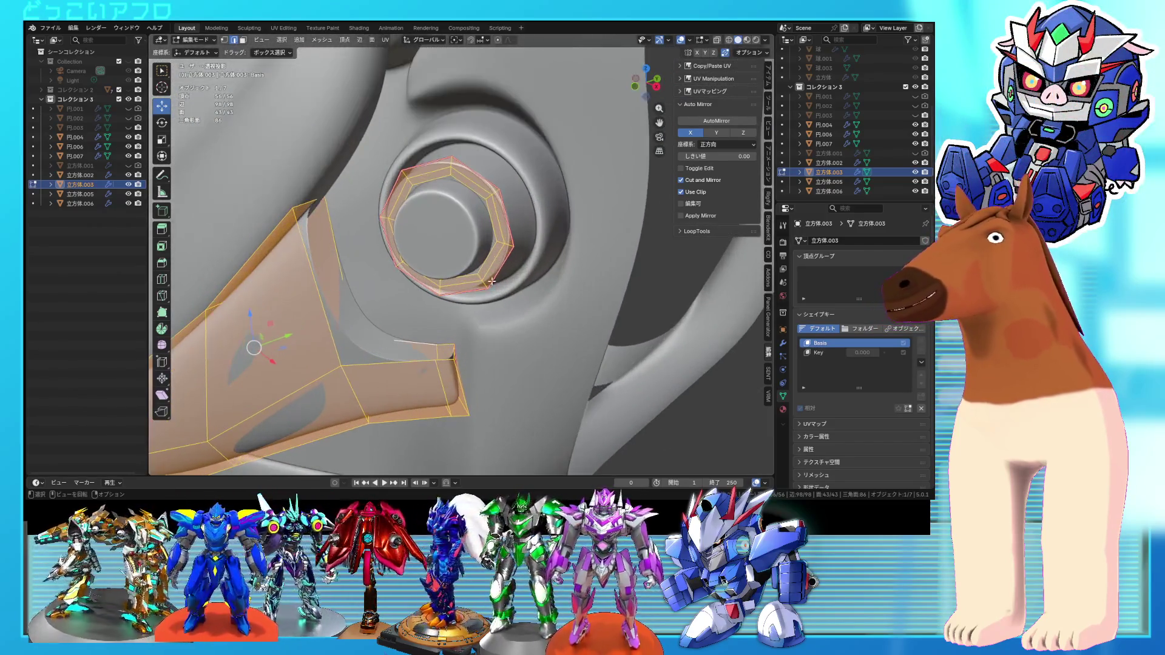
pyautogui.click(470, 289)
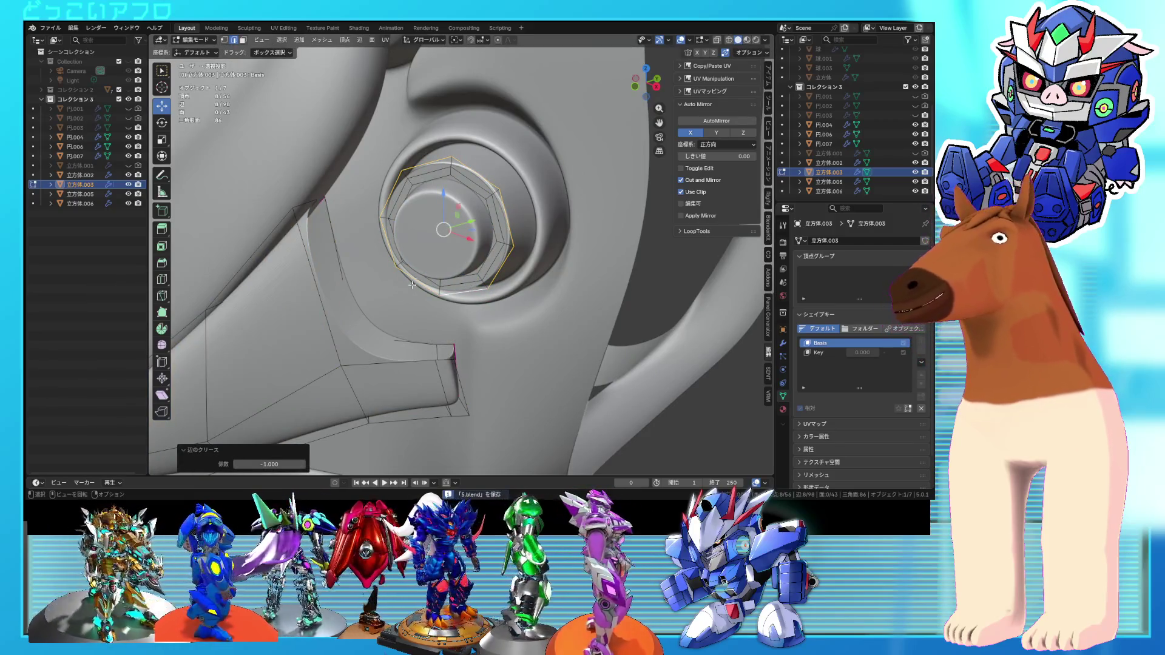
pyautogui.hotkey('shift', 'z')
pyautogui.moveTo(450, 346)
pyautogui.mouseDown(button='middle')
pyautogui.moveTo(351, 276)
pyautogui.moveTo(441, 262)
pyautogui.mouseUp(button='middle')
pyautogui.click(360, 285)
pyautogui.hotkey('shift', 'z')
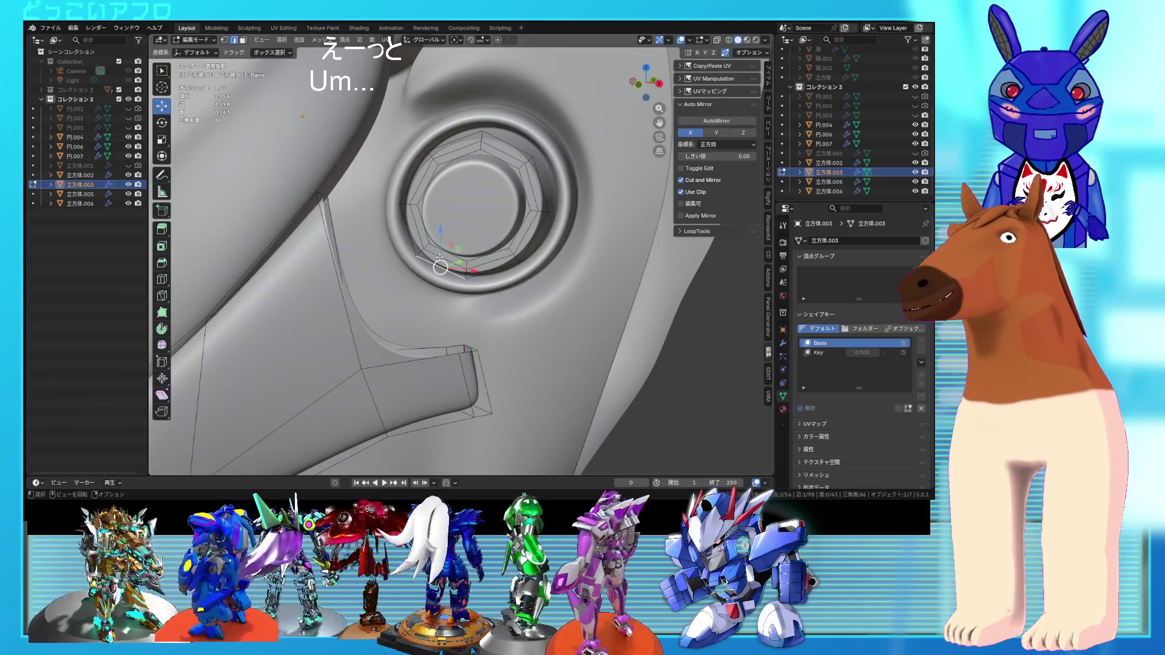
pyautogui.press('l')
pyautogui.moveTo(444, 259)
pyautogui.mouseDown(button='middle')
pyautogui.moveTo(482, 273)
pyautogui.moveTo(456, 255)
pyautogui.moveTo(438, 197)
pyautogui.moveTo(454, 267)
pyautogui.moveTo(429, 220)
pyautogui.mouseUp(button='middle')
pyautogui.hotkey('ctrl', 's')
pyautogui.click(462, 273)
# - Delete three adjacent faces of the bolt ring
pyautogui.hotkey('alt', 'a')
pyautogui.click(436, 193)
pyautogui.keyDown('shift'); pyautogui.click(454, 267); pyautogui.keyUp('shift')
pyautogui.keyDown('shift'); pyautogui.click(460, 224); pyautogui.keyUp('shift')
pyautogui.press('x')
pyautogui.click(446, 247)
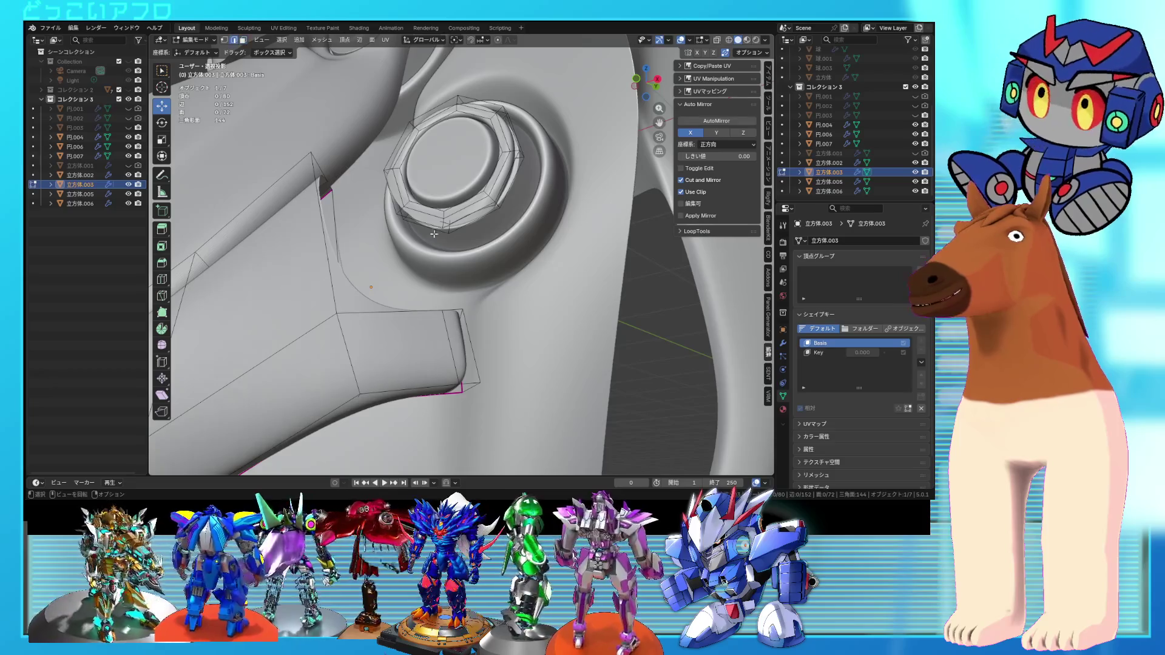
# - Inspect the plate around the bolt and return to Object Mode
pyautogui.moveTo(446, 247)
pyautogui.mouseDown(button='middle')
pyautogui.moveTo(423, 223)
pyautogui.moveTo(321, 248)
pyautogui.mouseUp(button='middle')
pyautogui.click(423, 223)
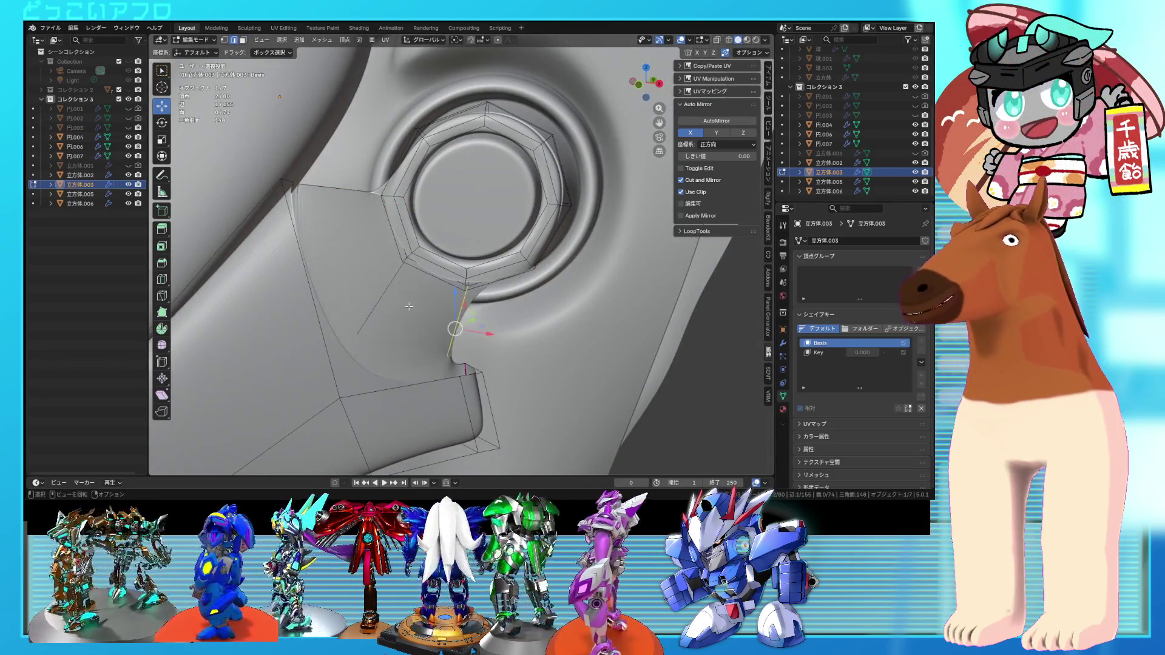
pyautogui.moveTo(409, 307); pyautogui.dragTo(382, 266, button='middle')
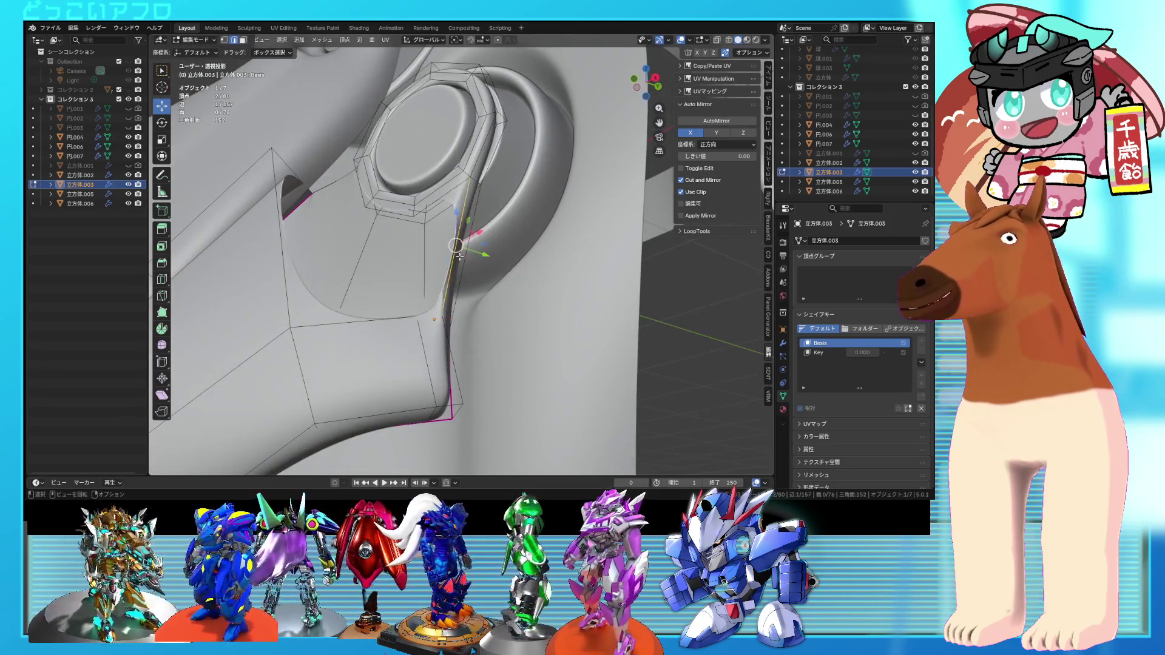
pyautogui.scroll(-3, 459, 257)
pyautogui.moveTo(459, 257)
pyautogui.mouseDown(button='middle')
pyautogui.moveTo(467, 296)
pyautogui.moveTo(473, 267)
pyautogui.moveTo(495, 267)
pyautogui.moveTo(478, 275)
pyautogui.mouseUp(button='middle')
pyautogui.press('l')
pyautogui.scroll(-2, 467, 296)
pyautogui.press('Tab')
pyautogui.rightClick(467, 296)
# - Apply Shade Auto Smooth to the side plate, check it, and deselect it
pyautogui.click(447, 271)
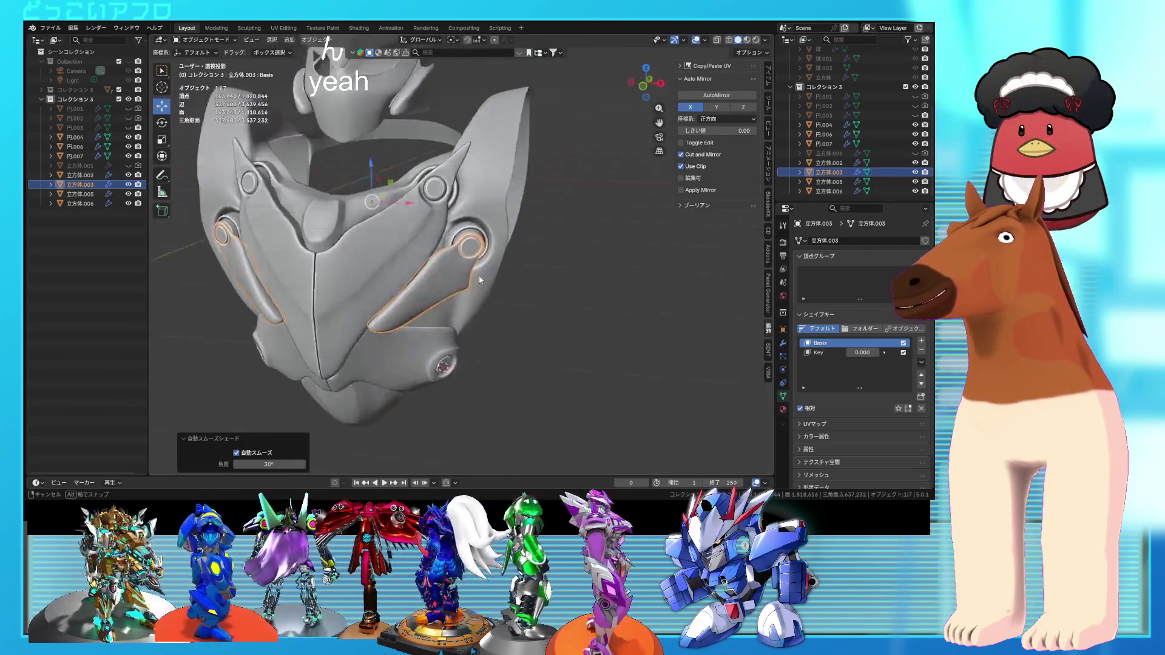
pyautogui.scroll(5, 455, 271)
pyautogui.press('Tab')
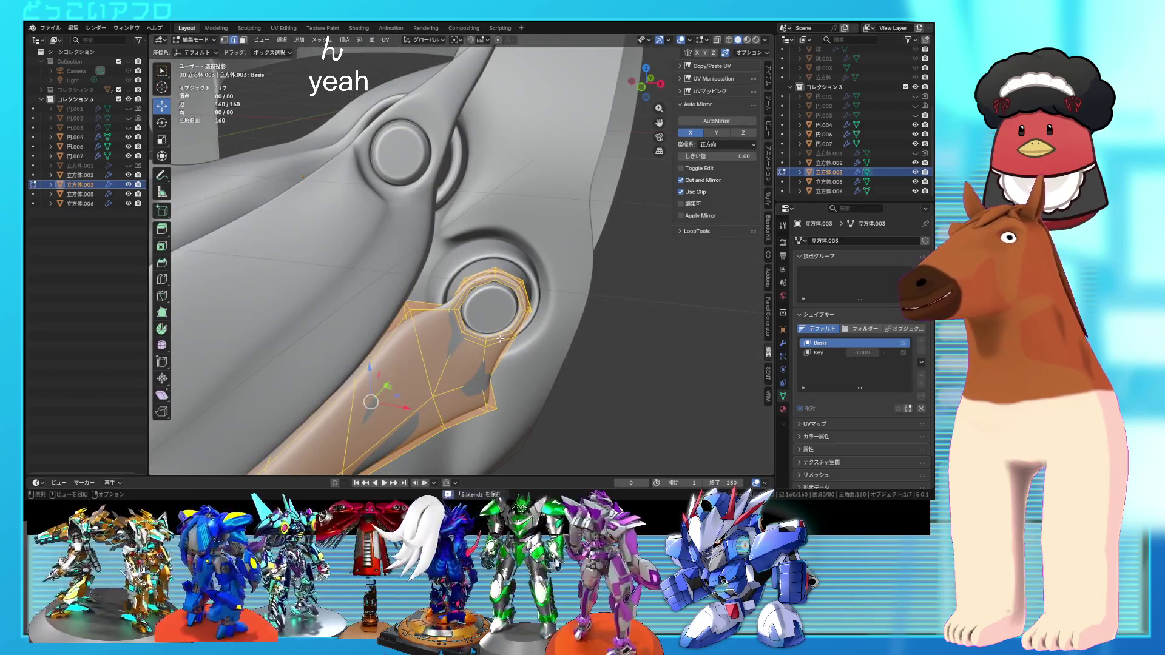
pyautogui.scroll(2, 500, 338)
pyautogui.moveTo(500, 338); pyautogui.dragTo(461, 255, button='middle')
pyautogui.scroll(-5, 461, 255)
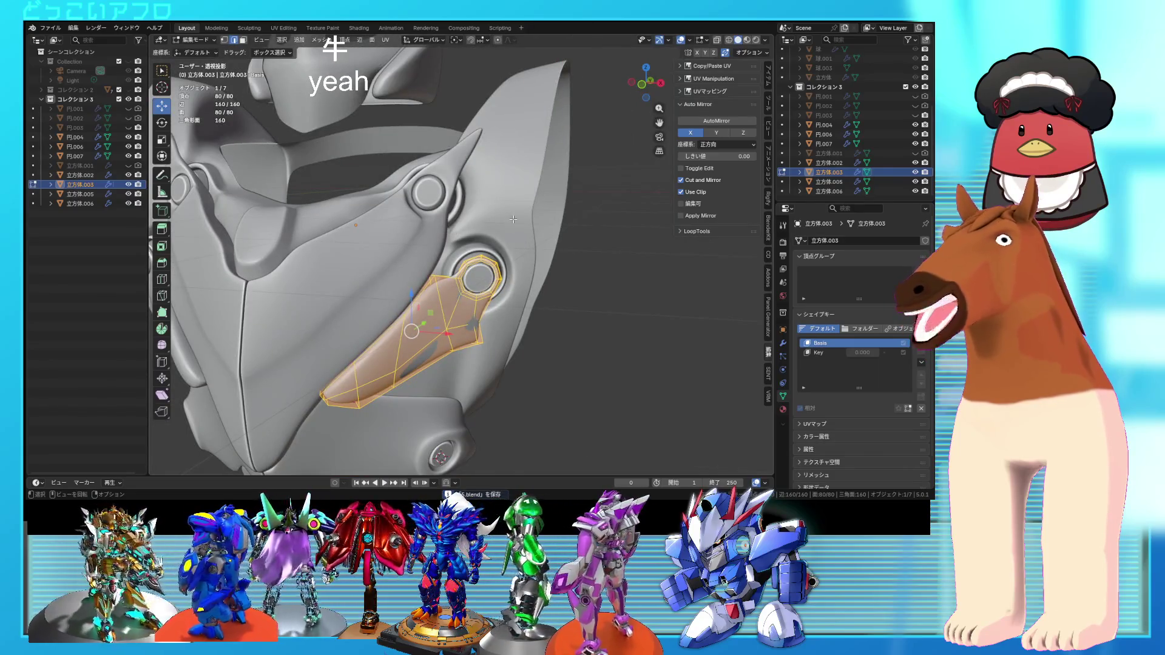
pyautogui.press('Tab')
pyautogui.scroll(-5, 514, 219)
pyautogui.moveTo(513, 219)
pyautogui.mouseDown(button='middle')
pyautogui.moveTo(597, 279)
pyautogui.moveTo(529, 273)
pyautogui.moveTo(519, 300)
pyautogui.moveTo(515, 267)
pyautogui.moveTo(449, 245)
pyautogui.moveTo(440, 267)
pyautogui.moveTo(548, 279)
pyautogui.moveTo(496, 272)
pyautogui.moveTo(541, 275)
pyautogui.moveTo(464, 290)
pyautogui.mouseUp(button='middle')
pyautogui.click(551, 271)
# - Enter Edit Mode on the chest frame piece 立方体.002 at its round socket
pyautogui.scroll(3, 449, 253)
pyautogui.scroll(-3, 496, 272)
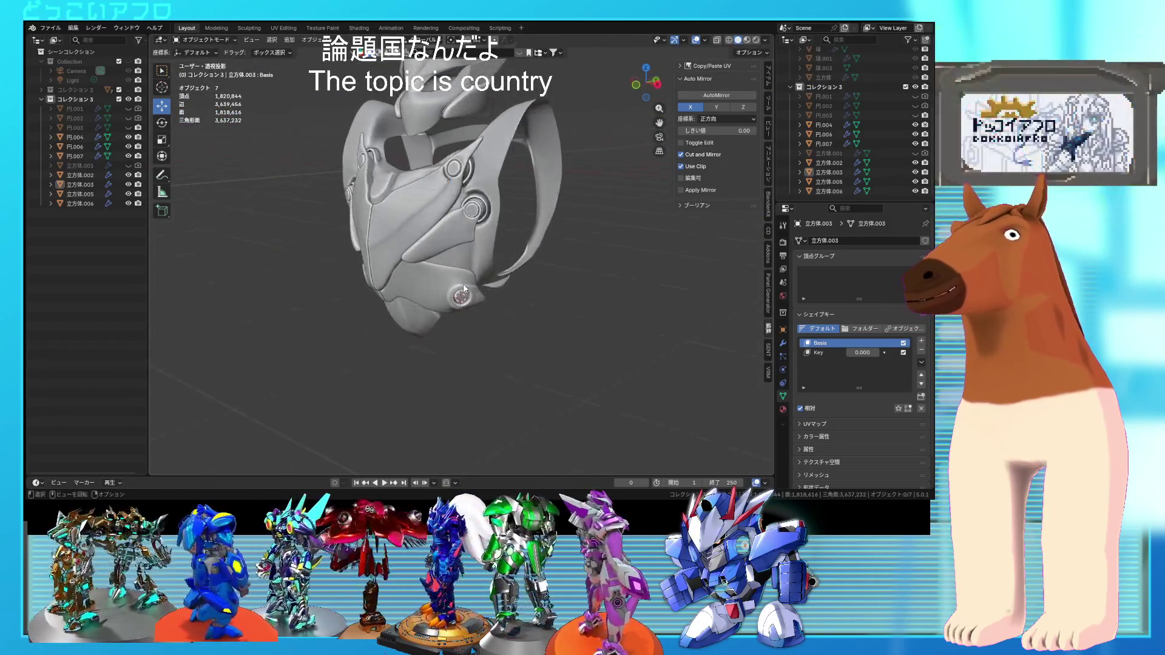
pyautogui.scroll(6, 462, 290)
pyautogui.press('Tab')
pyautogui.hotkey('alt', 'q')
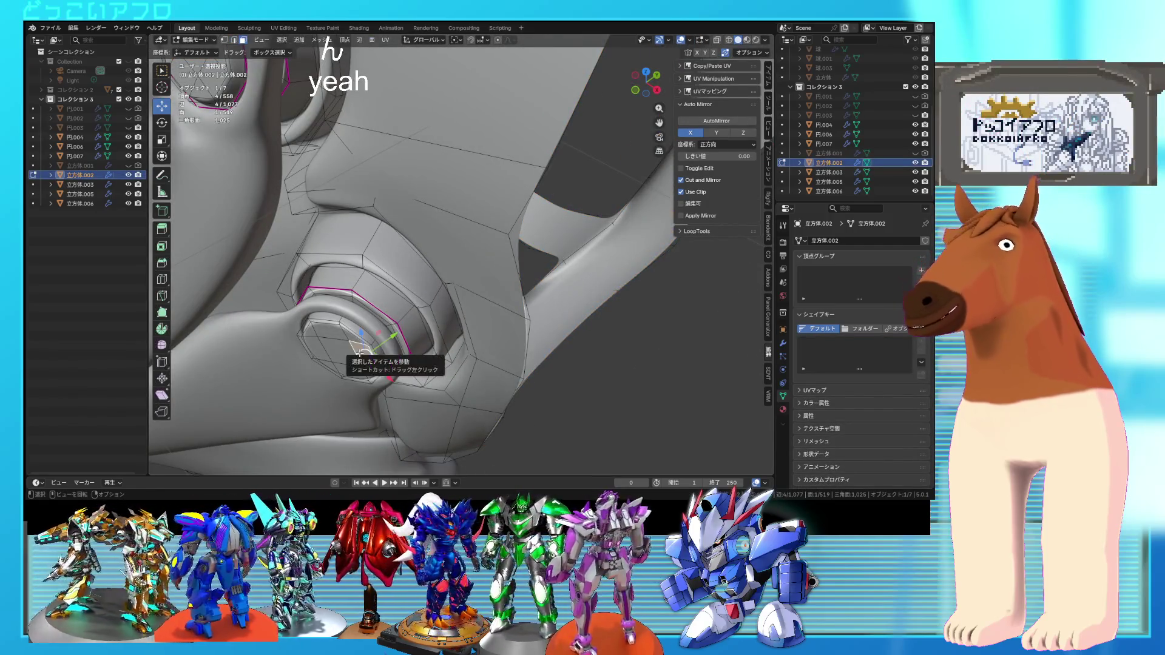
# - Select the whole bolt cap in face mode and scale it down slightly
pyautogui.moveTo(366, 341); pyautogui.dragTo(359, 322, button='middle')
pyautogui.hotkey('ctrl', 'e')
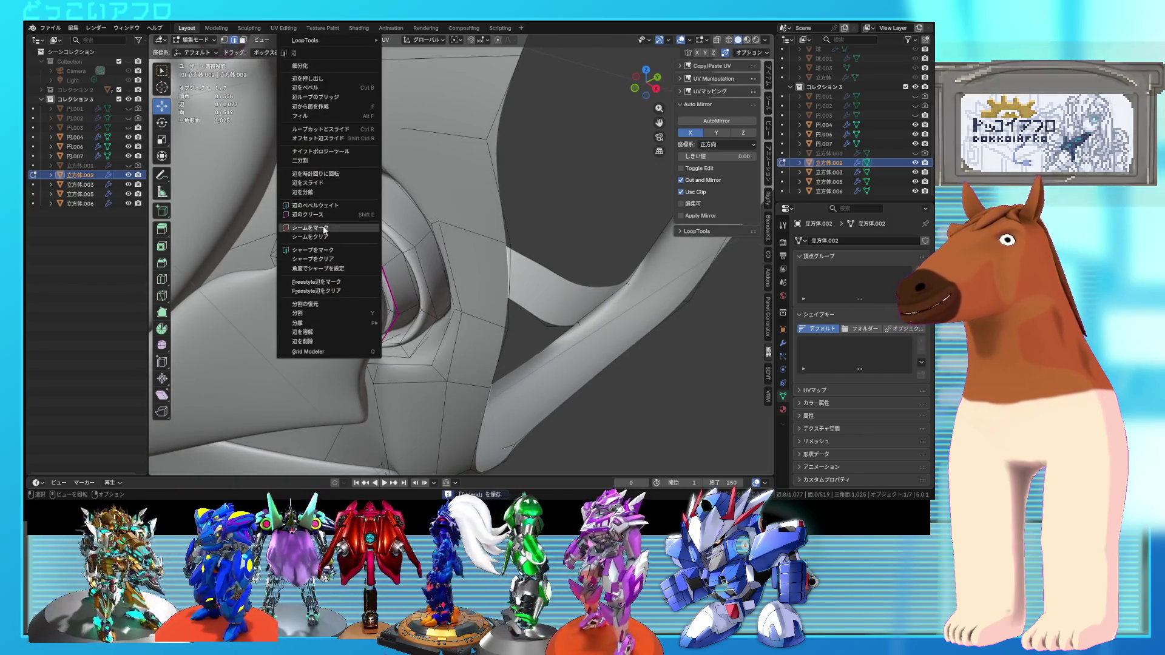
pyautogui.press('Escape')
pyautogui.scroll(-3, 367, 296)
pyautogui.press('3')
pyautogui.press('l')
pyautogui.moveTo(367, 296); pyautogui.dragTo(350, 292, button='middle')
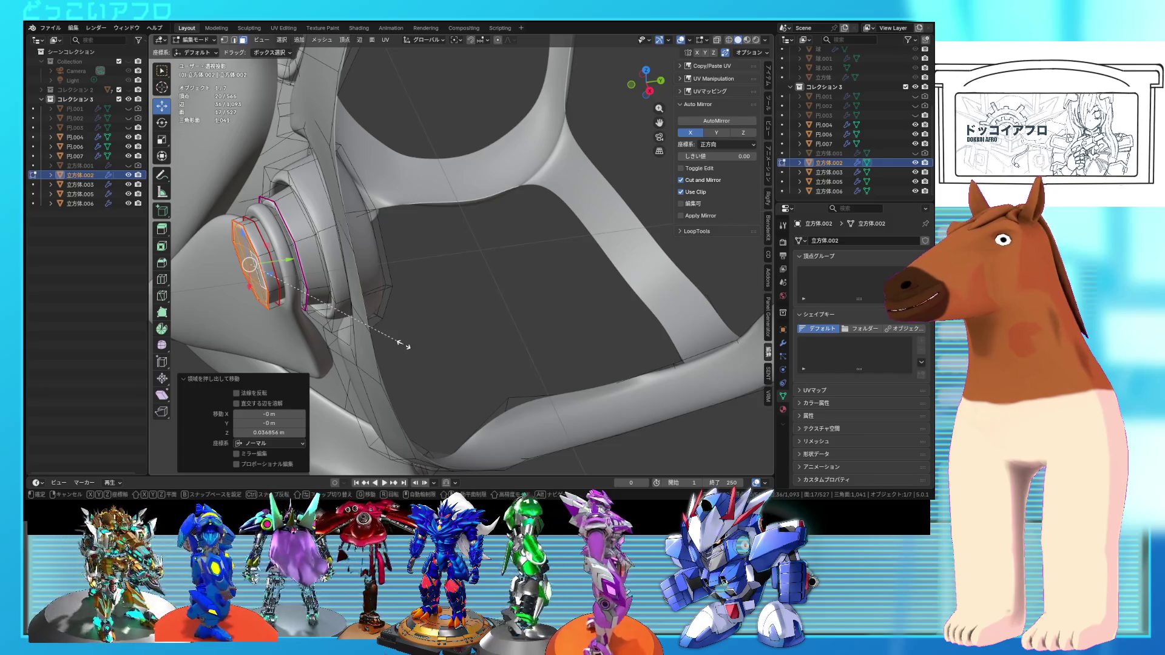
pyautogui.press('s')
pyautogui.click(376, 333)
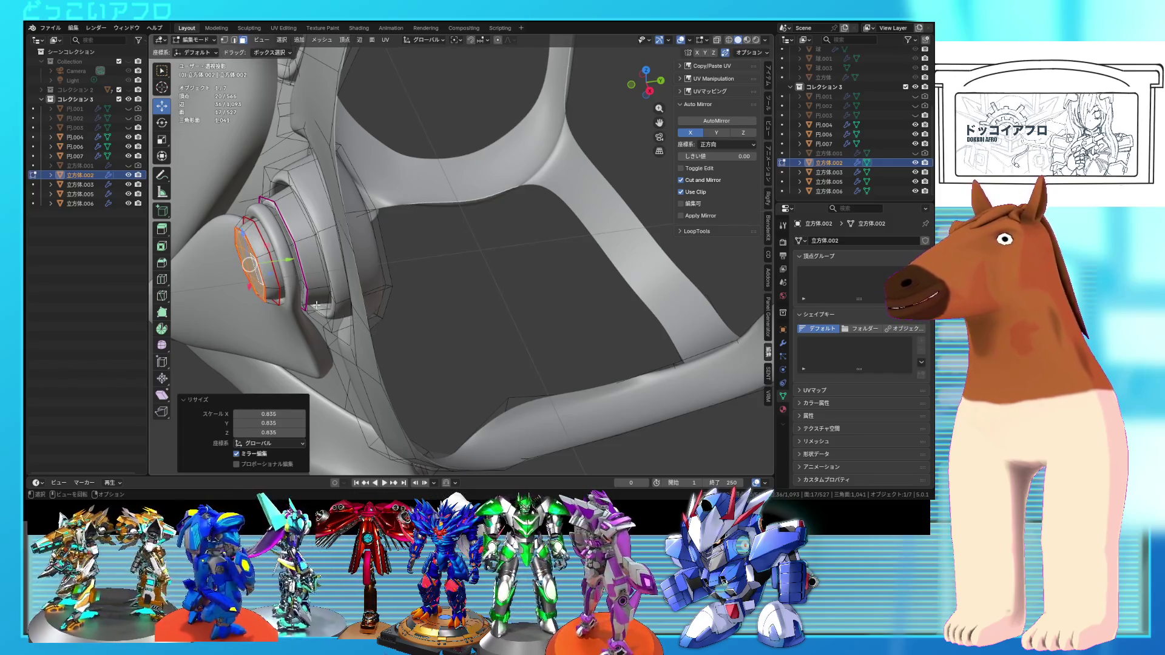
# - Crease the cap's edge loop, return to Object Mode, and select side plate 立方体.003
pyautogui.keyDown('alt'); pyautogui.click(282, 276); pyautogui.keyUp('alt')
pyautogui.hotkey('shift', 'e')
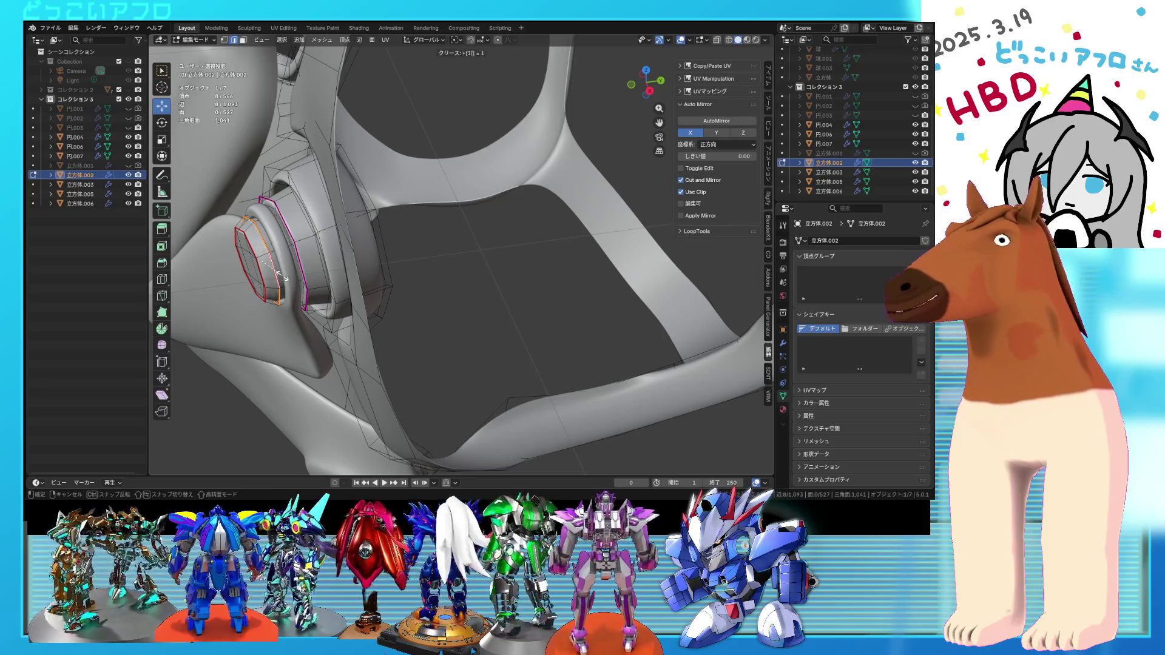
pyautogui.click(282, 276)
pyautogui.press('Tab')
pyautogui.scroll(-3, 439, 301)
pyautogui.moveTo(440, 301)
pyautogui.mouseDown(button='middle')
pyautogui.moveTo(532, 319)
pyautogui.moveTo(521, 339)
pyautogui.moveTo(501, 338)
pyautogui.moveTo(518, 308)
pyautogui.moveTo(567, 312)
pyautogui.moveTo(547, 279)
pyautogui.moveTo(620, 260)
pyautogui.moveTo(510, 285)
pyautogui.moveTo(486, 268)
pyautogui.moveTo(535, 282)
pyautogui.moveTo(528, 246)
pyautogui.moveTo(382, 253)
pyautogui.moveTo(455, 209)
pyautogui.moveTo(410, 238)
pyautogui.mouseUp(button='middle')
pyautogui.scroll(-3, 567, 312)
pyautogui.scroll(3, 535, 282)
pyautogui.click(379, 253)
# - In Edit Mode, select the plate's lower edge and move it toward the chest armor
pyautogui.press('Tab')
pyautogui.scroll(2, 378, 253)
pyautogui.hotkey('ctrl', 's')
pyautogui.click(455, 205)
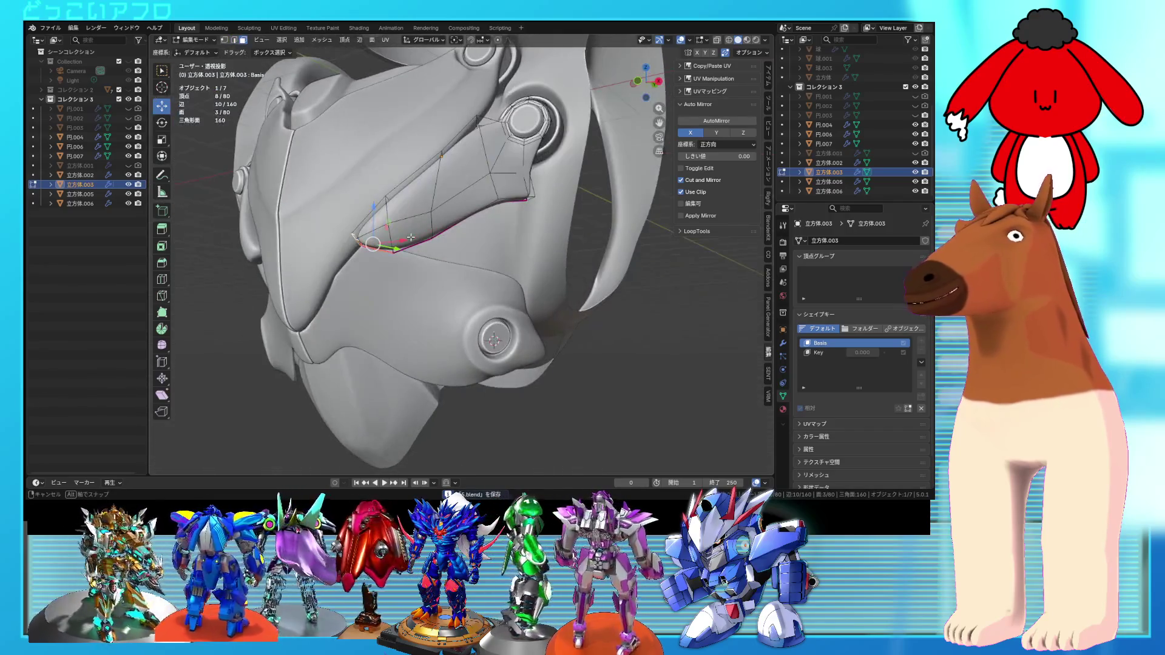
pyautogui.press('g')
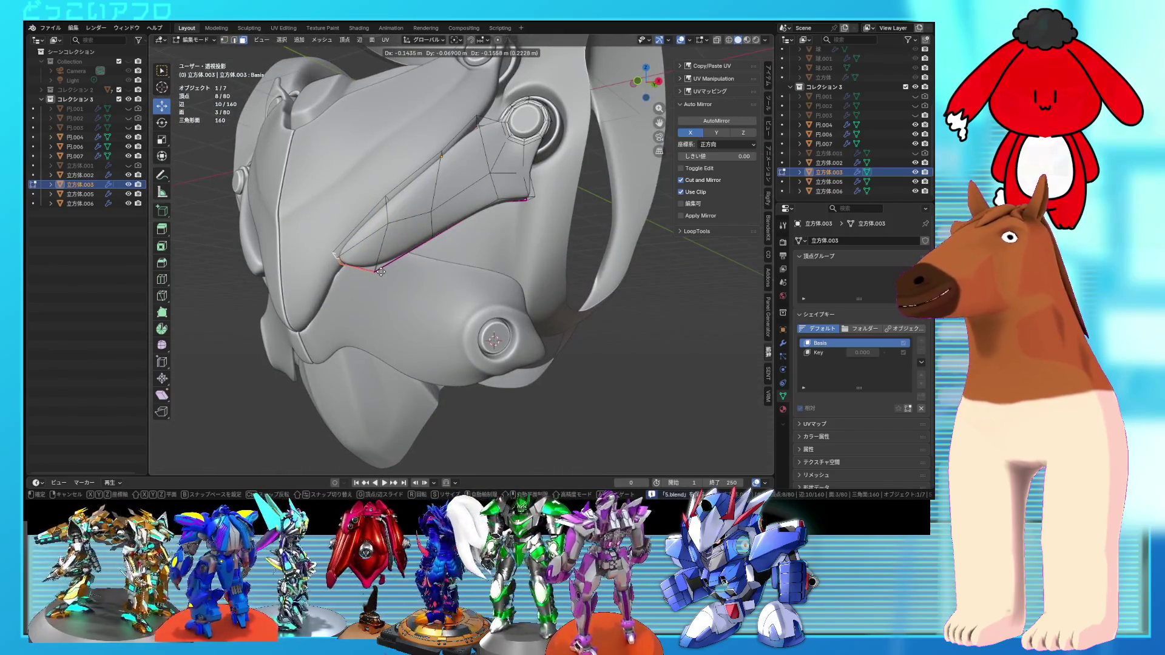
pyautogui.click(381, 271)
pyautogui.moveTo(380, 271)
pyautogui.mouseDown(button='middle')
pyautogui.moveTo(364, 273)
pyautogui.moveTo(447, 279)
pyautogui.moveTo(448, 259)
pyautogui.mouseUp(button='middle')
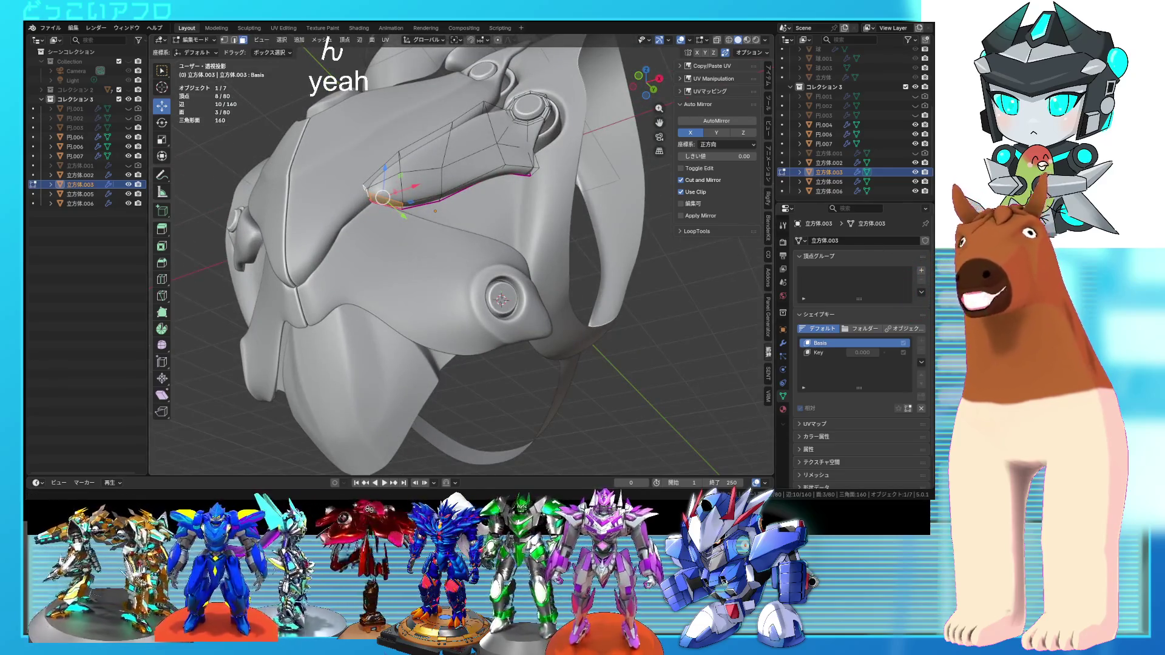
# - Move the edge again until flush, then return to Object Mode and deselect the plate
pyautogui.moveTo(501, 299); pyautogui.dragTo(482, 282, button='middle')
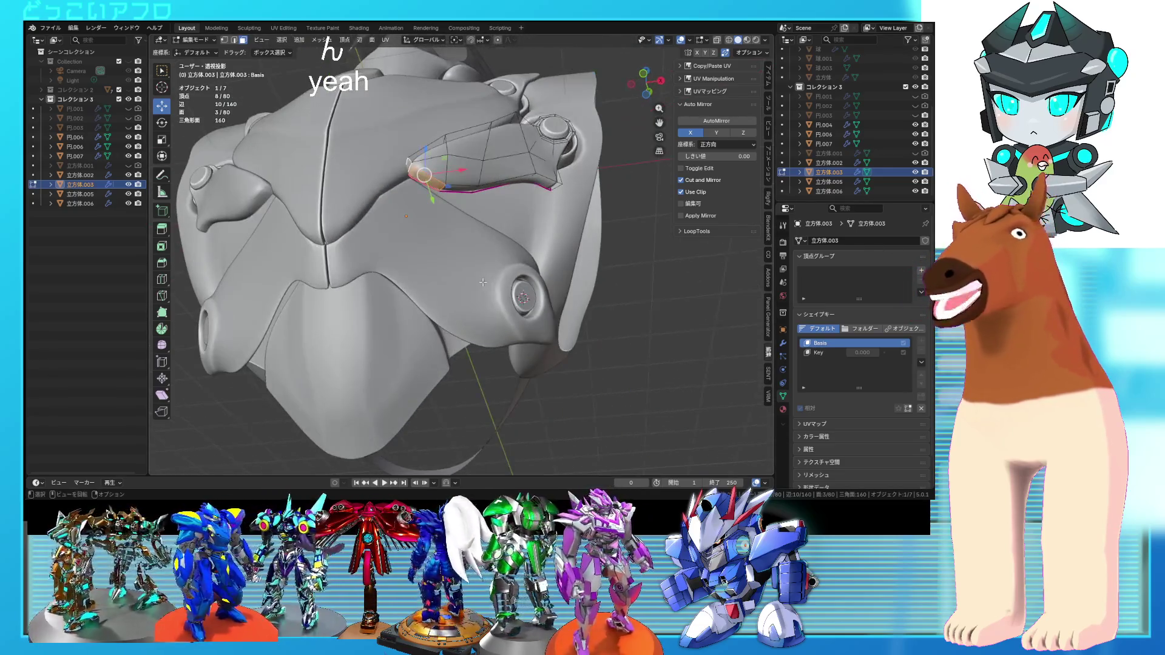
pyautogui.moveTo(559, 260)
pyautogui.mouseDown(button='middle')
pyautogui.moveTo(534, 270)
pyautogui.moveTo(566, 286)
pyautogui.moveTo(604, 274)
pyautogui.moveTo(535, 296)
pyautogui.moveTo(672, 292)
pyautogui.moveTo(538, 310)
pyautogui.moveTo(558, 309)
pyautogui.mouseUp(button='middle')
pyautogui.press('g')
pyautogui.click(523, 276)
pyautogui.press('Tab')
pyautogui.click(546, 287)
pyautogui.scroll(2, 546, 286)
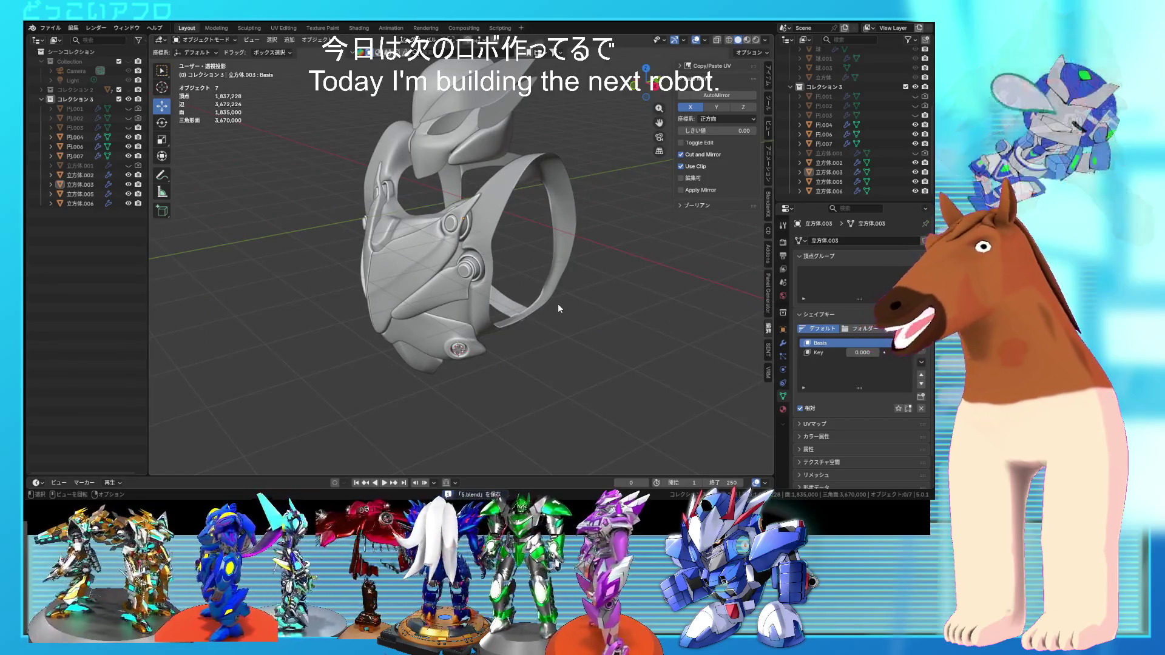
pyautogui.moveTo(553, 325)
pyautogui.mouseDown(button='middle')
pyautogui.moveTo(631, 320)
pyautogui.moveTo(549, 322)
pyautogui.moveTo(620, 316)
pyautogui.moveTo(595, 328)
pyautogui.mouseUp(button='middle')
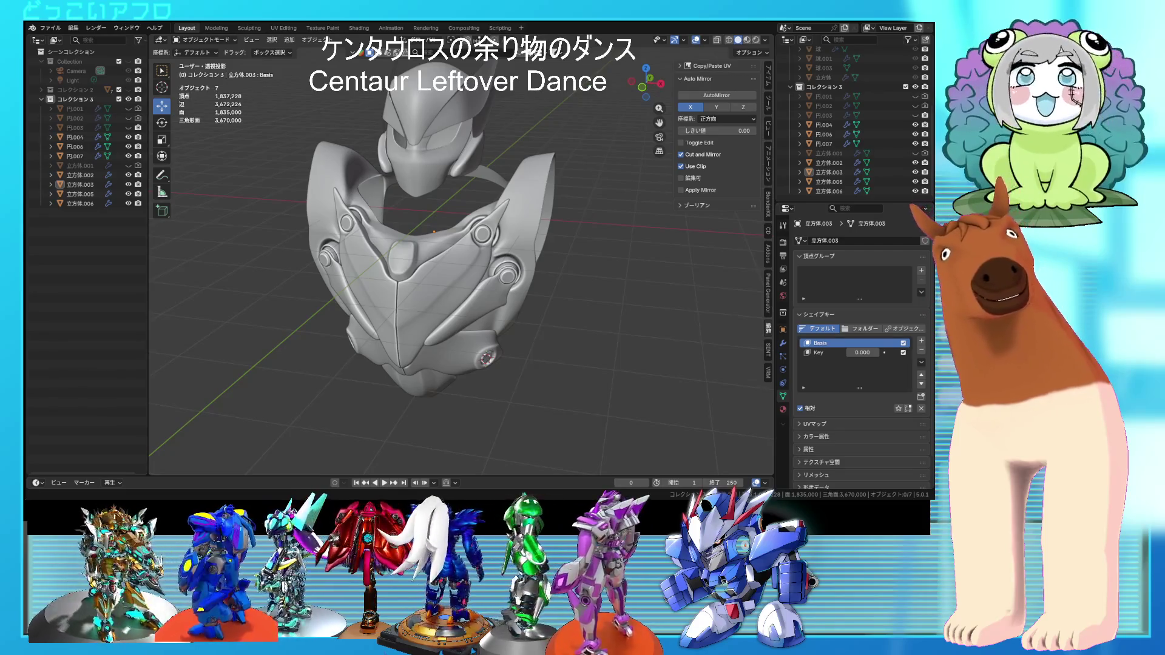
# - Select the side plate 立方体.003 beside the bolt and enter its Edit Mode
pyautogui.moveTo(613, 333)
pyautogui.mouseDown(button='middle')
pyautogui.moveTo(642, 319)
pyautogui.moveTo(570, 318)
pyautogui.moveTo(617, 318)
pyautogui.mouseUp(button='middle')
pyautogui.scroll(5, 617, 318)
pyautogui.click(501, 293)
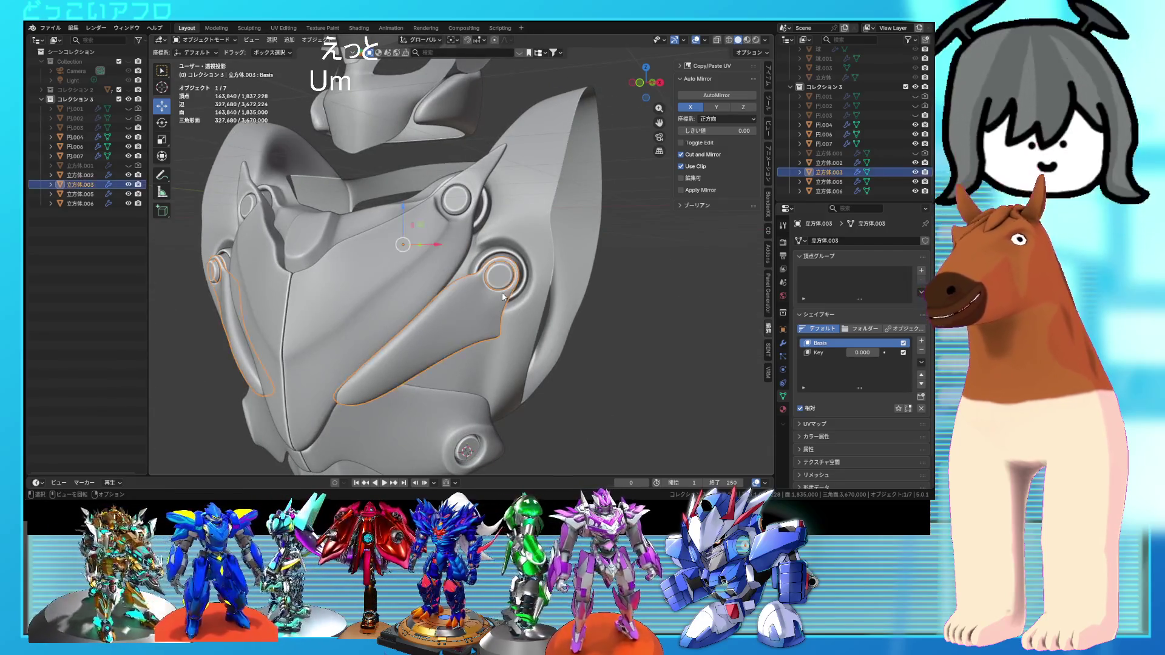
pyautogui.press('Tab')
pyautogui.scroll(5, 501, 292)
pyautogui.hotkey('ctrl', 's')
pyautogui.moveTo(528, 321)
pyautogui.mouseDown(button='middle')
pyautogui.moveTo(548, 330)
pyautogui.moveTo(506, 325)
pyautogui.moveTo(542, 318)
pyautogui.mouseUp(button='middle')
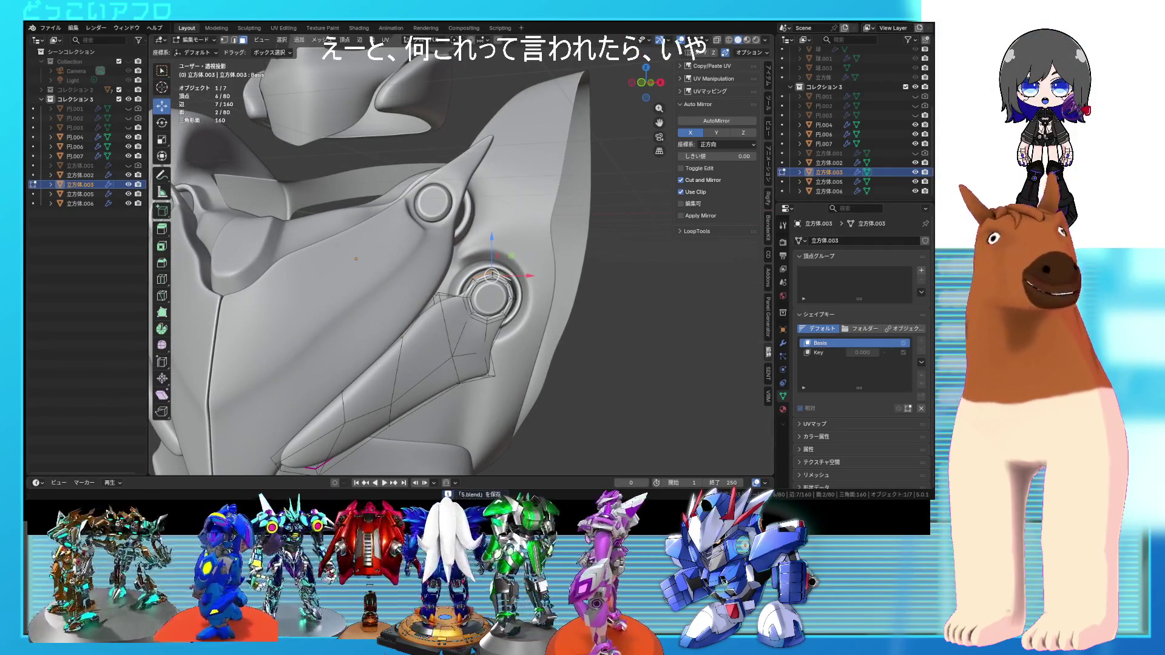
pyautogui.hotkey('ctrl', 's')
pyautogui.moveTo(570, 298)
pyautogui.mouseDown(button='middle')
pyautogui.moveTo(595, 285)
pyautogui.moveTo(641, 332)
pyautogui.mouseUp(button='middle')
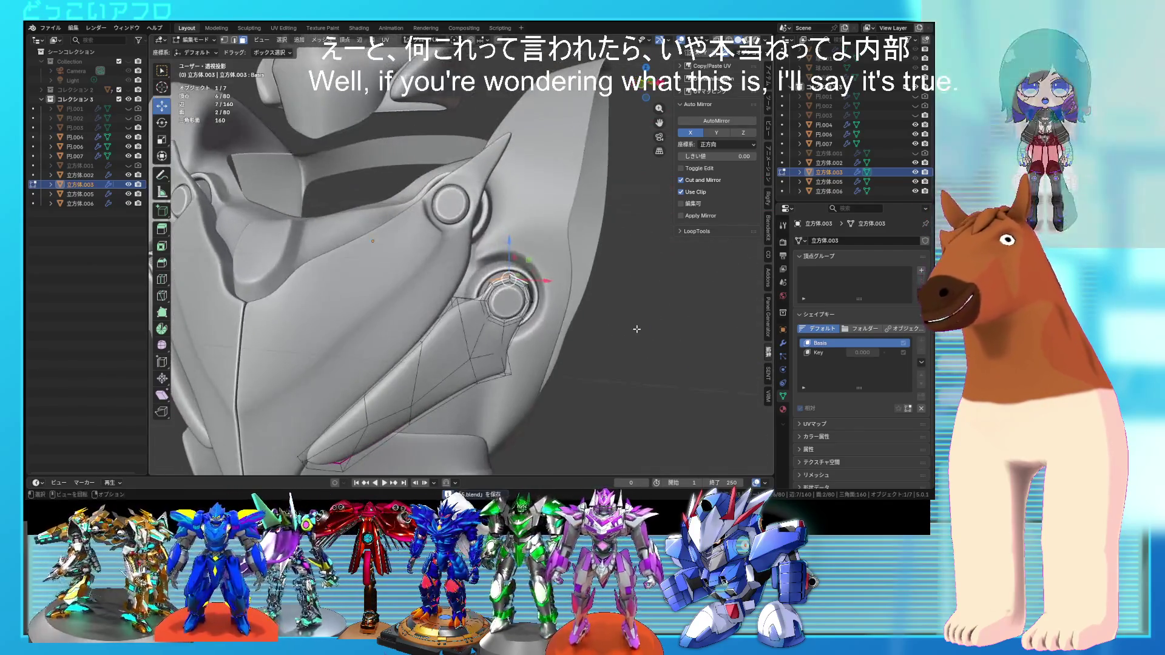
# - Extrude the selected faces into a prism, reposition it, and scale it down to 0.441
pyautogui.press('e')
pyautogui.click(645, 324)
pyautogui.press('g')
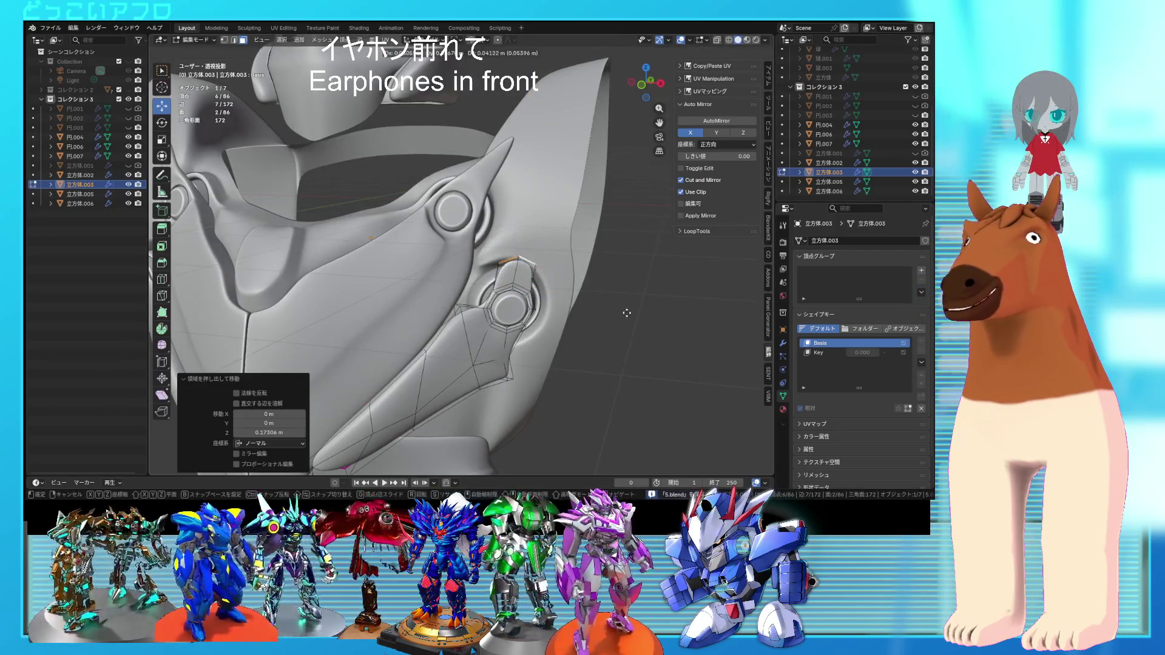
pyautogui.click(631, 311)
pyautogui.press('s')
pyautogui.click(577, 282)
# - Move the prism's tip edge and top edge up and left to form a pointed tab
pyautogui.moveTo(576, 281)
pyautogui.mouseDown(button='middle')
pyautogui.moveTo(480, 287)
pyautogui.moveTo(568, 325)
pyautogui.moveTo(559, 278)
pyautogui.mouseUp(button='middle')
pyautogui.scroll(5, 479, 286)
pyautogui.click(568, 324)
pyautogui.click(567, 285)
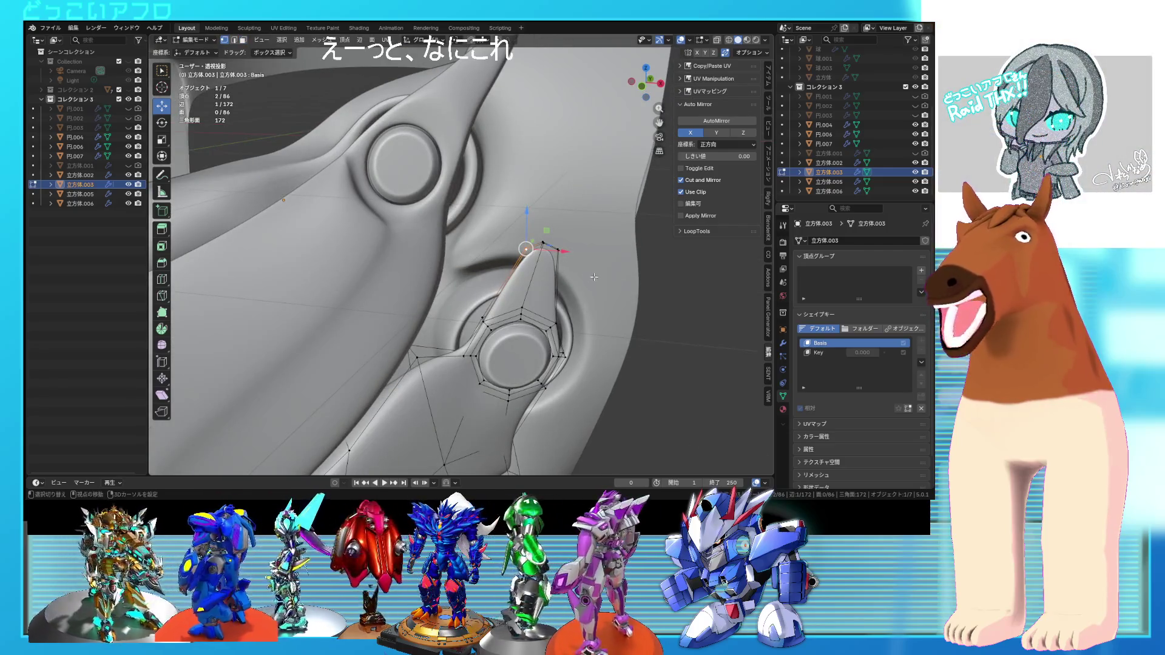
pyautogui.press('g')
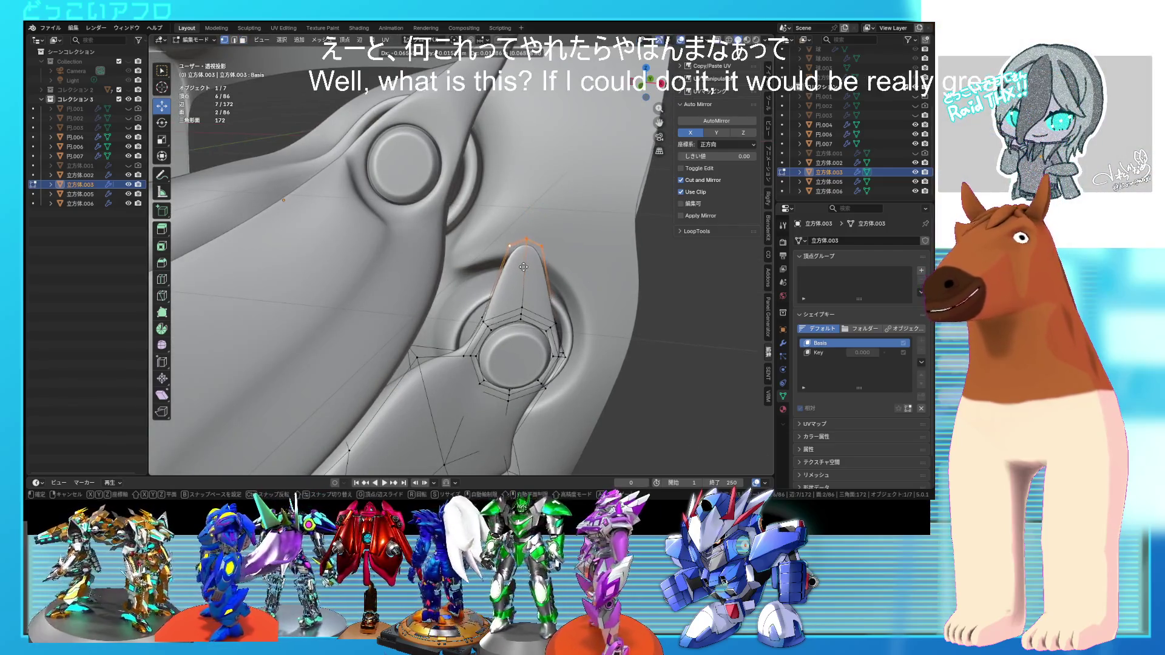
pyautogui.click(511, 291)
pyautogui.moveTo(511, 290); pyautogui.dragTo(515, 295, button='middle')
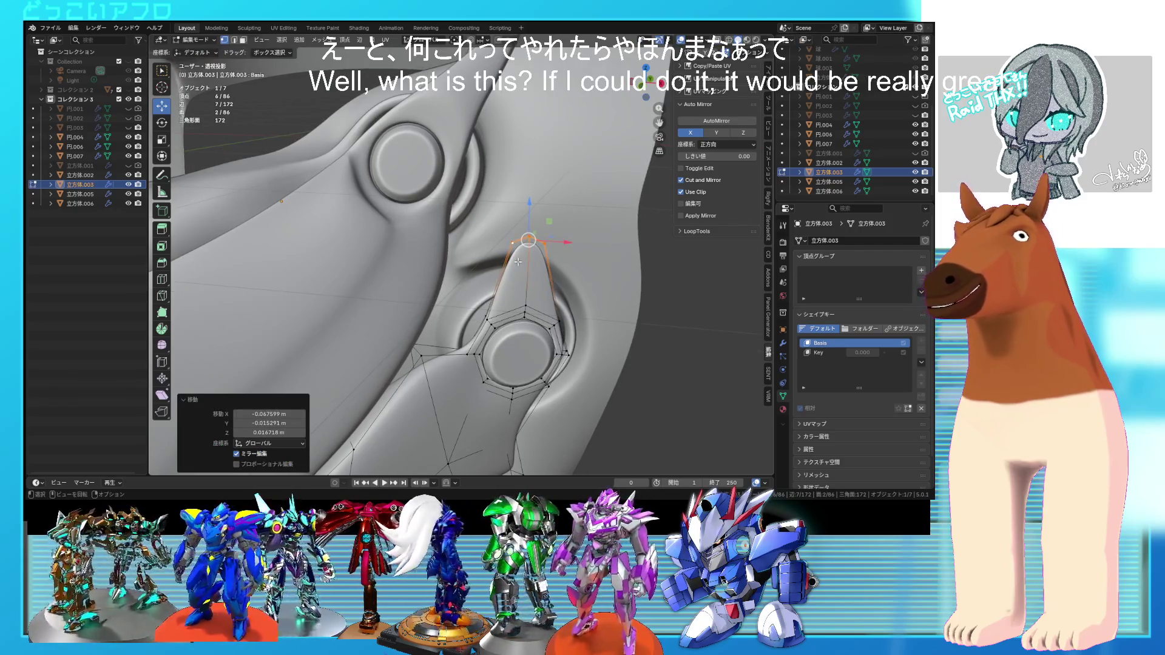
pyautogui.click(537, 241)
pyautogui.press('g')
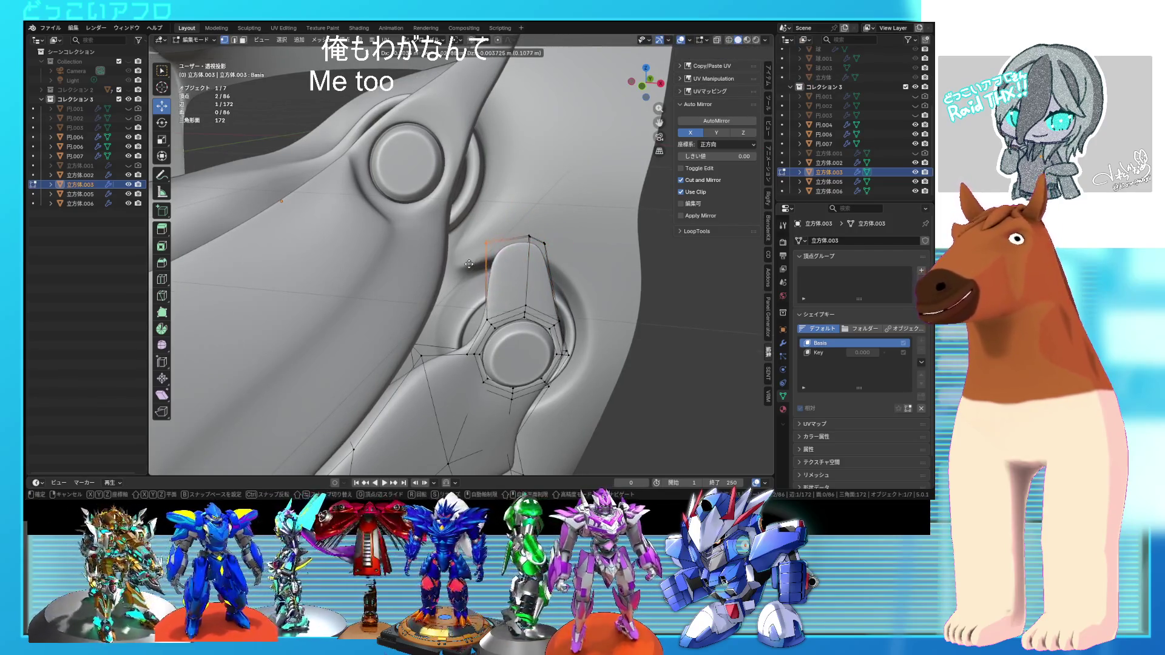
pyautogui.click(463, 264)
# - Select the faces at the tab's tip in face mode and turn on see-through view
pyautogui.moveTo(463, 263); pyautogui.dragTo(516, 285, button='middle')
pyautogui.press('3')
pyautogui.click(564, 304)
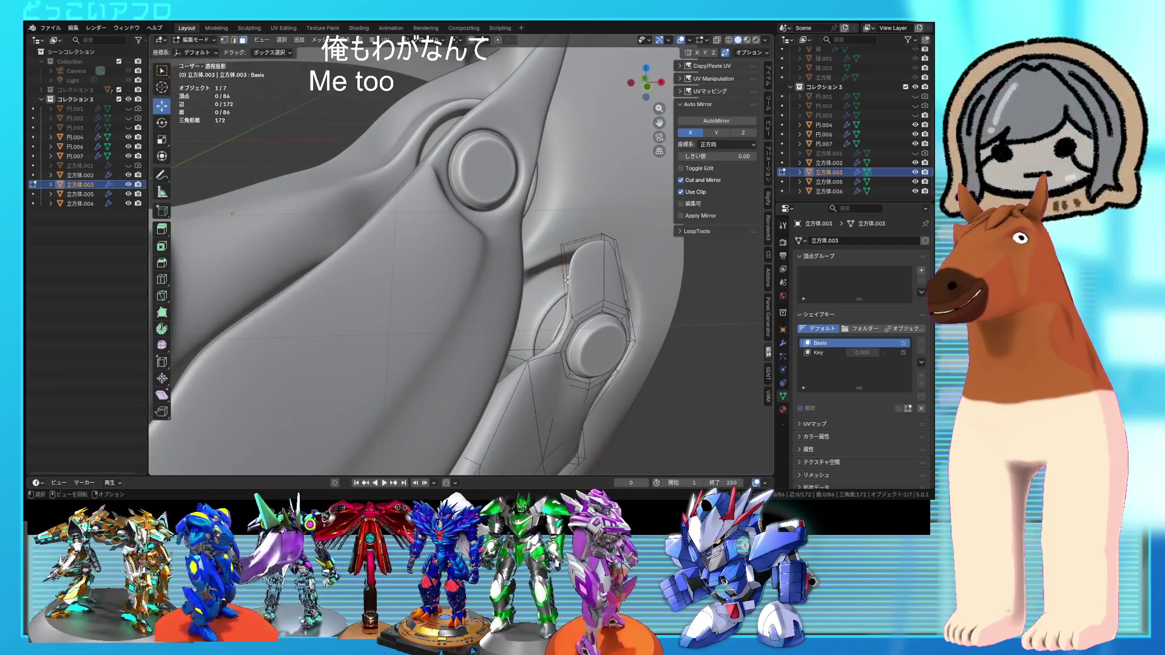
pyautogui.click(565, 304)
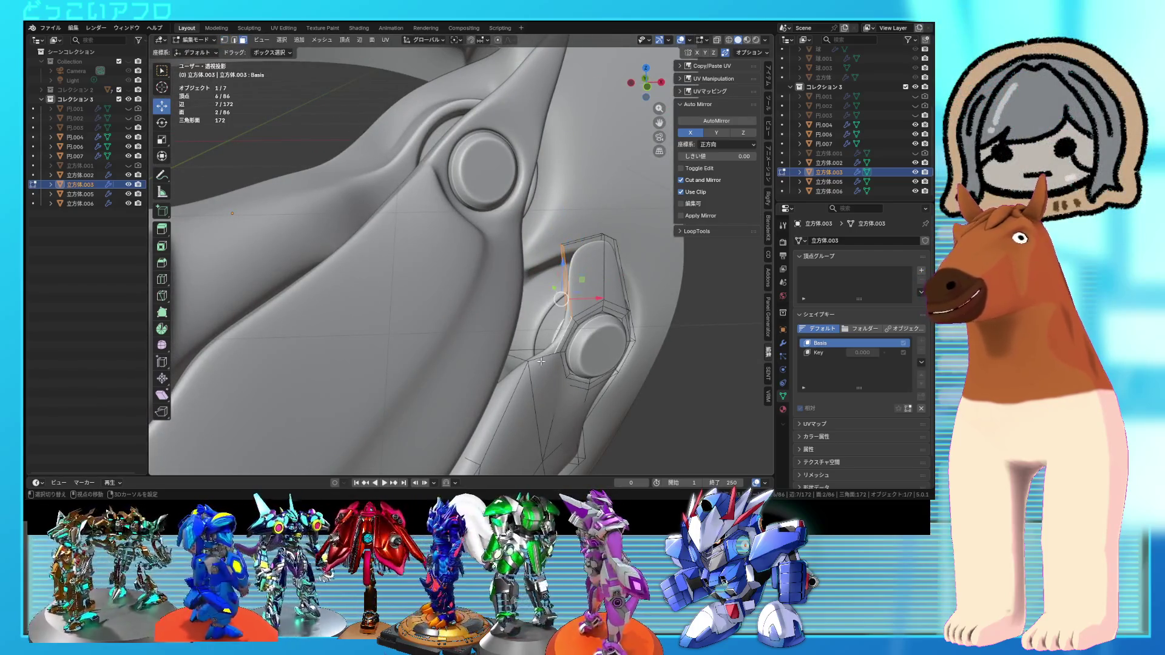
pyautogui.hotkey('shift', 'z')
# - Delete the three selected faces from the side panel near the bolt
pyautogui.press('x')
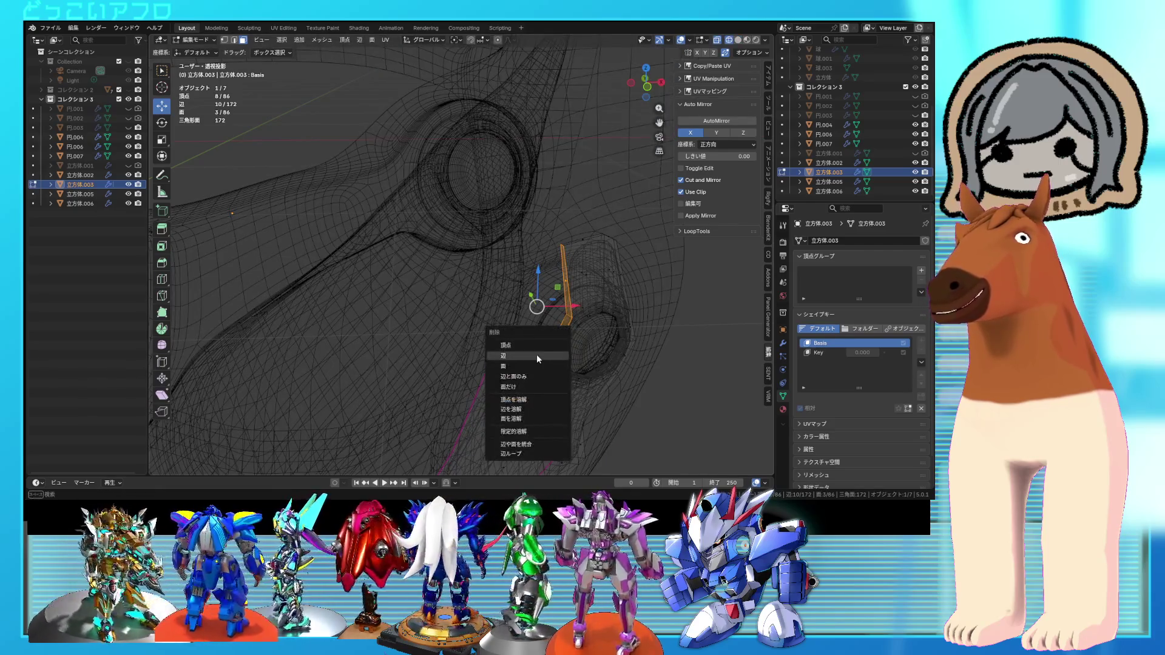
pyautogui.click(536, 361)
pyautogui.hotkey('ctrl', 'z')
pyautogui.hotkey('shift', 'z')
pyautogui.press('x')
pyautogui.click(526, 370)
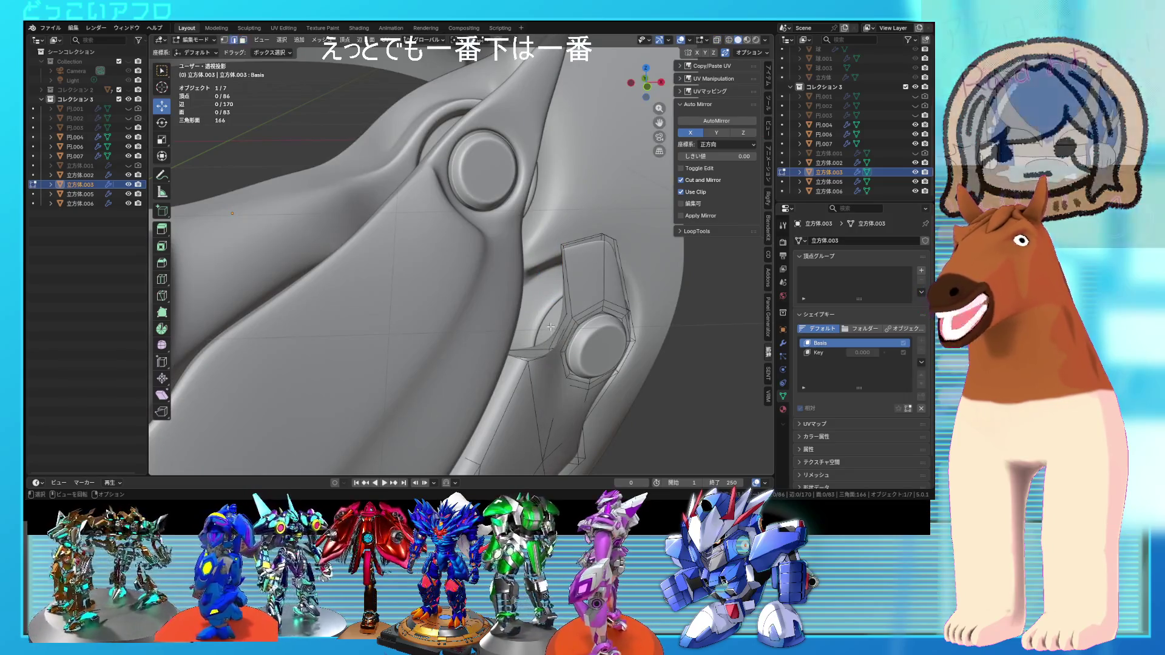
pyautogui.moveTo(560, 329)
pyautogui.mouseDown(button='middle')
pyautogui.moveTo(523, 312)
pyautogui.moveTo(552, 338)
pyautogui.mouseUp(button='middle')
pyautogui.hotkey('ctrl', 'z')
pyautogui.hotkey('ctrl', 'z')
pyautogui.scroll(2, 563, 341)
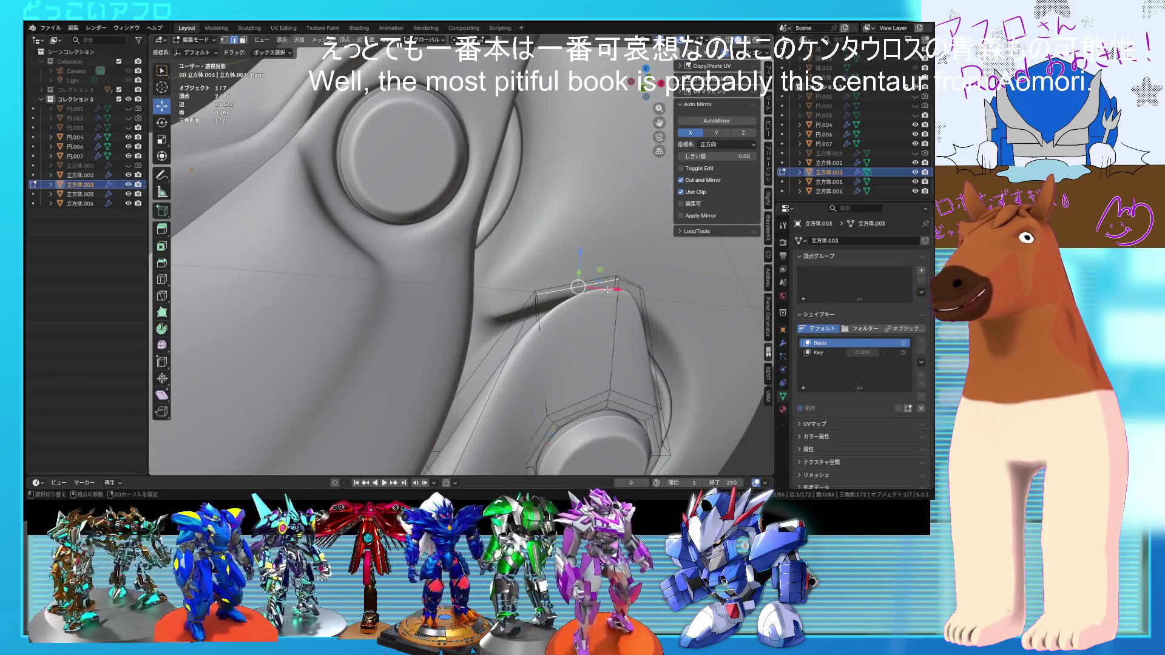
pyautogui.moveTo(625, 287)
pyautogui.mouseDown(button='middle')
pyautogui.moveTo(583, 291)
pyautogui.moveTo(554, 239)
pyautogui.moveTo(637, 408)
pyautogui.moveTo(477, 223)
pyautogui.moveTo(530, 259)
pyautogui.mouseUp(button='middle')
# - Move the panel-edge vertices along Y toward the bolt
pyautogui.press('g')
pyautogui.press('y')
pyautogui.click(521, 296)
pyautogui.click(446, 240)
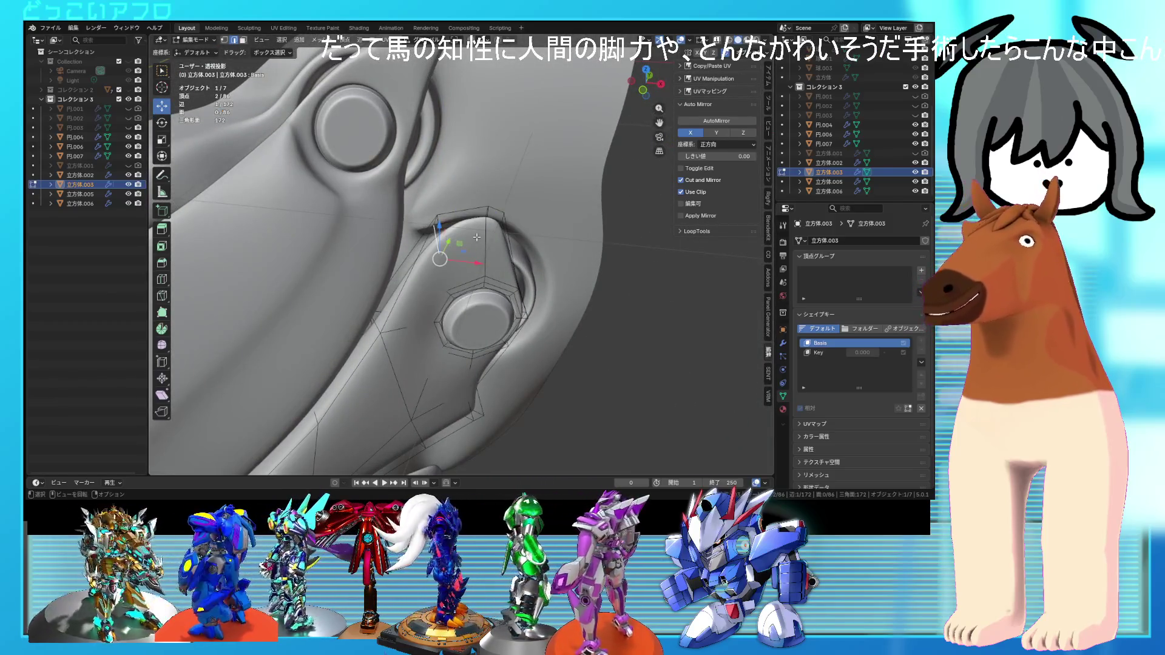
pyautogui.keyDown('shift'); pyautogui.click(458, 220); pyautogui.keyUp('shift')
pyautogui.moveTo(458, 220)
pyautogui.mouseDown(button='middle')
pyautogui.moveTo(497, 239)
pyautogui.moveTo(495, 271)
pyautogui.moveTo(461, 194)
pyautogui.mouseUp(button='middle')
pyautogui.press('g')
pyautogui.click(511, 243)
# - Switch to Normal orientation and push panel vertices about 0.04 m along their normal
pyautogui.click(494, 271)
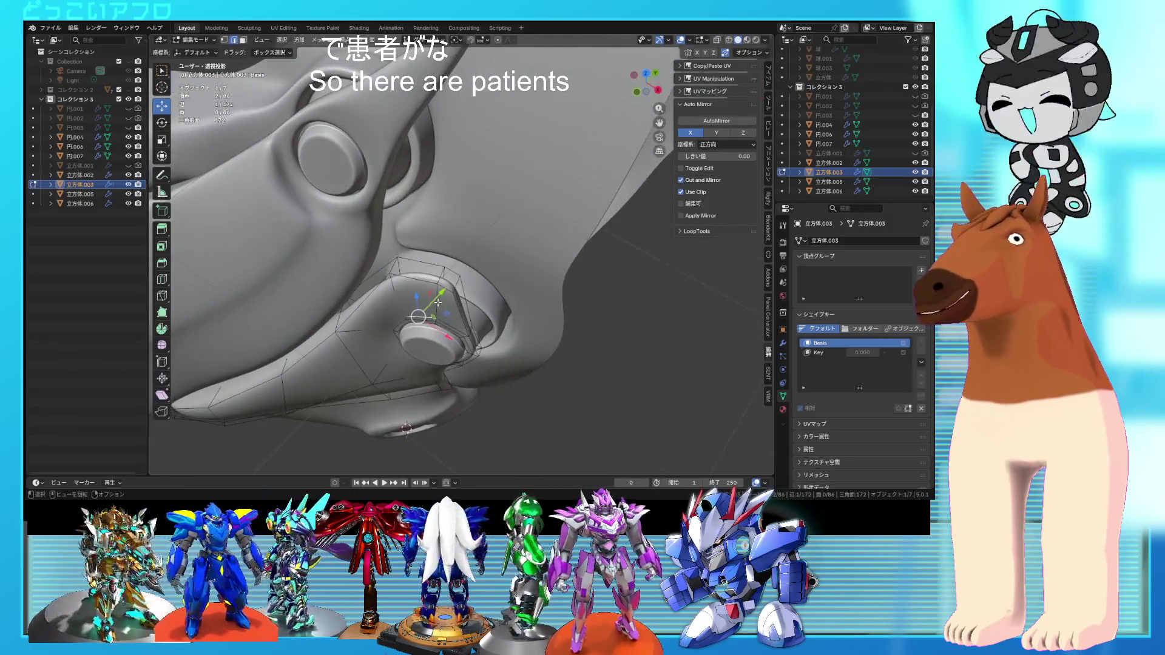
pyautogui.click(427, 40)
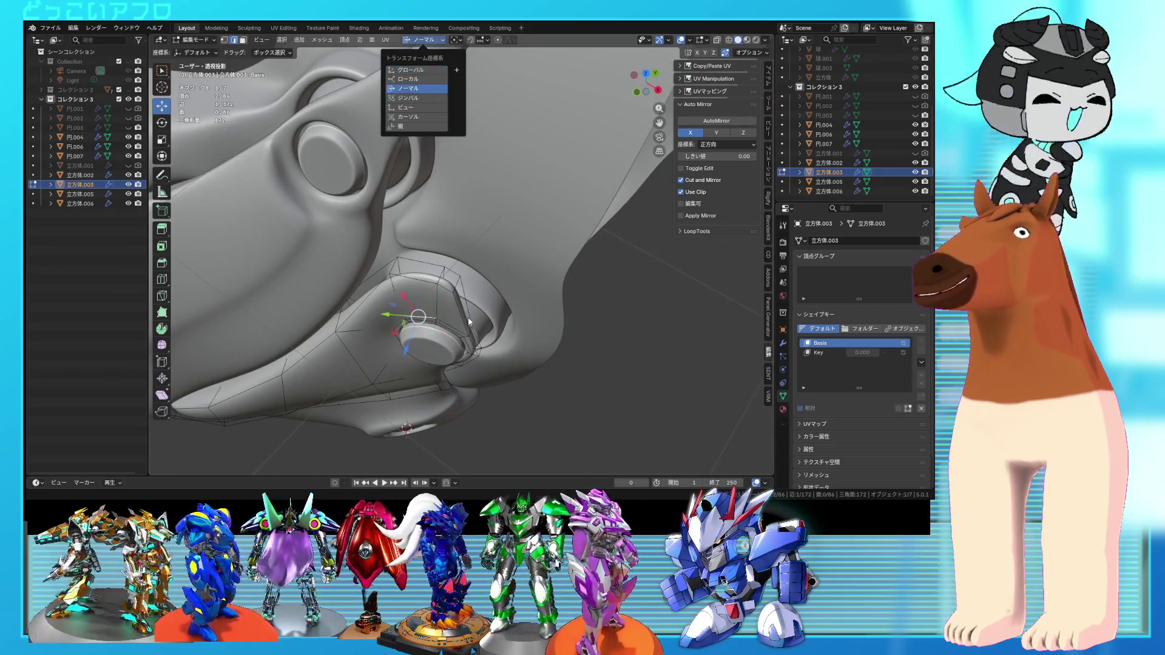
pyautogui.click(408, 89)
pyautogui.moveTo(412, 344); pyautogui.dragTo(396, 327)
pyautogui.moveTo(395, 327); pyautogui.dragTo(423, 276, button='middle')
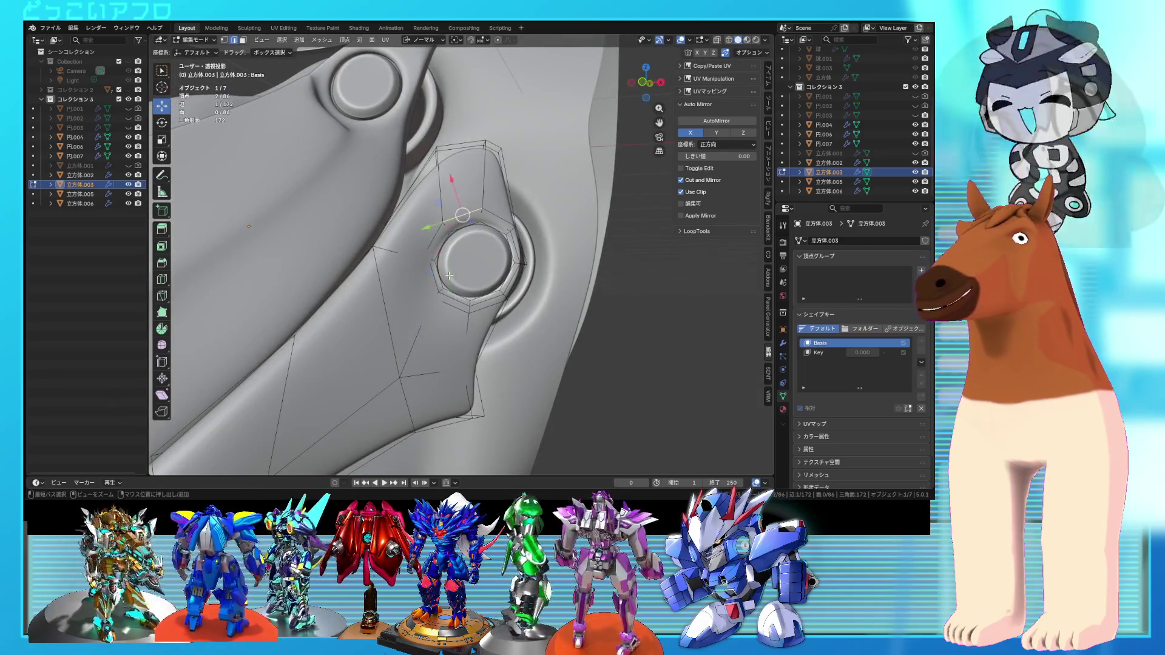
pyautogui.click(423, 282)
pyautogui.keyDown('shift'); pyautogui.click(452, 255); pyautogui.keyUp('shift')
pyautogui.moveTo(452, 254)
pyautogui.mouseDown(button='middle')
pyautogui.moveTo(533, 206)
pyautogui.moveTo(468, 265)
pyautogui.moveTo(583, 277)
pyautogui.moveTo(415, 298)
pyautogui.moveTo(484, 278)
pyautogui.moveTo(476, 267)
pyautogui.moveTo(489, 258)
pyautogui.moveTo(460, 234)
pyautogui.mouseUp(button='middle')
pyautogui.press('g')
pyautogui.press('z')
pyautogui.click(564, 193)
# - Check the refitted panel against the bolt from the front orthographic view
pyautogui.press('Tab')
pyautogui.press('Tab')
pyautogui.scroll(5, 484, 278)
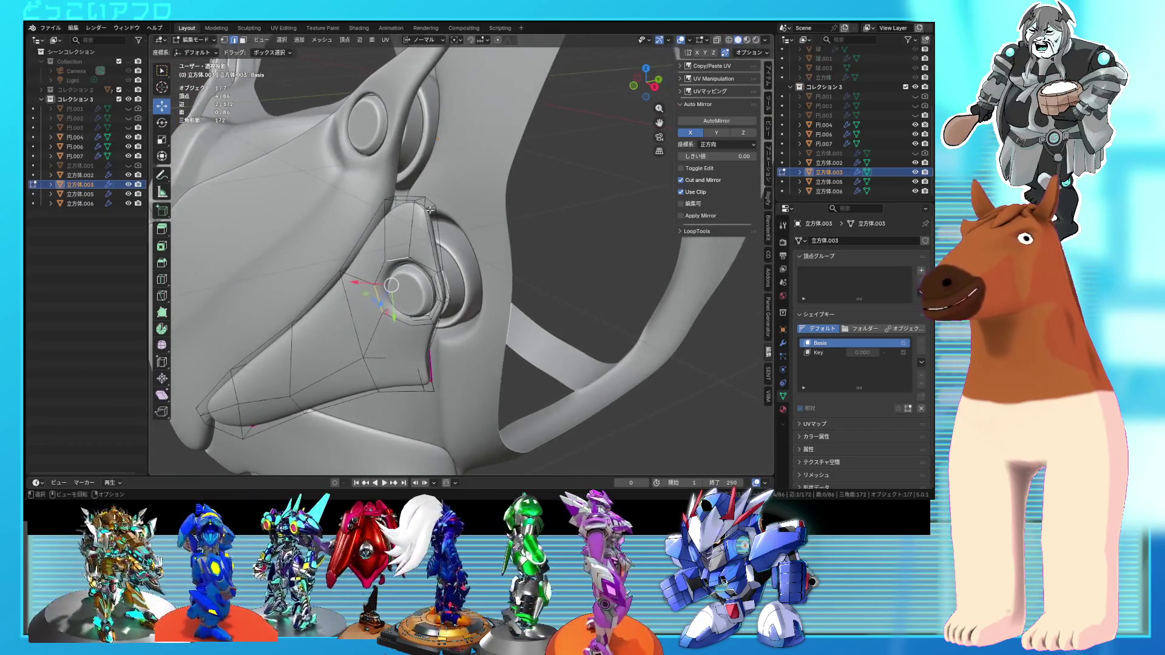
pyautogui.click(428, 206)
pyautogui.press('KP_1')
pyautogui.press('ctrl+KP_1')
pyautogui.press('KP_1')
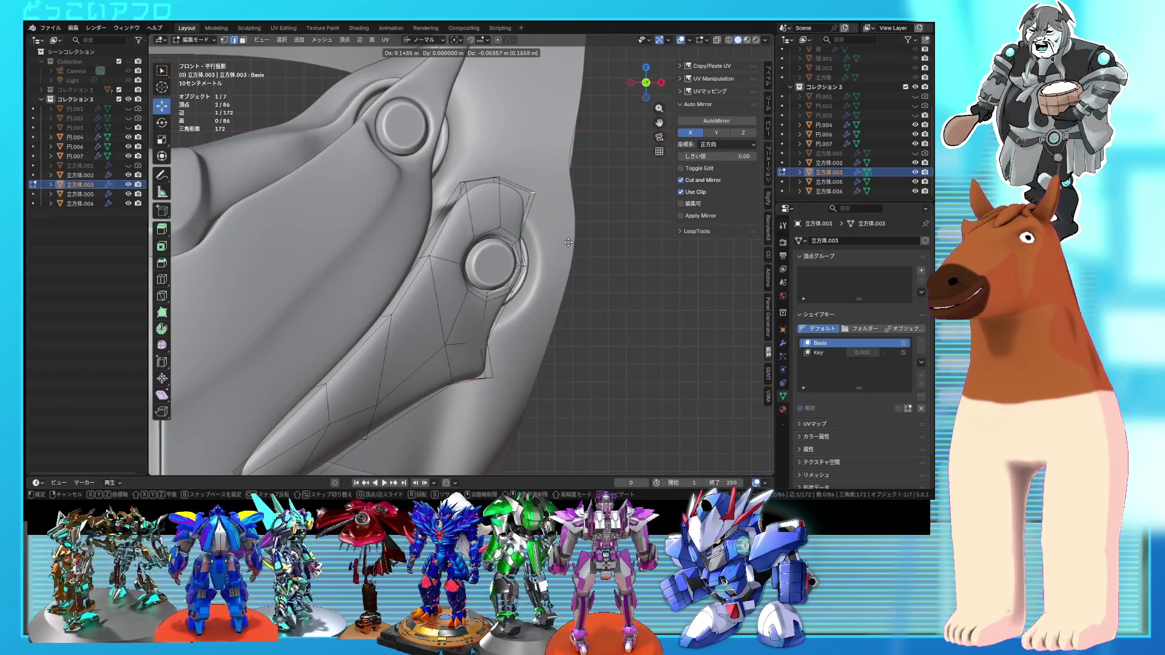
pyautogui.moveTo(570, 239)
pyautogui.mouseDown(button='middle')
pyautogui.moveTo(528, 258)
pyautogui.moveTo(554, 255)
pyautogui.moveTo(577, 283)
pyautogui.moveTo(525, 308)
pyautogui.moveTo(406, 258)
pyautogui.mouseUp(button='middle')
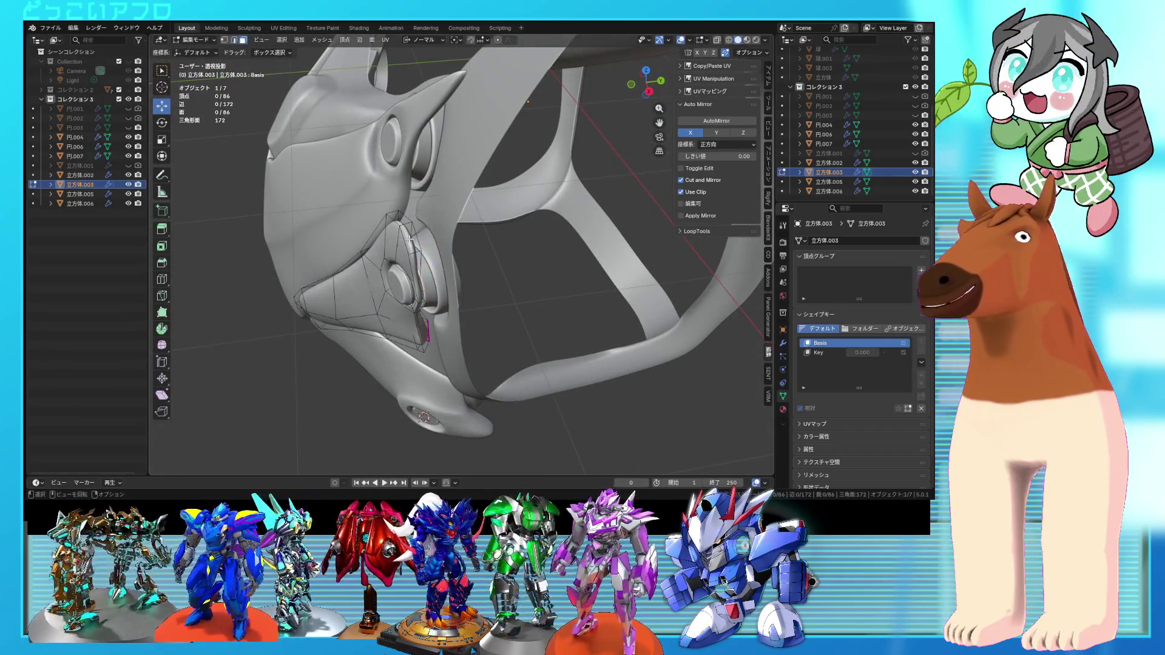
# - Slide the panel's edge vertices inward along the normal and check them in see-through view
pyautogui.moveTo(373, 233); pyautogui.dragTo(391, 225)
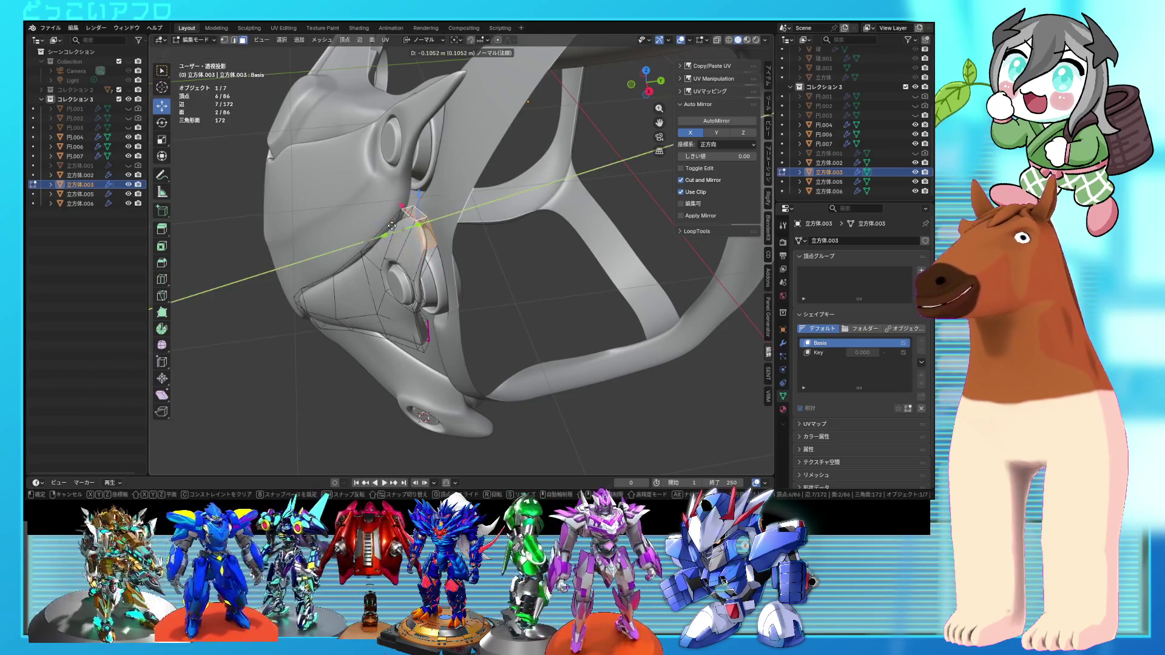
pyautogui.moveTo(389, 238)
pyautogui.mouseDown(button='middle')
pyautogui.moveTo(486, 244)
pyautogui.moveTo(453, 234)
pyautogui.mouseUp(button='middle')
pyautogui.hotkey('shift', 'z')
pyautogui.hotkey('shift', 'z')
pyautogui.click(471, 230)
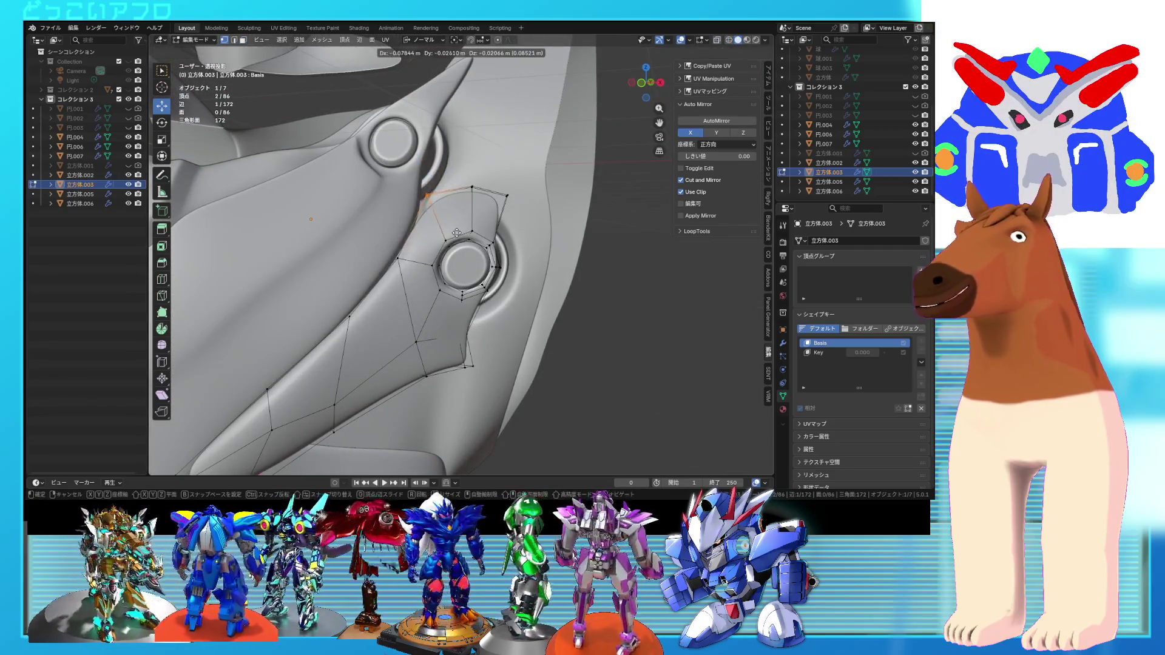
# - Inspect the chest armor in Object Mode, save the file, and re-enter Edit Mode
pyautogui.press('Tab')
pyautogui.moveTo(480, 260)
pyautogui.mouseDown(button='middle')
pyautogui.moveTo(528, 268)
pyautogui.moveTo(548, 252)
pyautogui.moveTo(504, 263)
pyautogui.moveTo(516, 246)
pyautogui.moveTo(438, 214)
pyautogui.moveTo(455, 202)
pyautogui.moveTo(463, 224)
pyautogui.moveTo(602, 268)
pyautogui.moveTo(501, 234)
pyautogui.moveTo(511, 192)
pyautogui.moveTo(531, 237)
pyautogui.moveTo(665, 239)
pyautogui.moveTo(519, 242)
pyautogui.mouseUp(button='middle')
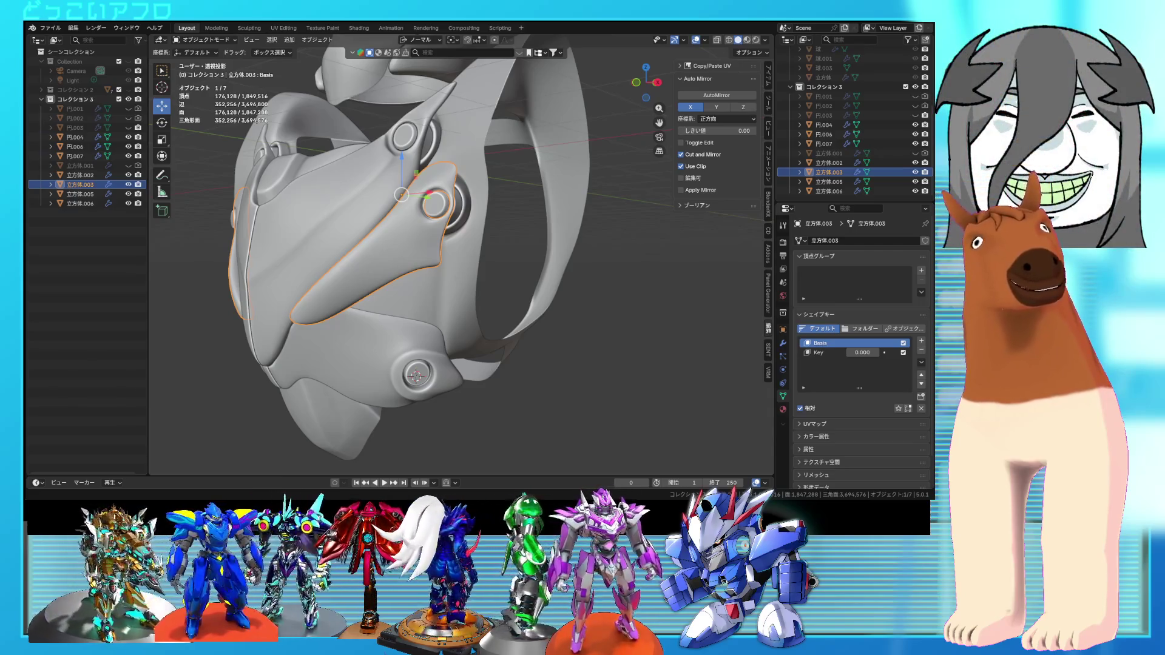
pyautogui.moveTo(471, 296)
pyautogui.mouseDown(button='middle')
pyautogui.moveTo(530, 333)
pyautogui.moveTo(533, 309)
pyautogui.moveTo(574, 293)
pyautogui.moveTo(504, 311)
pyautogui.moveTo(402, 292)
pyautogui.moveTo(430, 268)
pyautogui.moveTo(452, 298)
pyautogui.moveTo(417, 291)
pyautogui.mouseUp(button='middle')
pyautogui.hotkey('ctrl', 's')
pyautogui.press('Tab')
# - Extrude the selected panel region past the bolt and rotate it toward the wing plate
pyautogui.moveTo(423, 229)
pyautogui.mouseDown(button='middle')
pyautogui.moveTo(506, 234)
pyautogui.moveTo(438, 221)
pyautogui.mouseUp(button='middle')
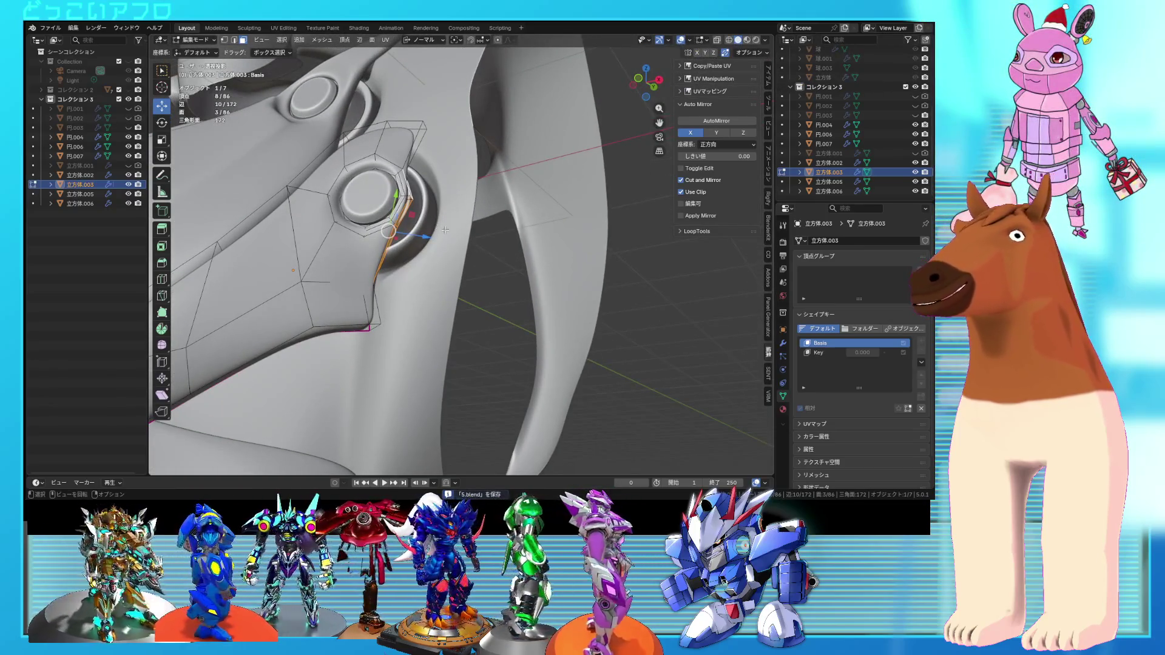
pyautogui.click(479, 253)
pyautogui.hotkey('ctrl', 's')
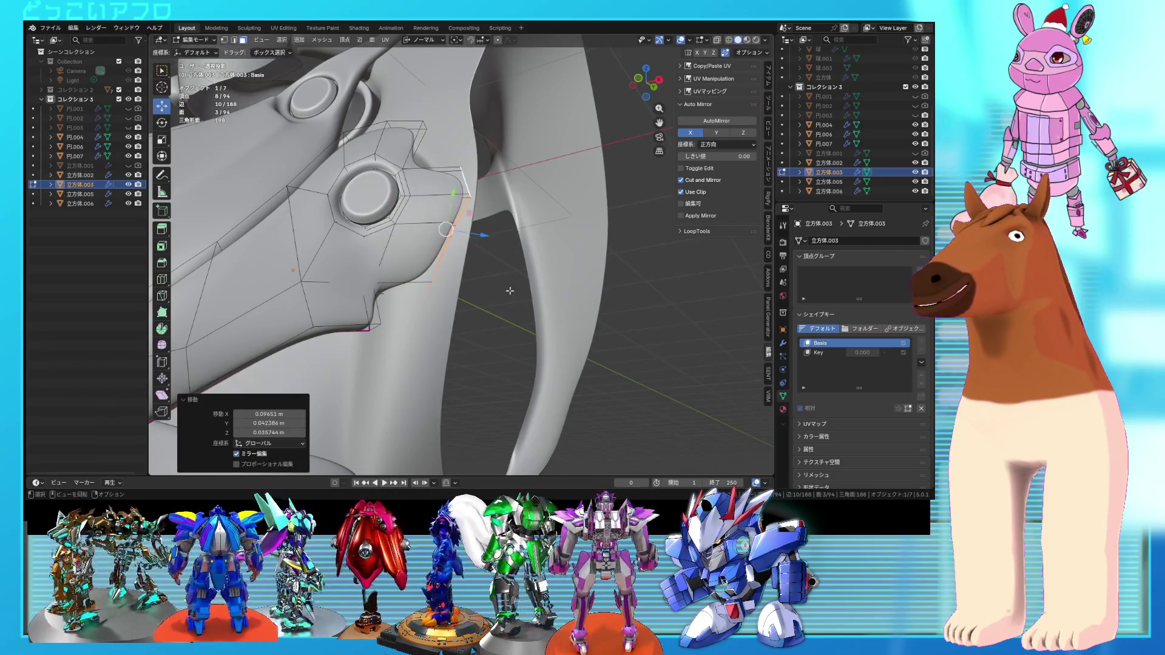
pyautogui.moveTo(508, 282)
pyautogui.mouseDown(button='middle')
pyautogui.moveTo(440, 275)
pyautogui.moveTo(445, 254)
pyautogui.mouseUp(button='middle')
pyautogui.press('r')
pyautogui.scroll(8, 446, 253)
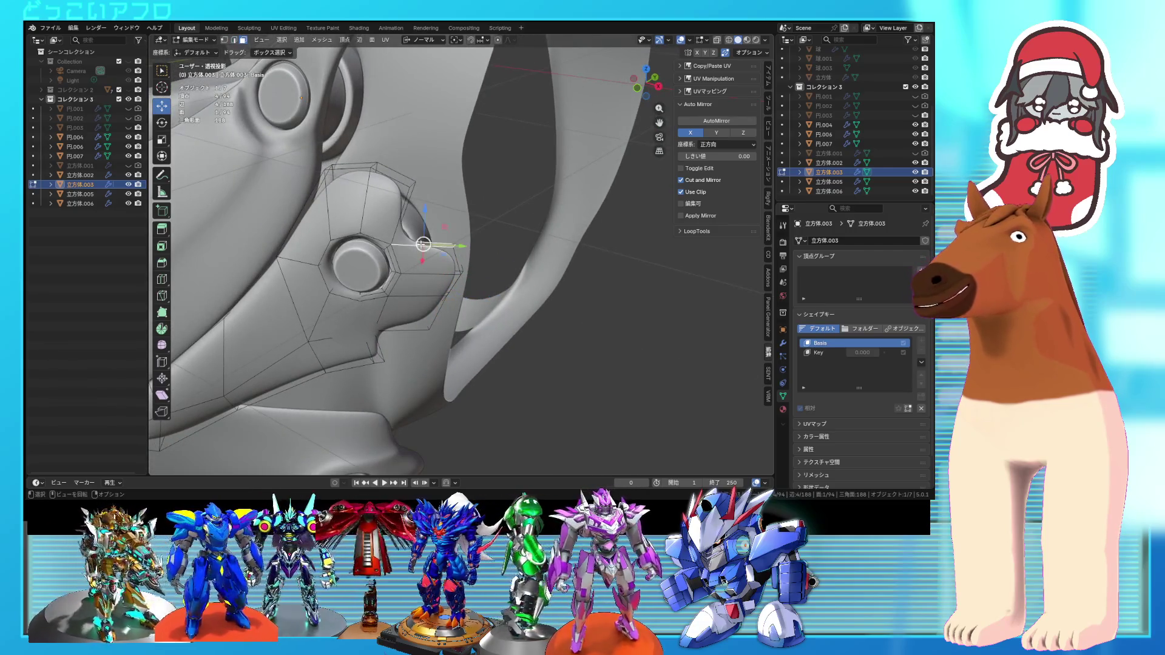
# - Delete a face, extrude an edge upward, and fill the gap with a new face
pyautogui.click(421, 245)
pyautogui.moveTo(453, 245); pyautogui.dragTo(493, 260, button='middle')
pyautogui.press('e')
pyautogui.click(501, 227)
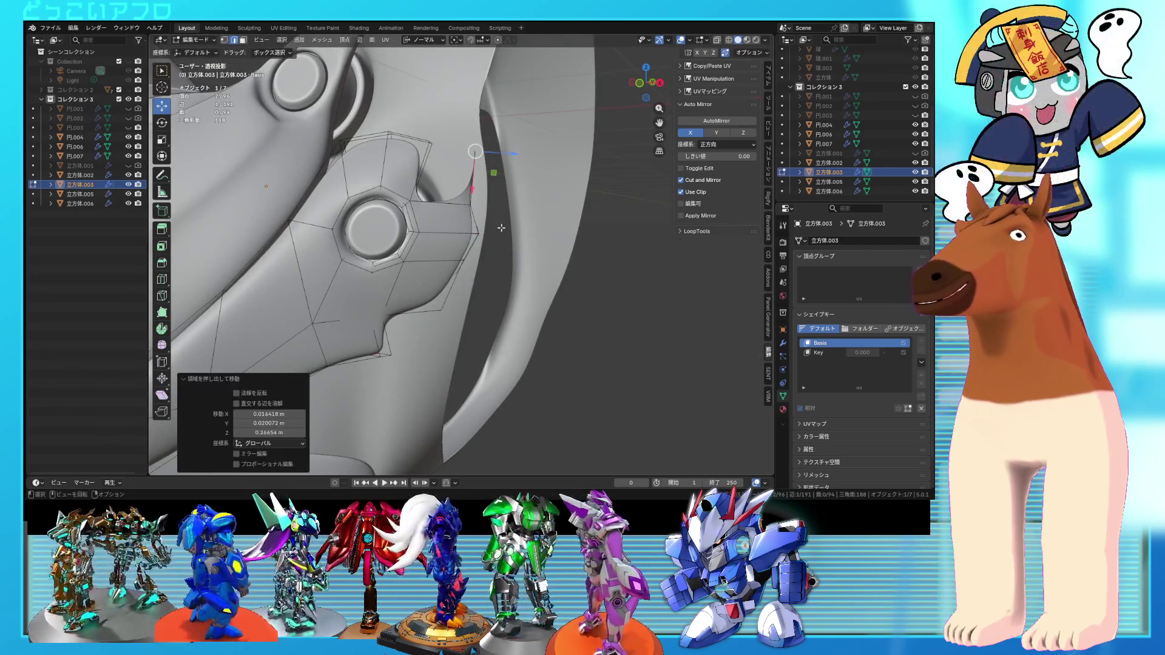
pyautogui.moveTo(450, 204); pyautogui.dragTo(467, 206, button='middle')
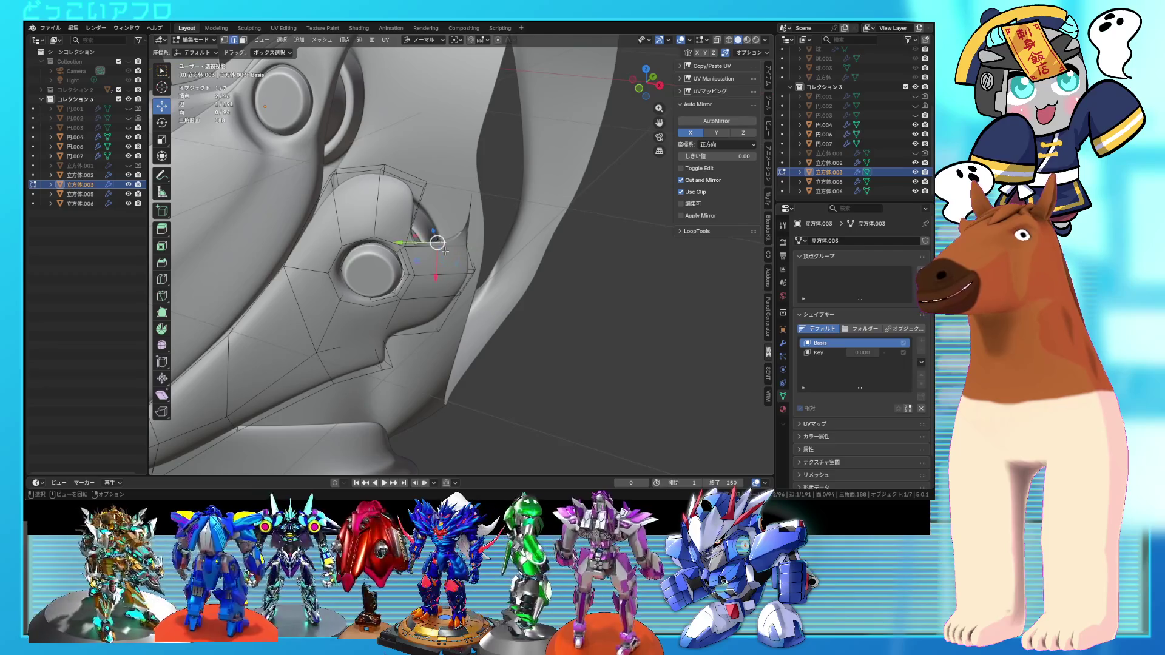
pyautogui.press('f')
pyautogui.moveTo(450, 256); pyautogui.dragTo(479, 285, button='middle')
# - Move the new strip of faces along the normal by about -0.038 m and -0.016 m
pyautogui.keyDown('ctrl'); pyautogui.click(467, 326); pyautogui.keyUp('ctrl')
pyautogui.moveTo(467, 325)
pyautogui.mouseDown(button='middle')
pyautogui.moveTo(485, 270)
pyautogui.moveTo(459, 273)
pyautogui.mouseUp(button='middle')
pyautogui.click(484, 271)
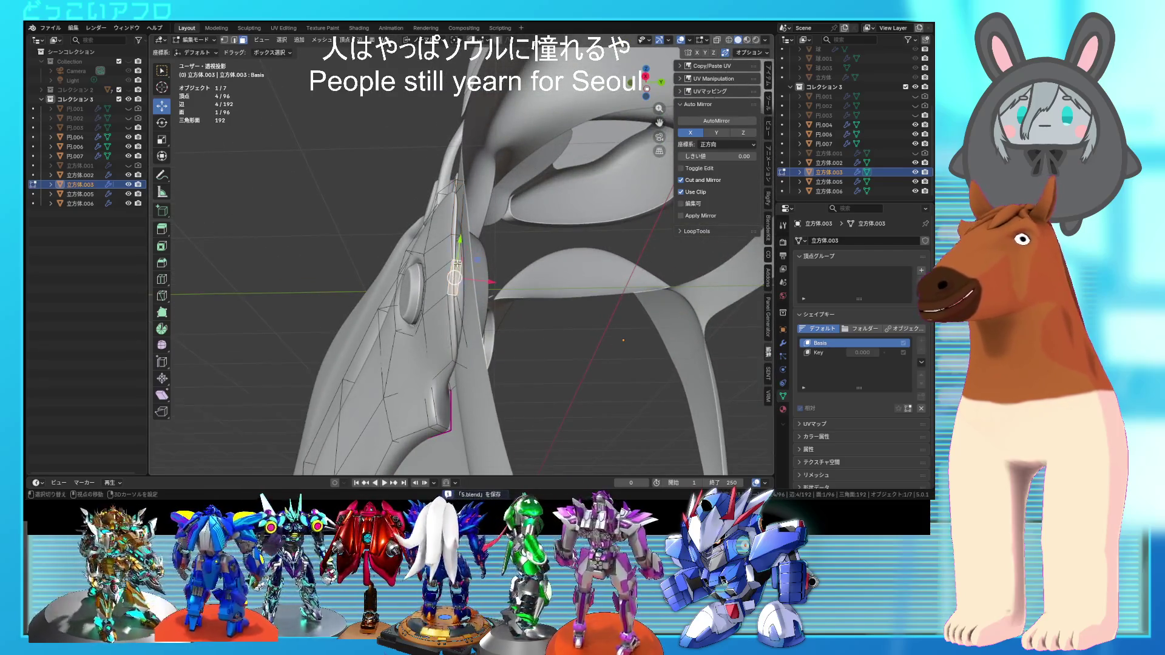
pyautogui.click(429, 259)
pyautogui.moveTo(429, 258)
pyautogui.mouseDown(button='middle')
pyautogui.moveTo(485, 345)
pyautogui.moveTo(472, 240)
pyautogui.mouseUp(button='middle')
# - Box-select the two vertices beside the bolt using see-through view
pyautogui.hotkey('alt', 'z')
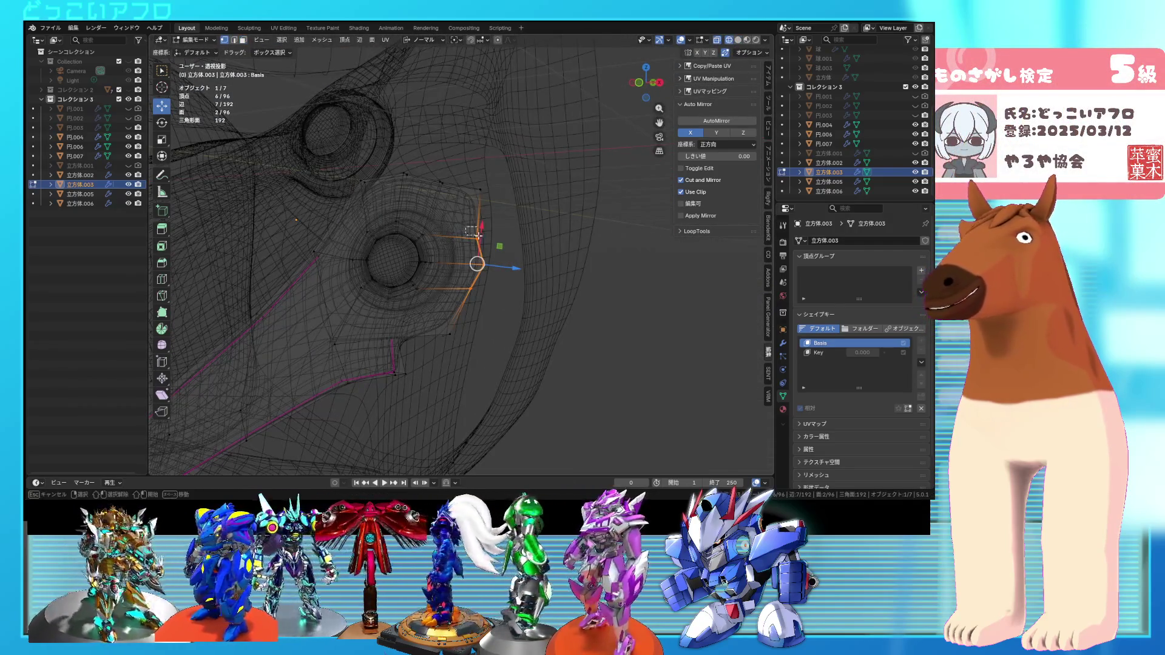
pyautogui.moveTo(486, 244); pyautogui.dragTo(486, 245)
pyautogui.hotkey('alt', 'z')
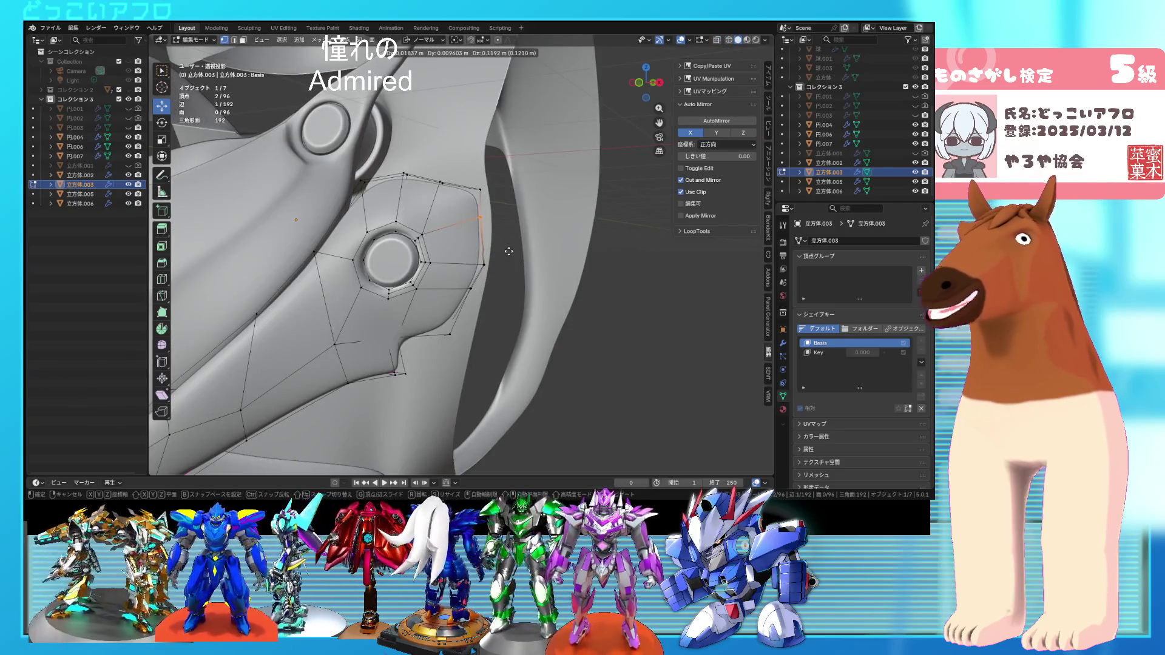
pyautogui.moveTo(509, 257)
pyautogui.mouseDown(button='middle')
pyautogui.moveTo(418, 319)
pyautogui.moveTo(431, 299)
pyautogui.moveTo(415, 332)
pyautogui.moveTo(471, 278)
pyautogui.moveTo(441, 319)
pyautogui.moveTo(508, 305)
pyautogui.mouseUp(button='middle')
# - Delete the corner faces of the panel and fill a new face in their place
pyautogui.keyDown('shift'); pyautogui.click(441, 318); pyautogui.keyUp('shift')
pyautogui.click(441, 322)
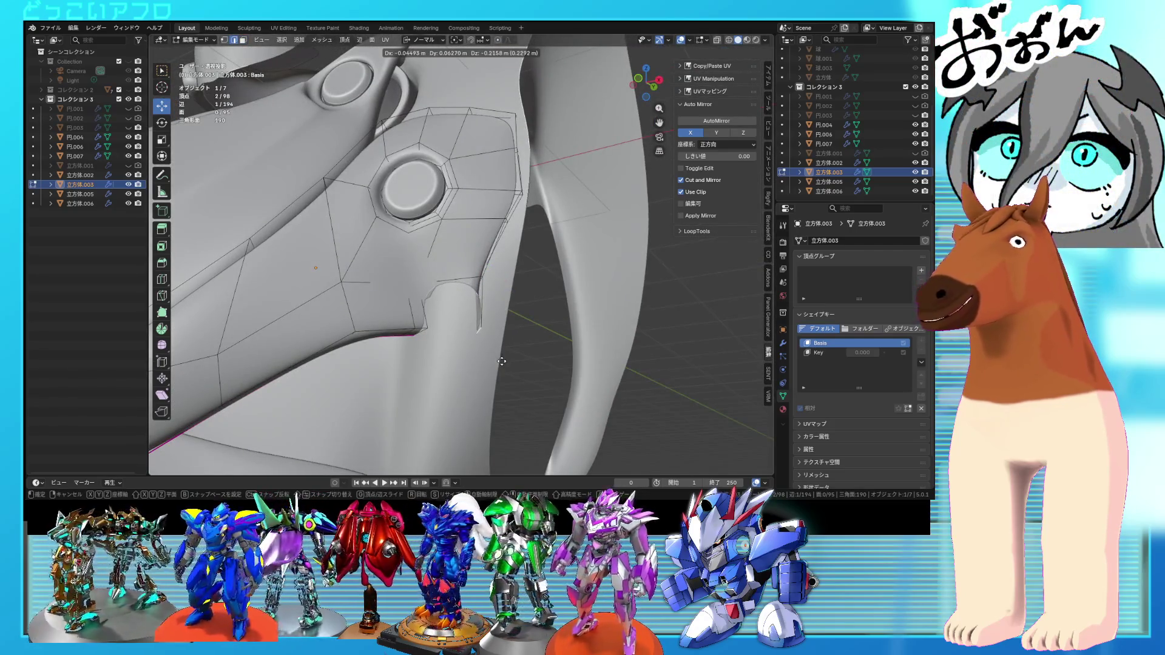
pyautogui.moveTo(503, 361)
pyautogui.mouseDown(button='middle')
pyautogui.moveTo(459, 298)
pyautogui.moveTo(449, 325)
pyautogui.moveTo(446, 285)
pyautogui.moveTo(470, 373)
pyautogui.mouseUp(button='middle')
pyautogui.press('f')
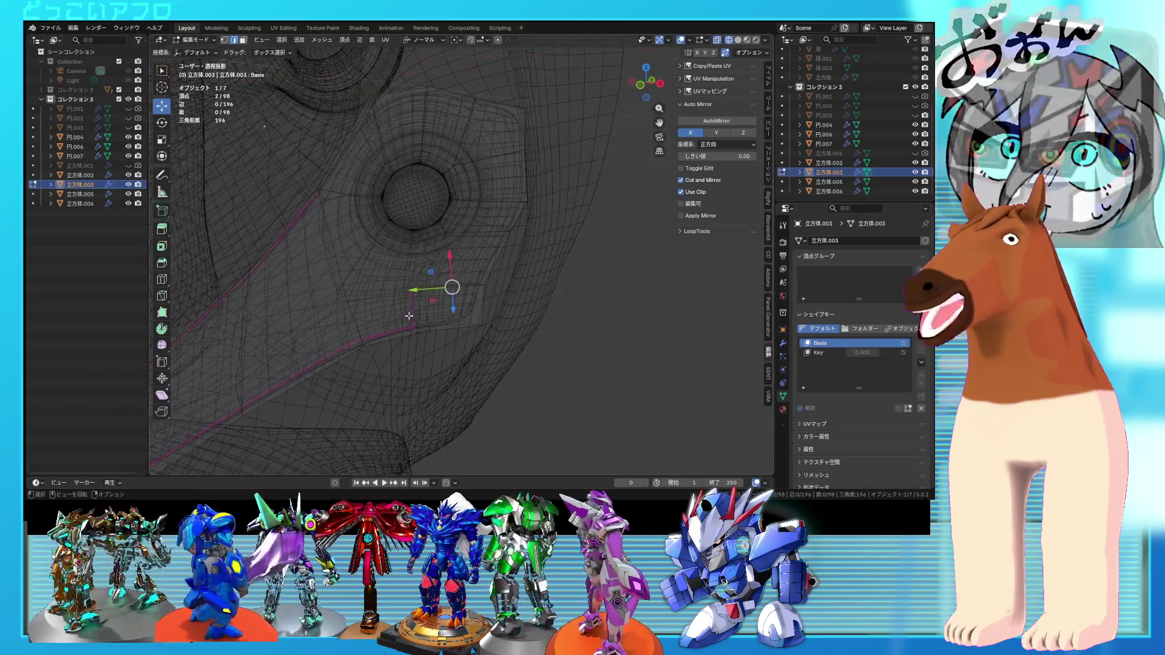
# - Select the edge below the bolt, check the armor in Object Mode, and return to Edit Mode
pyautogui.click(408, 310)
pyautogui.moveTo(412, 308)
pyautogui.mouseDown(button='middle')
pyautogui.moveTo(463, 303)
pyautogui.moveTo(570, 356)
pyautogui.moveTo(544, 329)
pyautogui.moveTo(415, 315)
pyautogui.mouseUp(button='middle')
pyautogui.hotkey('shift', 'z')
pyautogui.scroll(-5, 433, 305)
pyautogui.press('Tab')
pyautogui.scroll(-4, 462, 304)
pyautogui.scroll(5, 543, 333)
pyautogui.press('Tab')
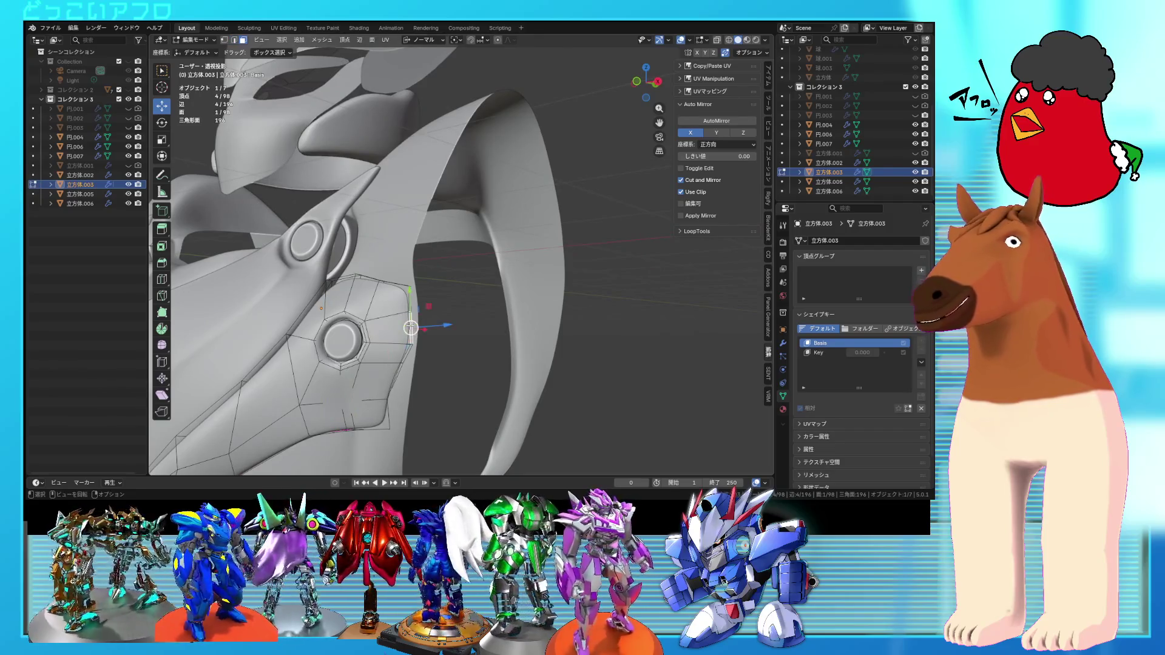
# - Edge-slide a panel edge about halfway, to a factor of 0.513
pyautogui.press('KP_1')
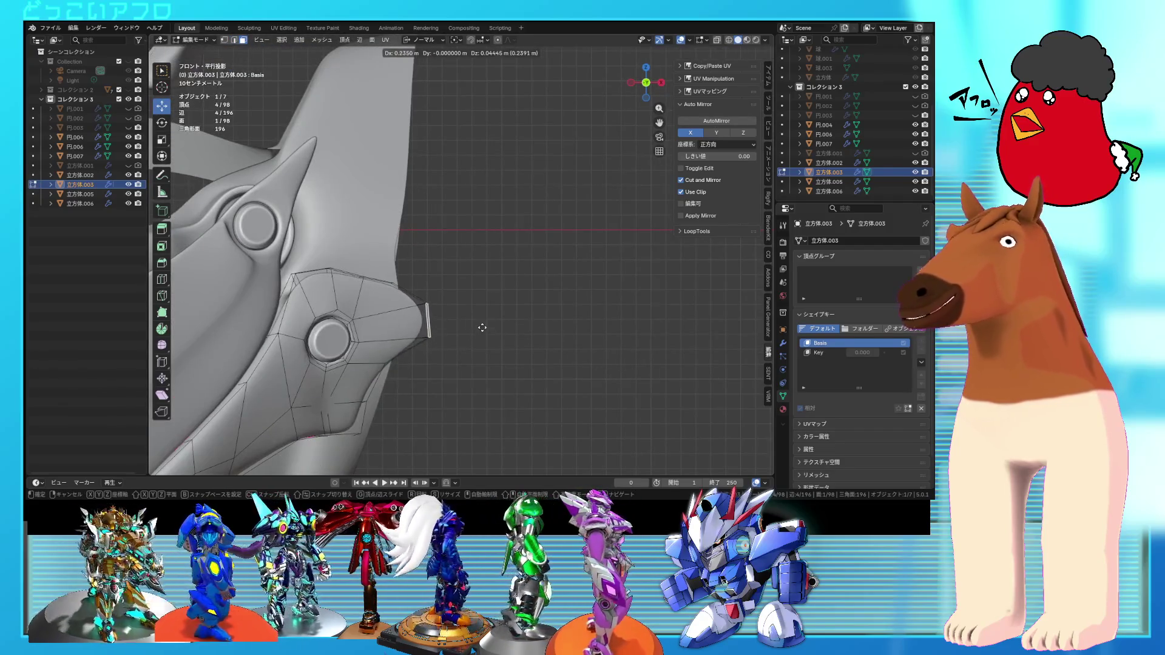
pyautogui.moveTo(465, 324); pyautogui.dragTo(462, 287, button='middle')
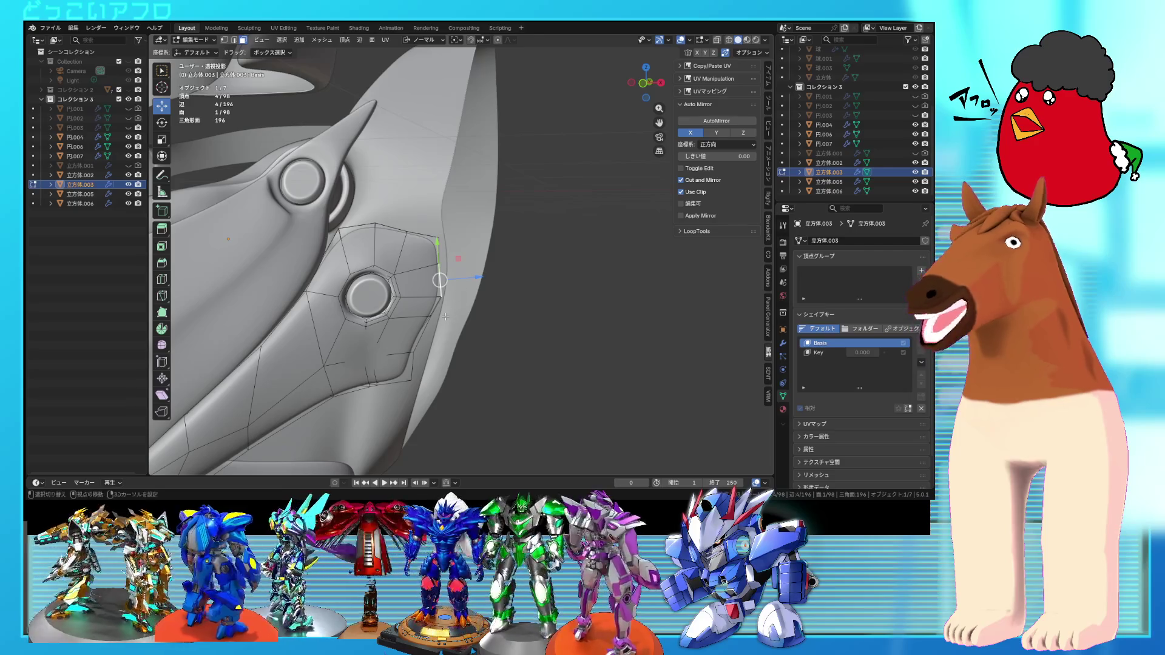
pyautogui.scroll(3, 445, 316)
pyautogui.hotkey('alt', 'z')
pyautogui.keyDown('shift'); pyautogui.moveTo(424, 325); pyautogui.dragTo(403, 260, button='middle'); pyautogui.keyUp('shift')
pyautogui.hotkey('alt', 'z')
pyautogui.hotkey('alt', 'z')
pyautogui.moveTo(370, 350); pyautogui.dragTo(338, 360, button='middle')
pyautogui.hotkey('alt', 'z')
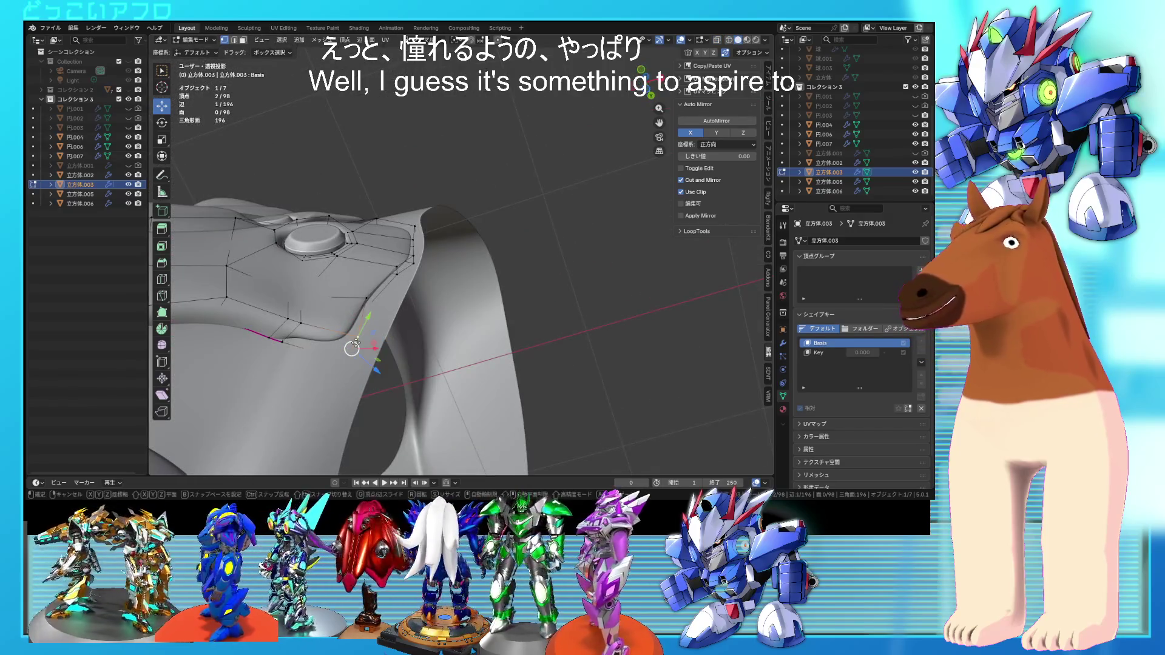
pyautogui.click(336, 343)
pyautogui.moveTo(335, 343)
pyautogui.mouseDown(button='middle')
pyautogui.moveTo(401, 317)
pyautogui.moveTo(626, 374)
pyautogui.moveTo(444, 279)
pyautogui.mouseUp(button='middle')
pyautogui.click(445, 279)
# - Select the panel's outline edges and give them a full crease of 1
pyautogui.hotkey('alt', 'z')
pyautogui.keyDown('alt'); pyautogui.click(468, 260); pyautogui.keyUp('alt')
pyautogui.moveTo(468, 325)
pyautogui.mouseDown(button='middle')
pyautogui.moveTo(478, 283)
pyautogui.moveTo(446, 299)
pyautogui.moveTo(533, 395)
pyautogui.moveTo(502, 324)
pyautogui.mouseUp(button='middle')
pyautogui.hotkey('alt', 'z')
pyautogui.keyDown('alt'); pyautogui.keyDown('shift'); pyautogui.click(446, 299); pyautogui.keyUp('shift'); pyautogui.keyUp('alt')
pyautogui.hotkey('shift', 'e')
pyautogui.write('1')
pyautogui.press('Return')
pyautogui.hotkey('ctrl', 's')
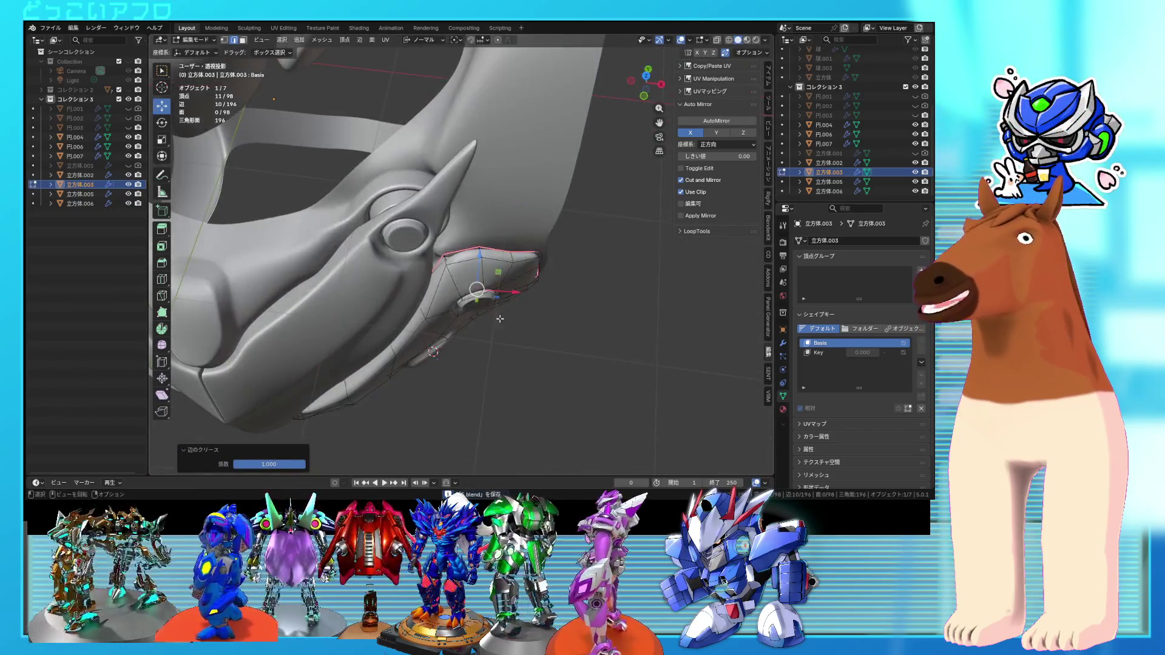
# - Leave Edit Mode and orbit around the shoulder panel to review the armor
pyautogui.moveTo(462, 275)
pyautogui.mouseDown(button='middle')
pyautogui.moveTo(446, 280)
pyautogui.moveTo(475, 272)
pyautogui.moveTo(454, 284)
pyautogui.moveTo(465, 276)
pyautogui.moveTo(435, 253)
pyautogui.mouseUp(button='middle')
pyautogui.press('Tab')
pyautogui.press('Tab')
pyautogui.scroll(5, 454, 280)
pyautogui.moveTo(459, 301); pyautogui.dragTo(439, 303, button='middle')
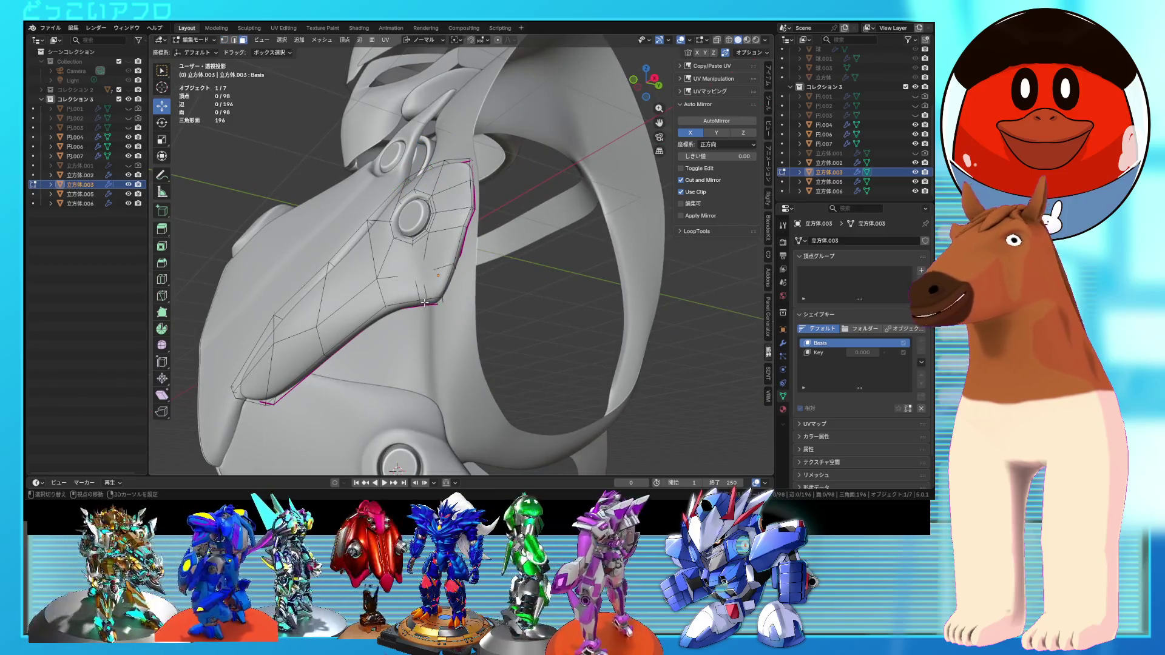
# - Rotate the side panel's vertices about 15 degrees, then check the chest piece from the front
pyautogui.moveTo(438, 307); pyautogui.dragTo(486, 337, button='middle')
pyautogui.press('r')
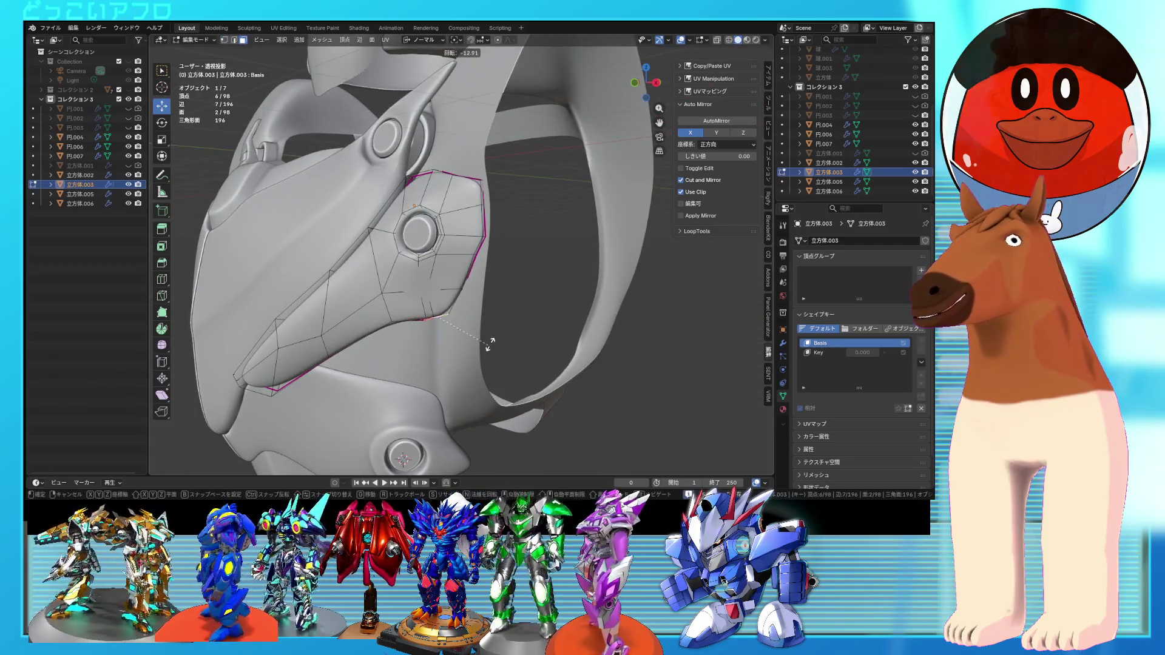
pyautogui.click(489, 338)
pyautogui.press('g')
pyautogui.press('Tab')
pyautogui.scroll(-2, 490, 336)
pyautogui.moveTo(490, 336)
pyautogui.mouseDown(button='middle')
pyautogui.moveTo(614, 330)
pyautogui.moveTo(501, 342)
pyautogui.moveTo(457, 302)
pyautogui.mouseUp(button='middle')
# - Back in Edit Mode, select a face and one more vertex on the side panel near the bolt
pyautogui.press('Tab')
pyautogui.scroll(3, 501, 342)
pyautogui.scroll(3, 464, 312)
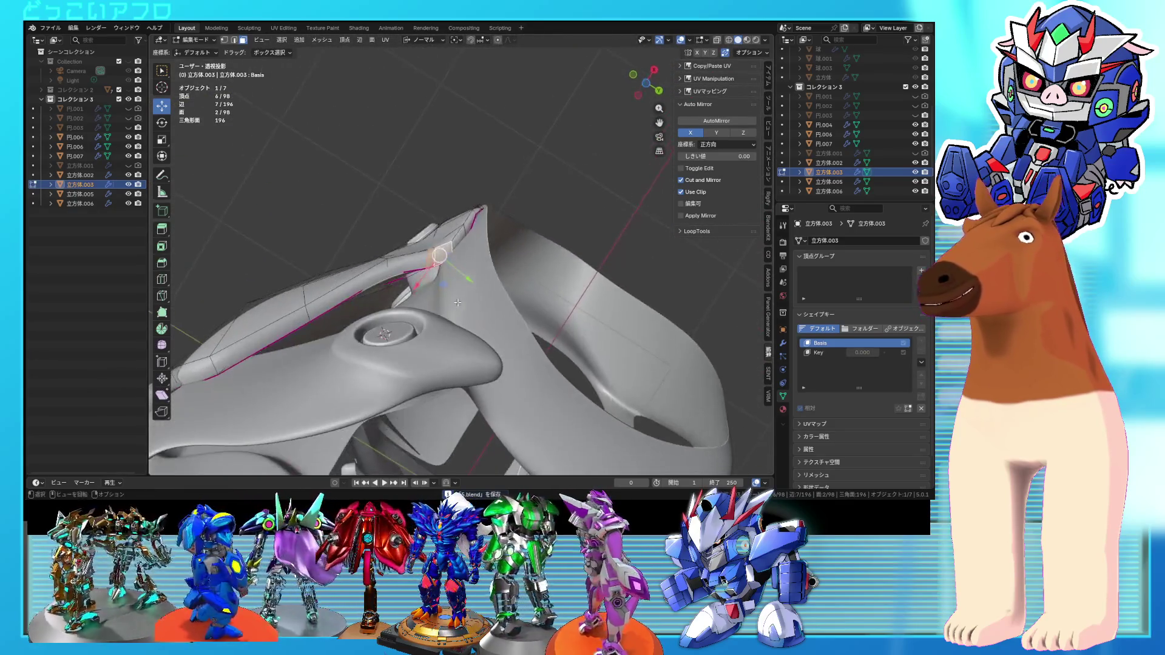
pyautogui.moveTo(432, 255); pyautogui.dragTo(438, 248, button='middle')
pyautogui.click(440, 247)
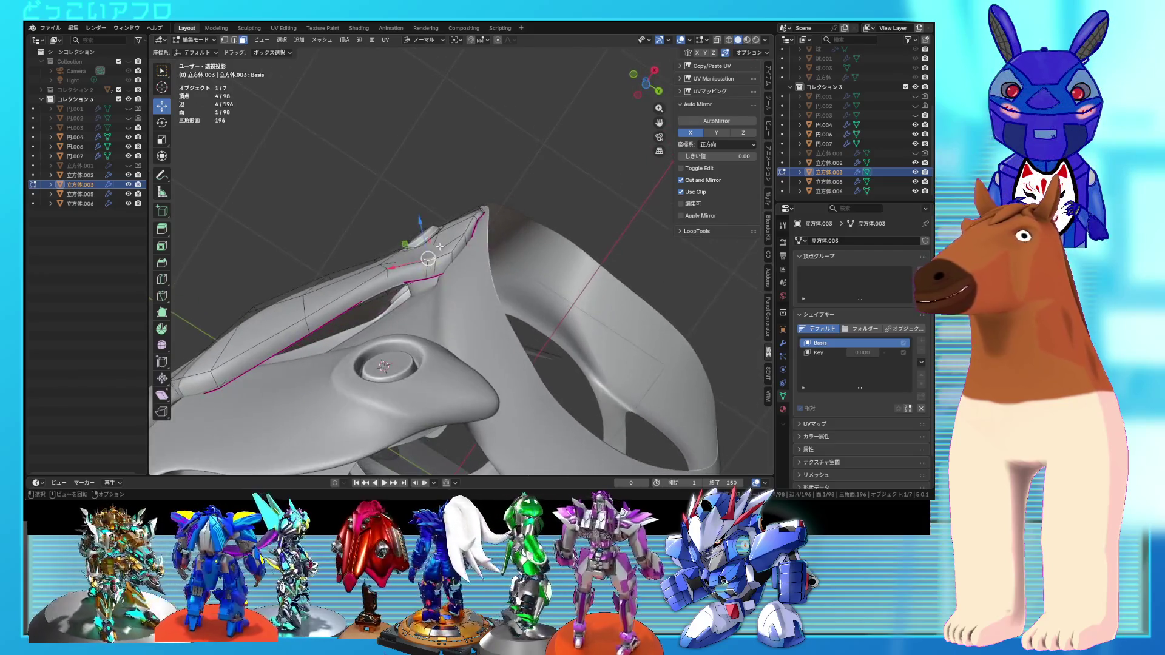
pyautogui.moveTo(430, 215)
pyautogui.mouseDown(button='middle')
pyautogui.moveTo(476, 296)
pyautogui.moveTo(454, 269)
pyautogui.mouseUp(button='middle')
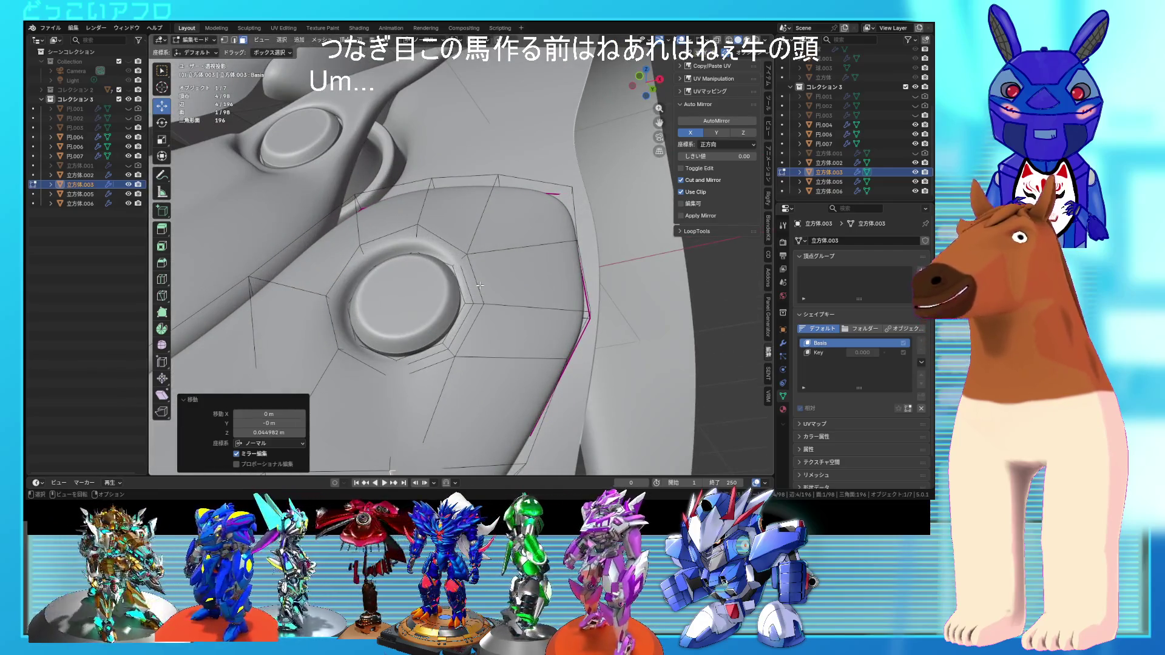
pyautogui.moveTo(478, 320); pyautogui.dragTo(445, 242, button='middle')
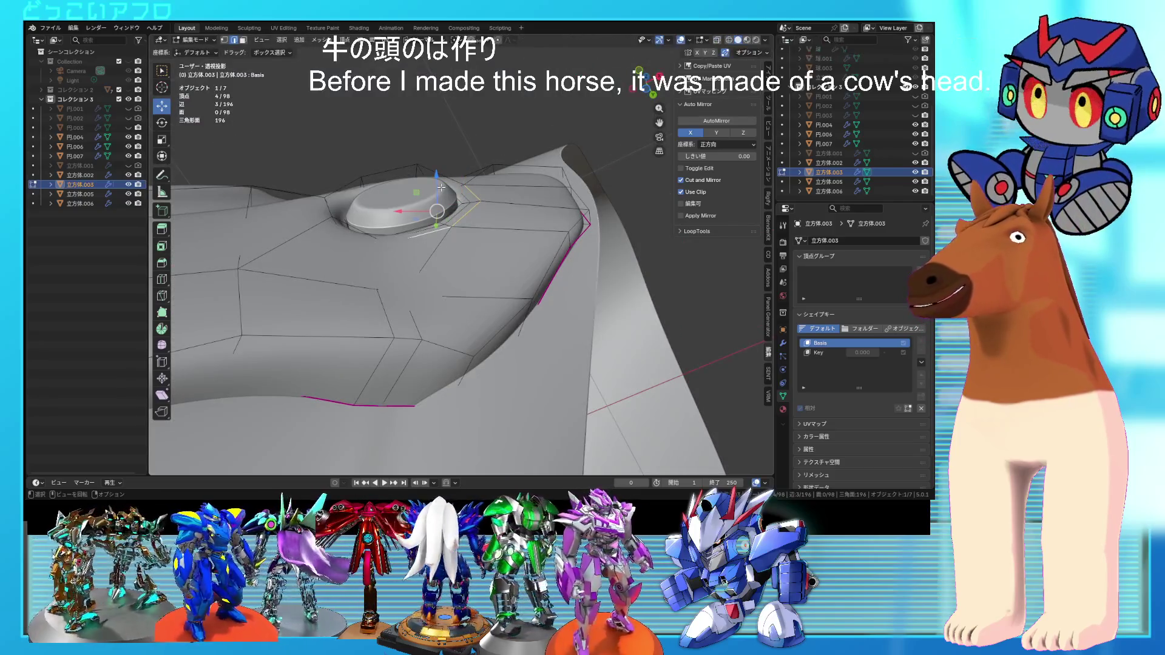
pyautogui.keyDown('shift'); pyautogui.click(445, 209); pyautogui.keyUp('shift')
# - Move the selected vertices along Z and pick a single edge of the panel
pyautogui.press('g')
pyautogui.press('z')
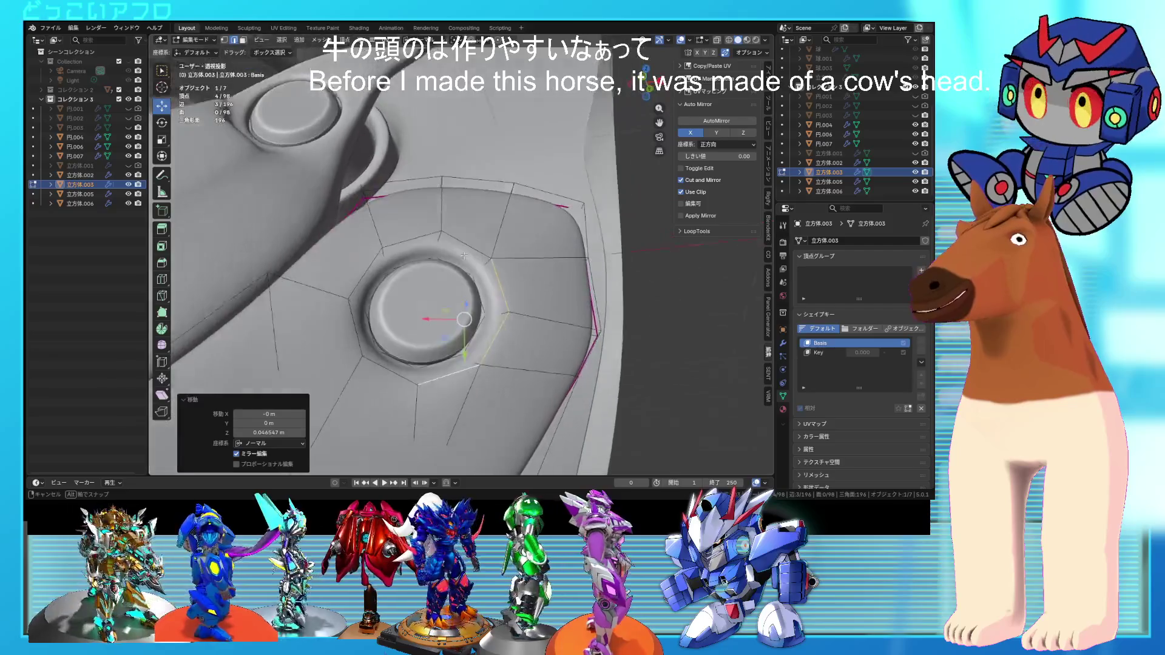
pyautogui.moveTo(469, 304)
pyautogui.mouseDown(button='middle')
pyautogui.moveTo(464, 347)
pyautogui.moveTo(462, 207)
pyautogui.moveTo(447, 295)
pyautogui.moveTo(501, 293)
pyautogui.moveTo(438, 297)
pyautogui.moveTo(537, 286)
pyautogui.moveTo(427, 299)
pyautogui.moveTo(401, 291)
pyautogui.moveTo(424, 285)
pyautogui.moveTo(403, 263)
pyautogui.moveTo(418, 260)
pyautogui.moveTo(400, 286)
pyautogui.moveTo(425, 266)
pyautogui.moveTo(448, 288)
pyautogui.mouseUp(button='middle')
pyautogui.press('Tab')
pyautogui.click(462, 206)
pyautogui.click(467, 188)
pyautogui.press('Tab')
# - Save, then push the edge vertices out along the normal by about 0.093 m
pyautogui.scroll(-4, 506, 291)
pyautogui.press('Tab')
pyautogui.scroll(3, 427, 299)
pyautogui.hotkey('ctrl', 's')
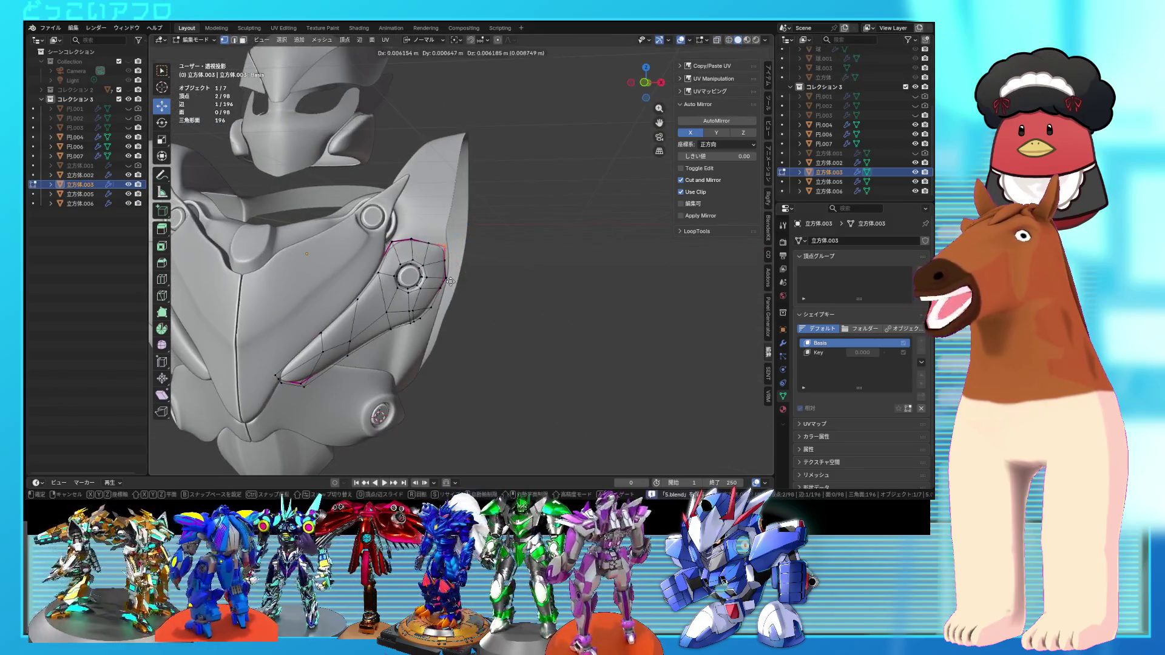
pyautogui.click(476, 261)
pyautogui.moveTo(476, 261)
pyautogui.mouseDown(button='middle')
pyautogui.moveTo(428, 259)
pyautogui.moveTo(402, 286)
pyautogui.moveTo(467, 300)
pyautogui.mouseUp(button='middle')
pyautogui.press('g')
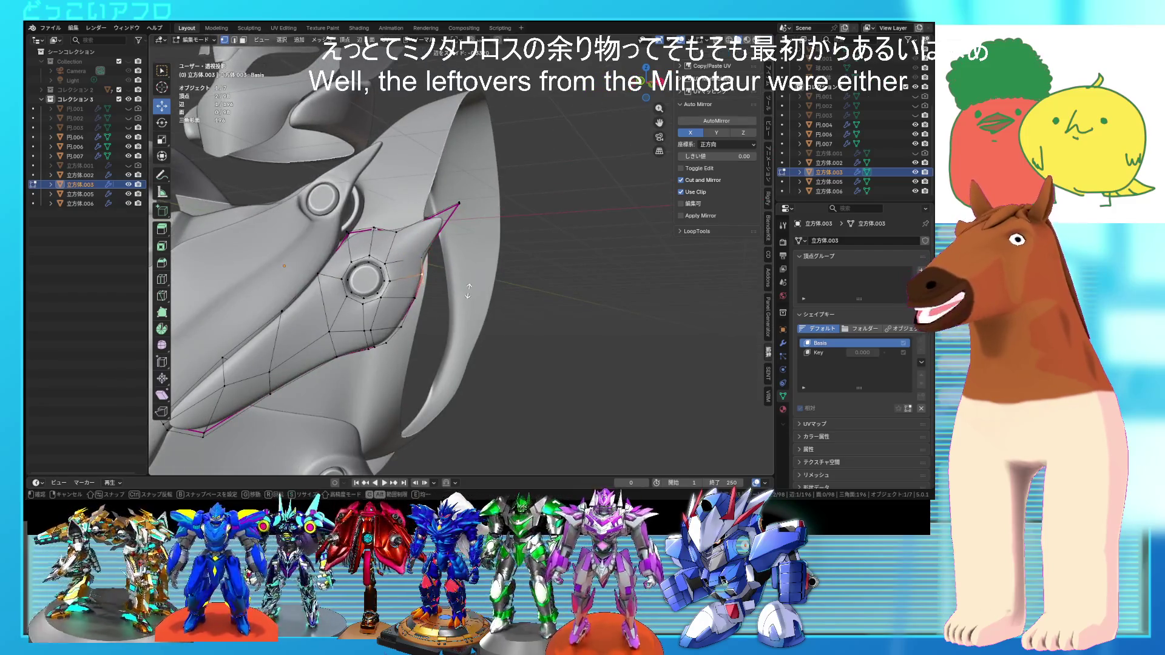
pyautogui.moveTo(445, 253)
pyautogui.mouseDown(button='middle')
pyautogui.moveTo(397, 264)
pyautogui.moveTo(404, 280)
pyautogui.moveTo(391, 261)
pyautogui.moveTo(406, 240)
pyautogui.mouseUp(button='middle')
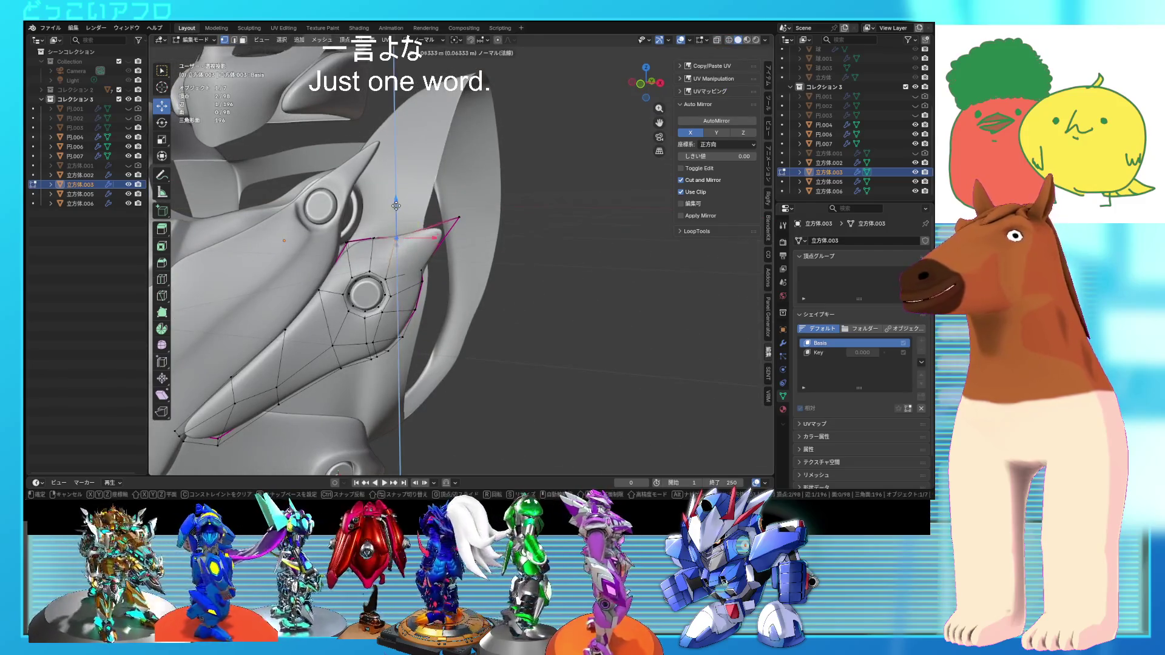
pyautogui.click(435, 240)
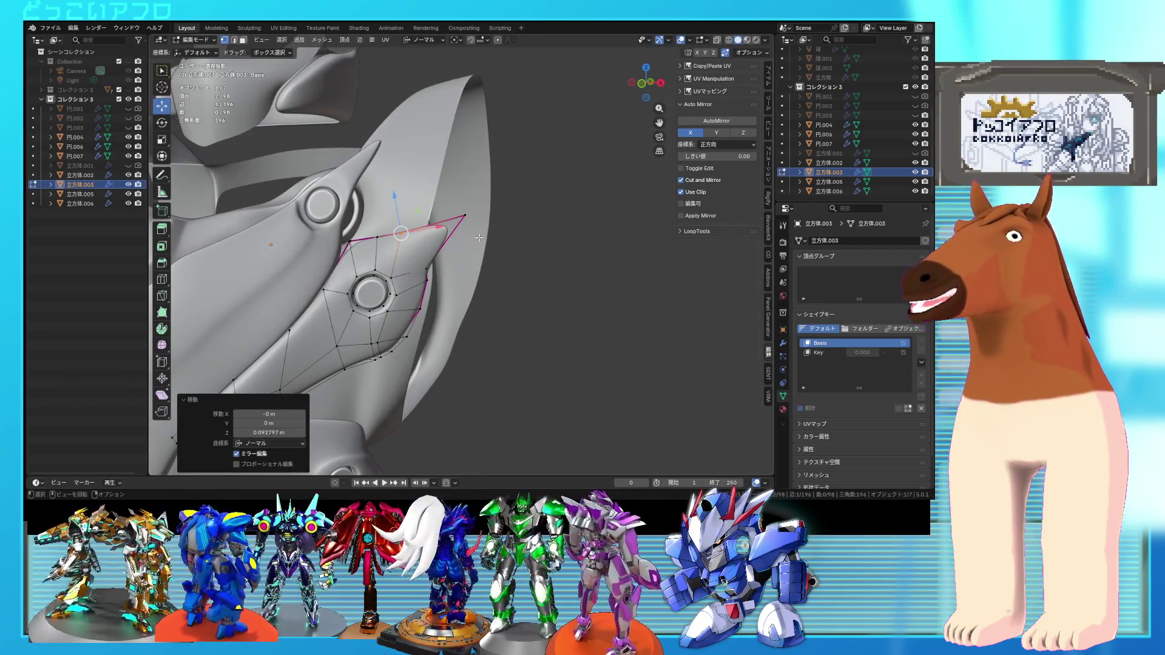
# - Box-select the panel's upper corner vertices with X-ray and rotate them about -4.9°
pyautogui.moveTo(337, 208); pyautogui.dragTo(334, 206)
pyautogui.hotkey('alt', 'z')
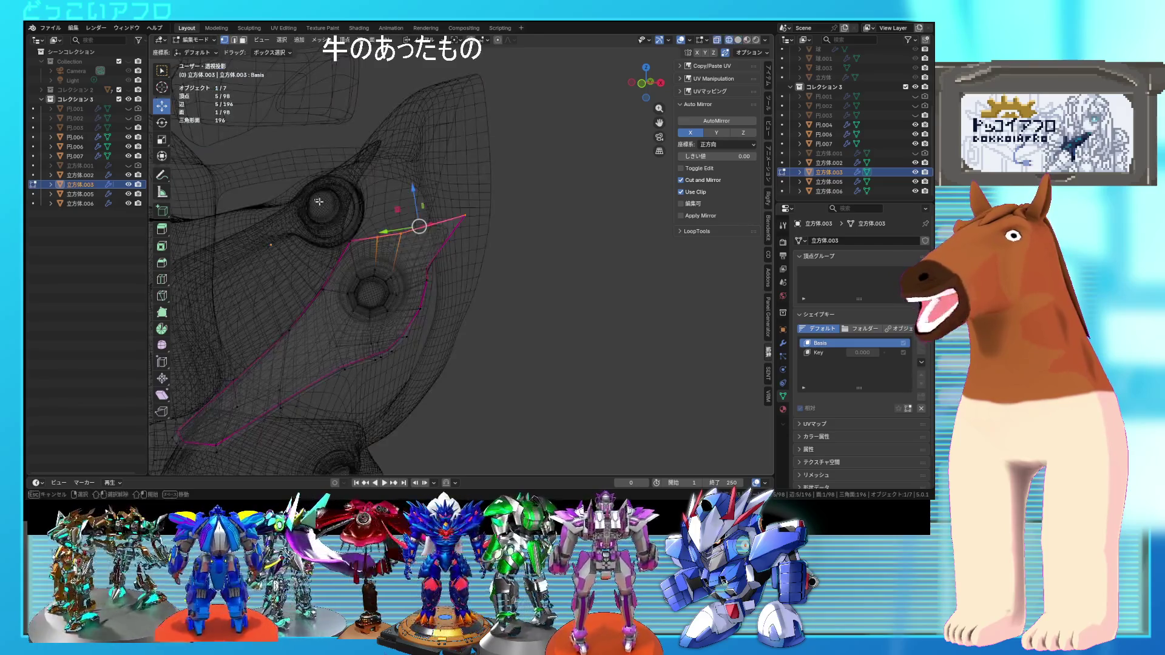
pyautogui.moveTo(500, 243); pyautogui.dragTo(499, 246)
pyautogui.hotkey('alt', 'z')
pyautogui.hotkey('alt', 'z')
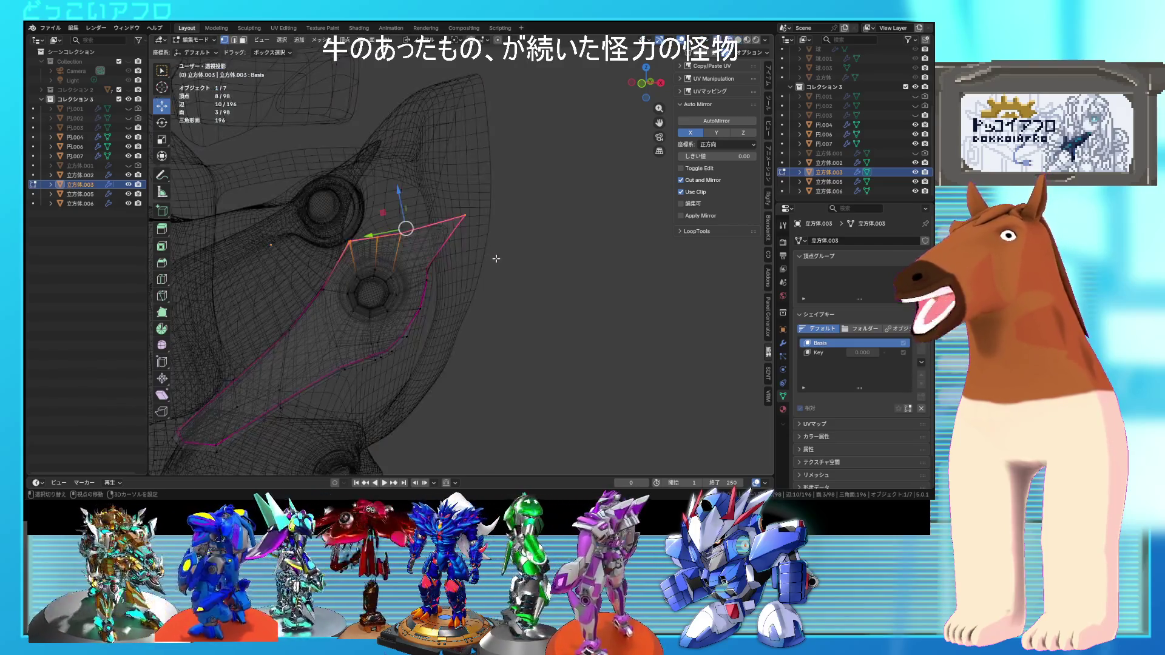
pyautogui.press('r')
pyautogui.click(510, 246)
pyautogui.press('r')
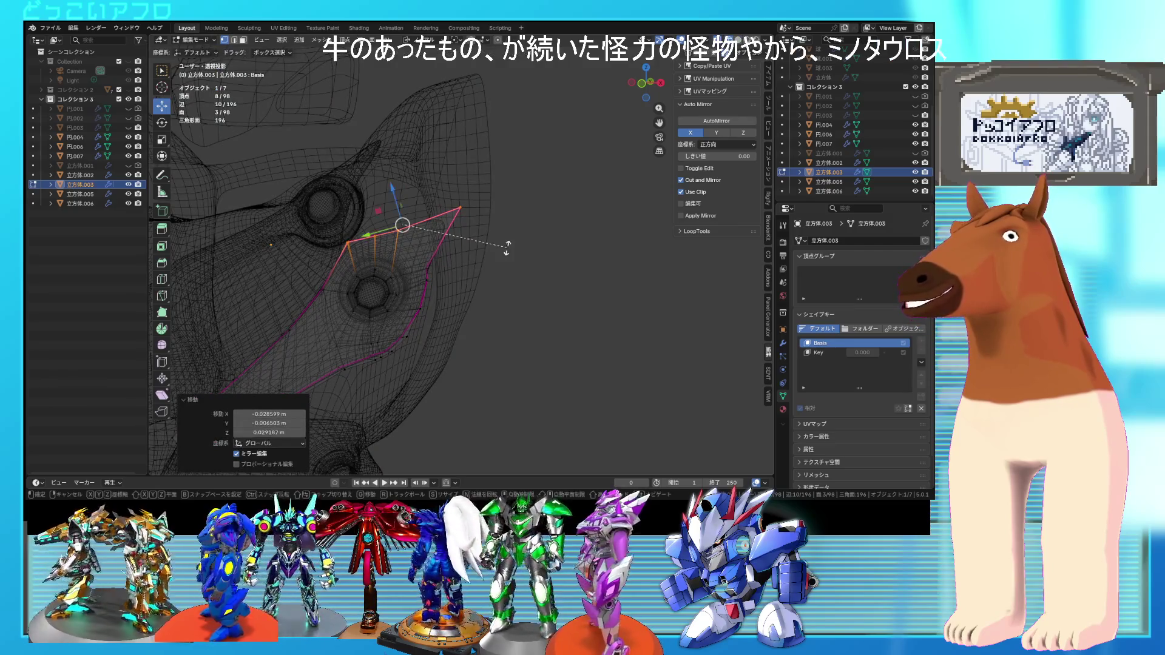
pyautogui.click(461, 267)
# - Move the face near the panel's corner, then view the whole panel in Object Mode
pyautogui.hotkey('alt', 'z')
pyautogui.hotkey('alt', 'z')
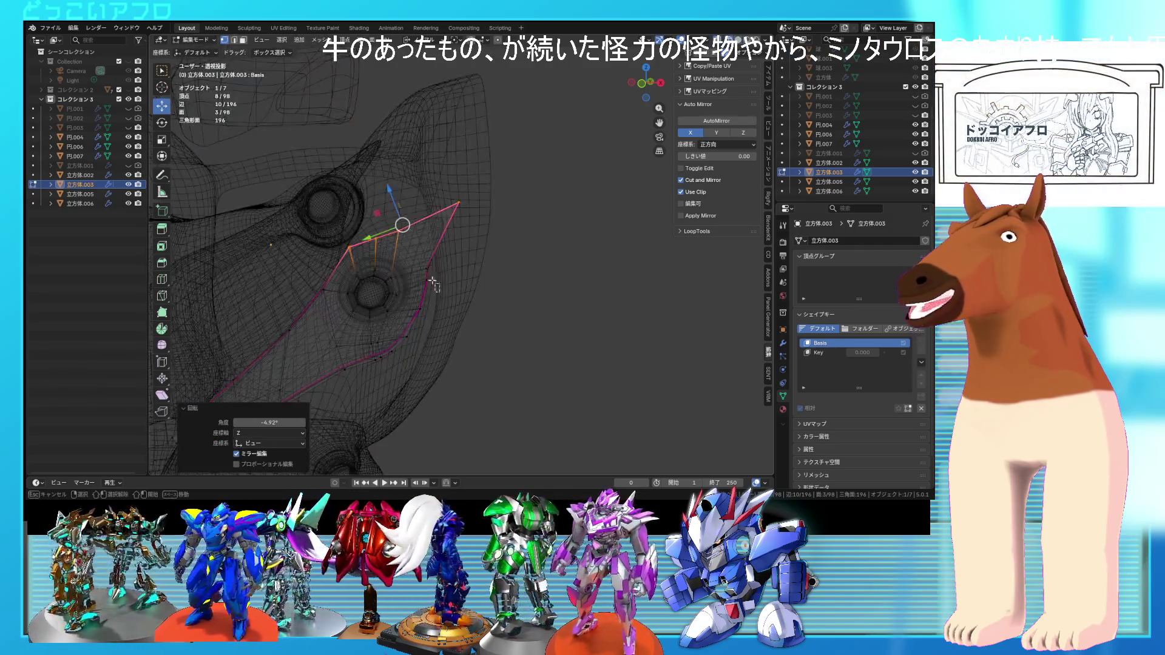
pyautogui.click(445, 277)
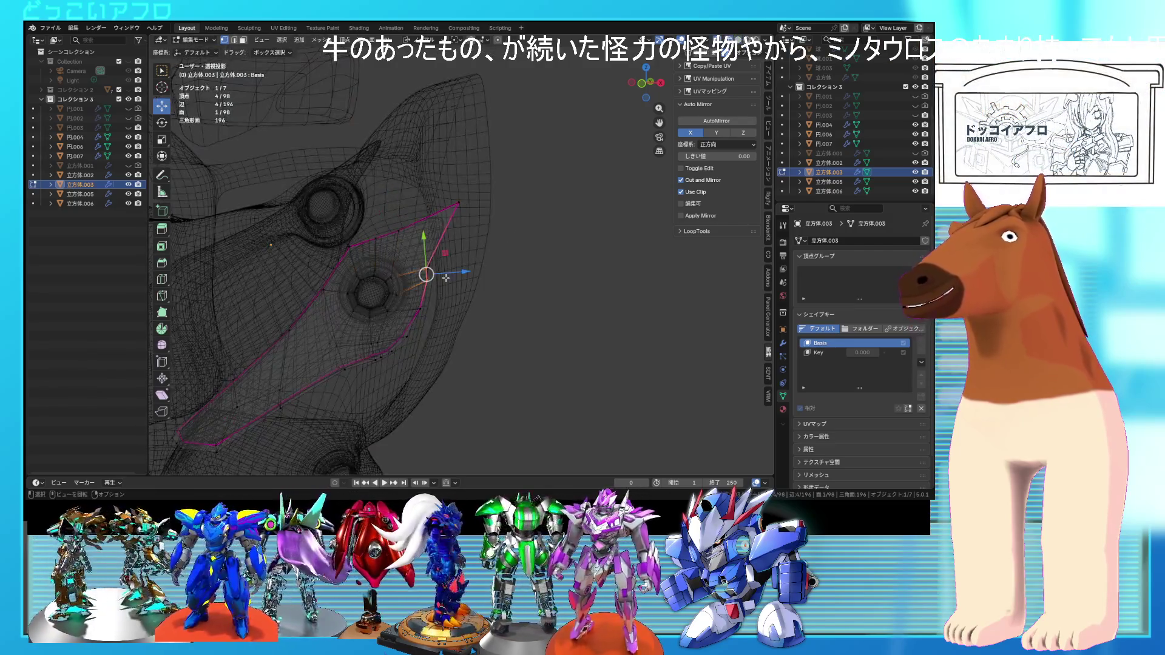
pyautogui.click(509, 297)
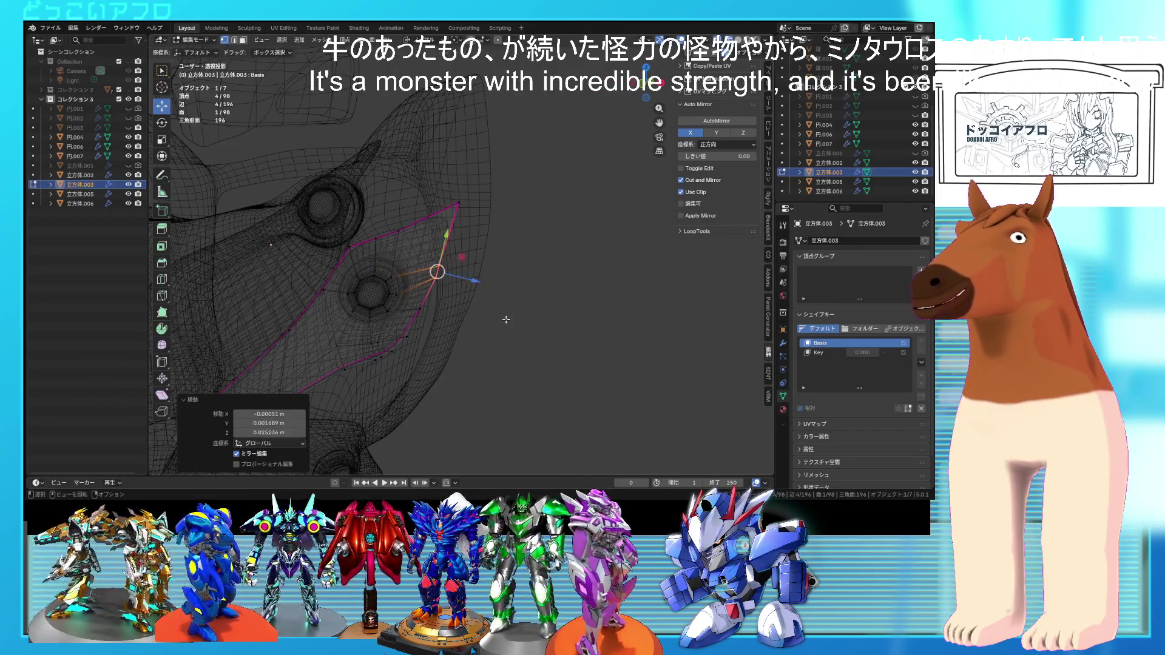
pyautogui.press('Tab')
pyautogui.hotkey('alt', 'z')
pyautogui.scroll(-5, 505, 319)
pyautogui.moveTo(520, 293)
pyautogui.mouseDown(button='middle')
pyautogui.moveTo(560, 309)
pyautogui.moveTo(500, 316)
pyautogui.moveTo(432, 262)
pyautogui.mouseUp(button='middle')
# - Edge-slide the selected panel edge twice, ending at a 0.500 factor beside the bolt
pyautogui.press('Tab')
pyautogui.scroll(6, 439, 276)
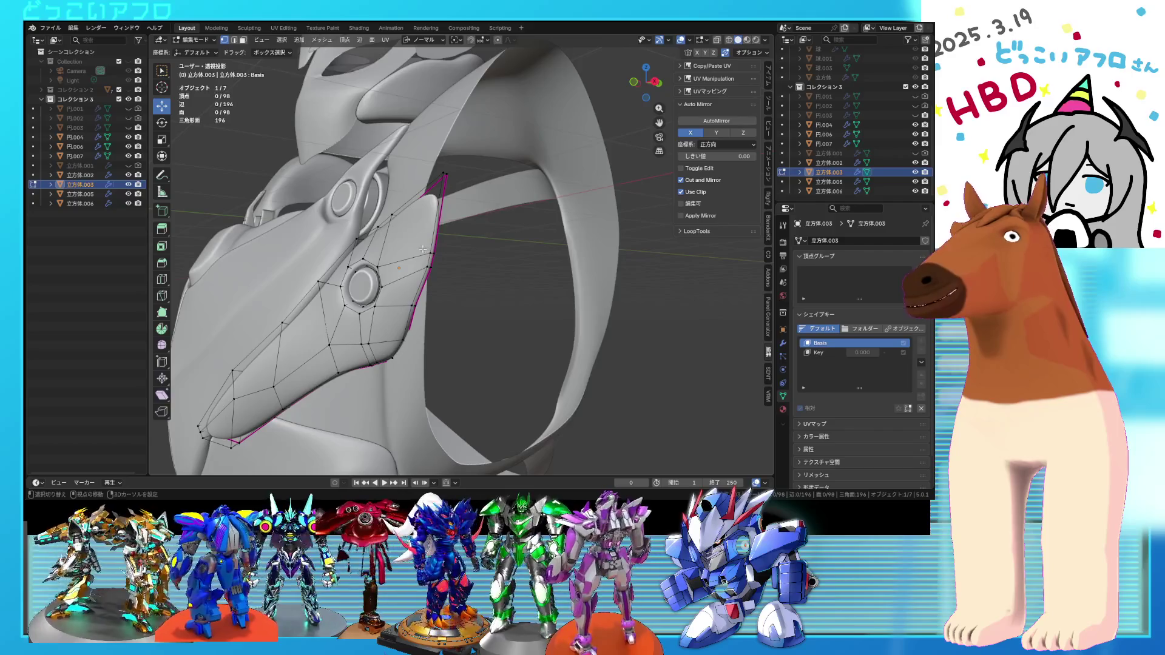
pyautogui.scroll(2, 447, 272)
pyautogui.moveTo(447, 273); pyautogui.dragTo(511, 255, button='middle')
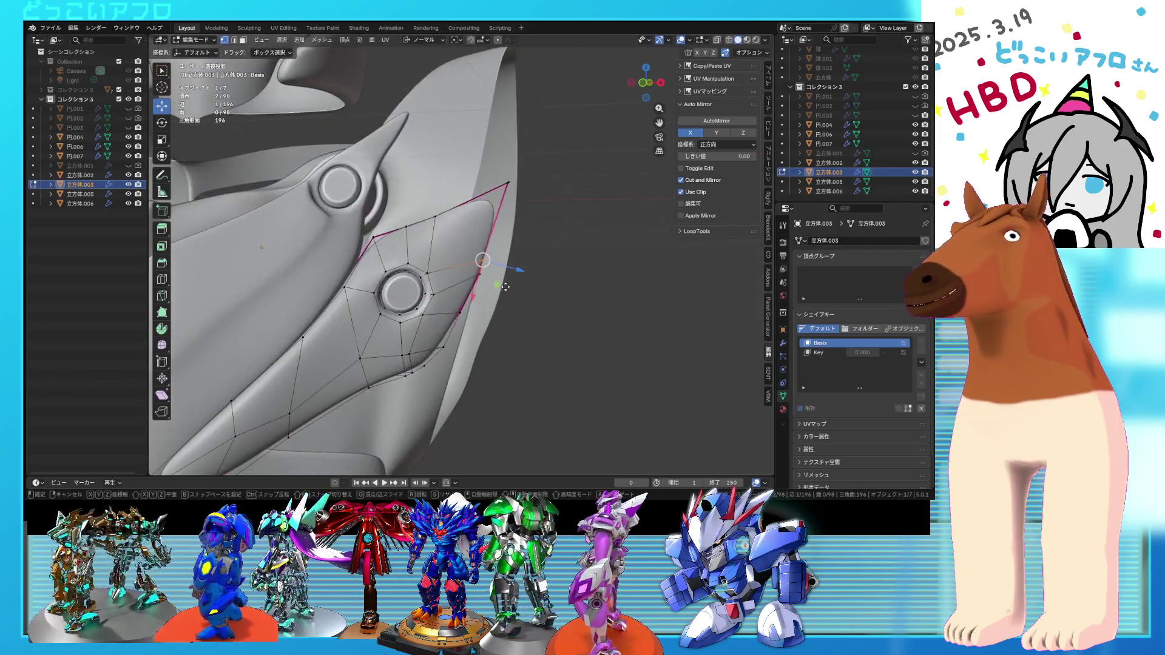
pyautogui.press('g')
pyautogui.press('g')
pyautogui.click(510, 259)
pyautogui.hotkey('alt', 'z')
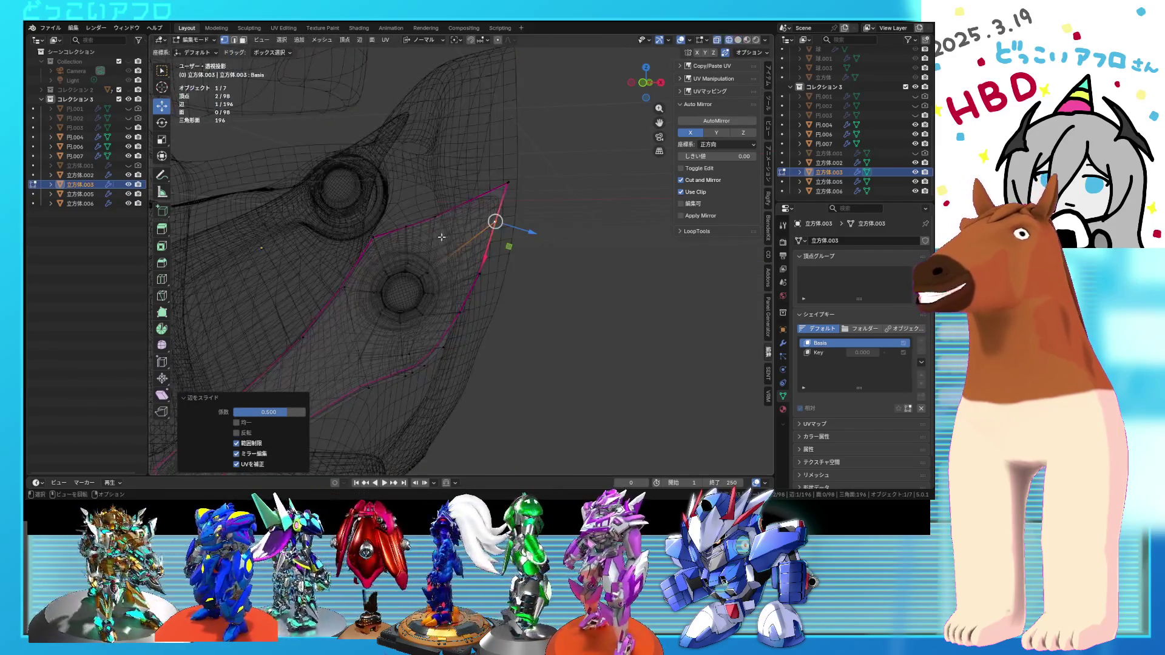
pyautogui.hotkey('alt', 'z')
pyautogui.hotkey('alt', 'z')
pyautogui.hotkey('alt', 'z')
pyautogui.moveTo(435, 212)
pyautogui.mouseDown(button='middle')
pyautogui.moveTo(472, 323)
pyautogui.moveTo(525, 326)
pyautogui.moveTo(450, 320)
pyautogui.moveTo(439, 209)
pyautogui.moveTo(439, 268)
pyautogui.moveTo(456, 296)
pyautogui.moveTo(396, 286)
pyautogui.moveTo(421, 282)
pyautogui.moveTo(423, 267)
pyautogui.moveTo(406, 267)
pyautogui.mouseUp(button='middle')
pyautogui.press('g')
pyautogui.press('g')
pyautogui.click(467, 295)
# - Deselect to review the whole armor, re-enter the side panel's mesh, and save the file
pyautogui.press('Tab')
pyautogui.scroll(-6, 464, 292)
pyautogui.click(488, 290)
pyautogui.scroll(5, 488, 290)
pyautogui.scroll(3, 436, 285)
pyautogui.press('Tab')
pyautogui.hotkey('ctrl', 's')
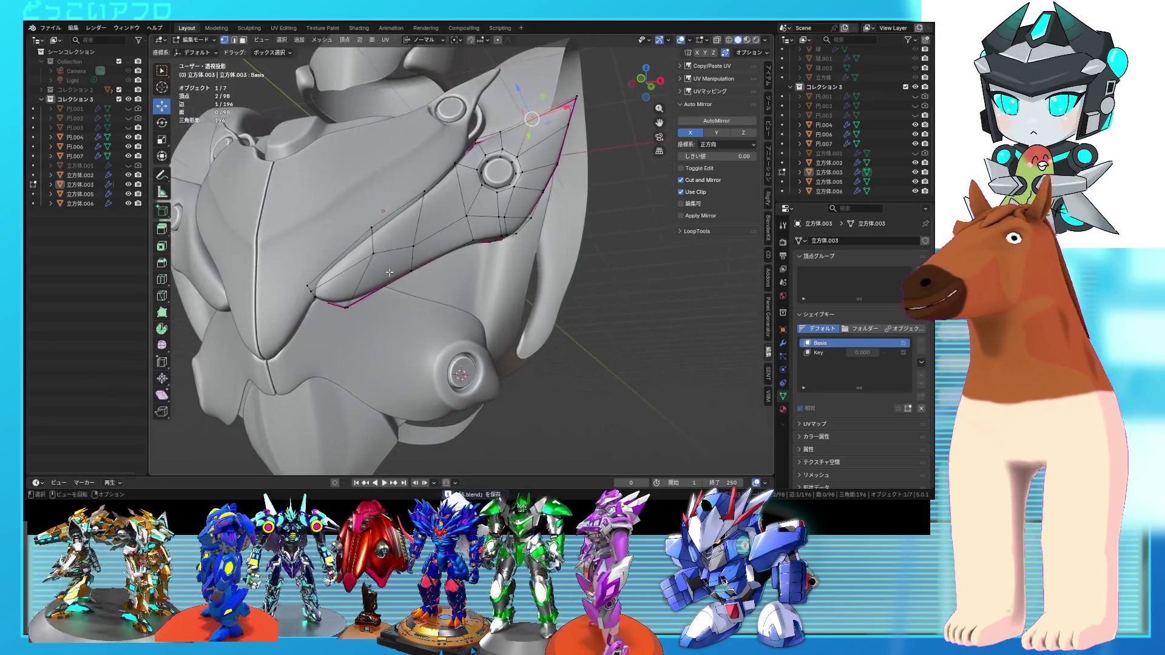
# - Select the panel's tip face and move it into place in the Numpad 1 front view
pyautogui.hotkey('shift', 'z')
pyautogui.moveTo(316, 300); pyautogui.dragTo(394, 281, button='middle')
pyautogui.hotkey('shift', 'z')
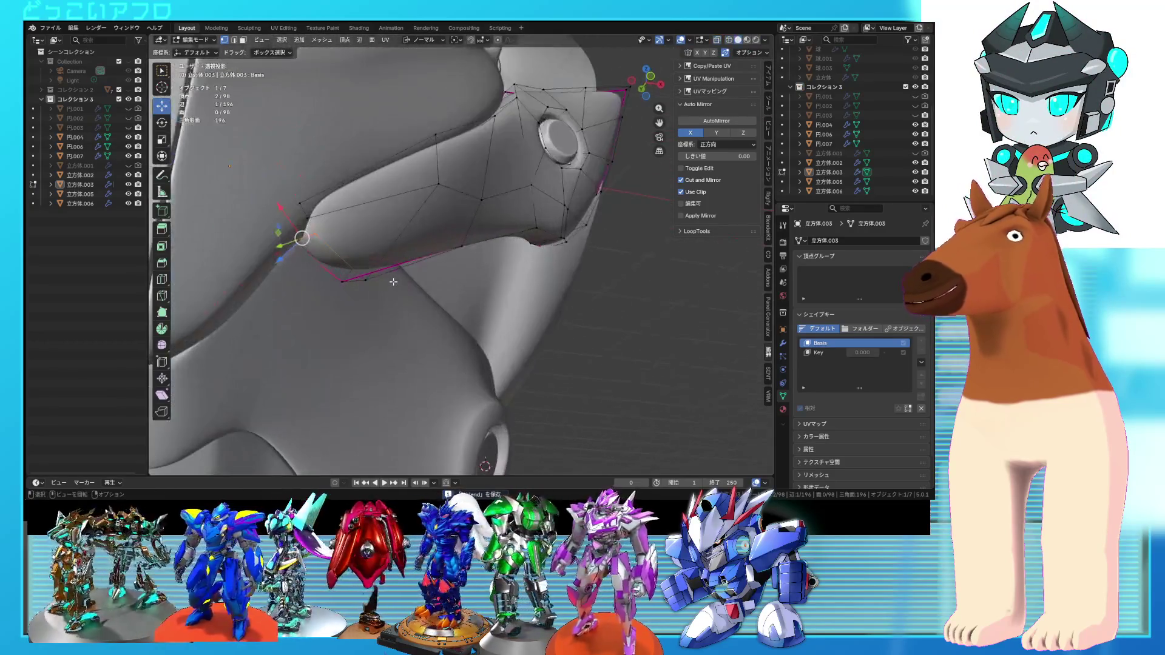
pyautogui.click(312, 233)
pyautogui.press('KP_1')
pyautogui.hotkey('shift', 'z')
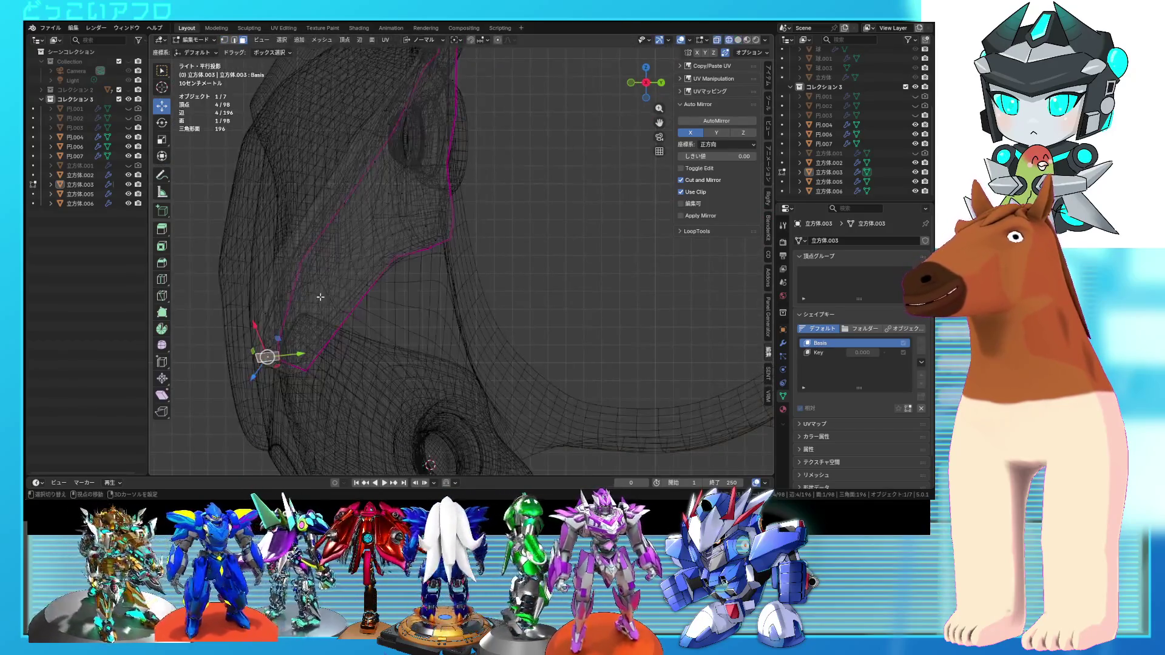
pyautogui.moveTo(422, 345)
pyautogui.keyDown('shift'); pyautogui.mouseDown(button='middle')
pyautogui.moveTo(432, 293)
pyautogui.moveTo(434, 303)
pyautogui.mouseUp(button='middle'); pyautogui.keyUp('shift')
pyautogui.hotkey('shift', 'z')
pyautogui.press('g')
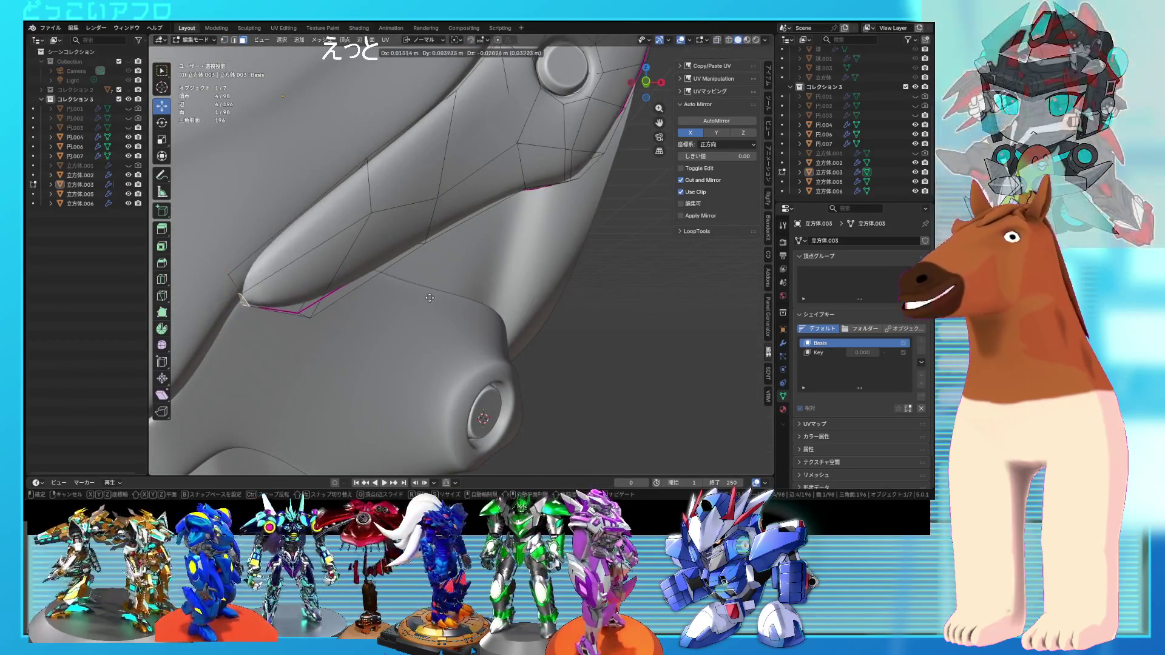
pyautogui.click(434, 304)
# - Select the two lower-tip vertices in vertex mode, then return to Object Mode and save
pyautogui.moveTo(354, 285)
pyautogui.mouseDown(button='middle')
pyautogui.moveTo(364, 280)
pyautogui.moveTo(340, 284)
pyautogui.mouseUp(button='middle')
pyautogui.press('1')
pyautogui.hotkey('shift', 'z')
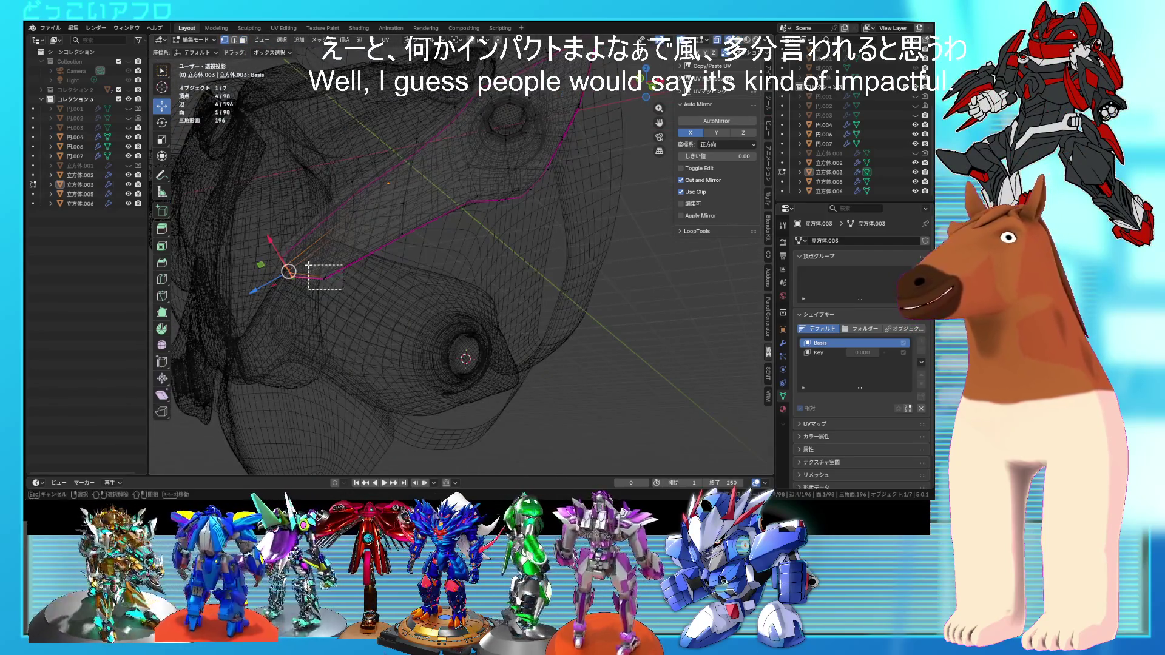
pyautogui.moveTo(343, 290); pyautogui.dragTo(308, 265)
pyautogui.hotkey('shift', 'z')
pyautogui.press('Tab')
pyautogui.hotkey('ctrl', 's')
pyautogui.moveTo(333, 299)
pyautogui.mouseDown(button='middle')
pyautogui.moveTo(399, 297)
pyautogui.moveTo(402, 322)
pyautogui.moveTo(395, 296)
pyautogui.mouseUp(button='middle')
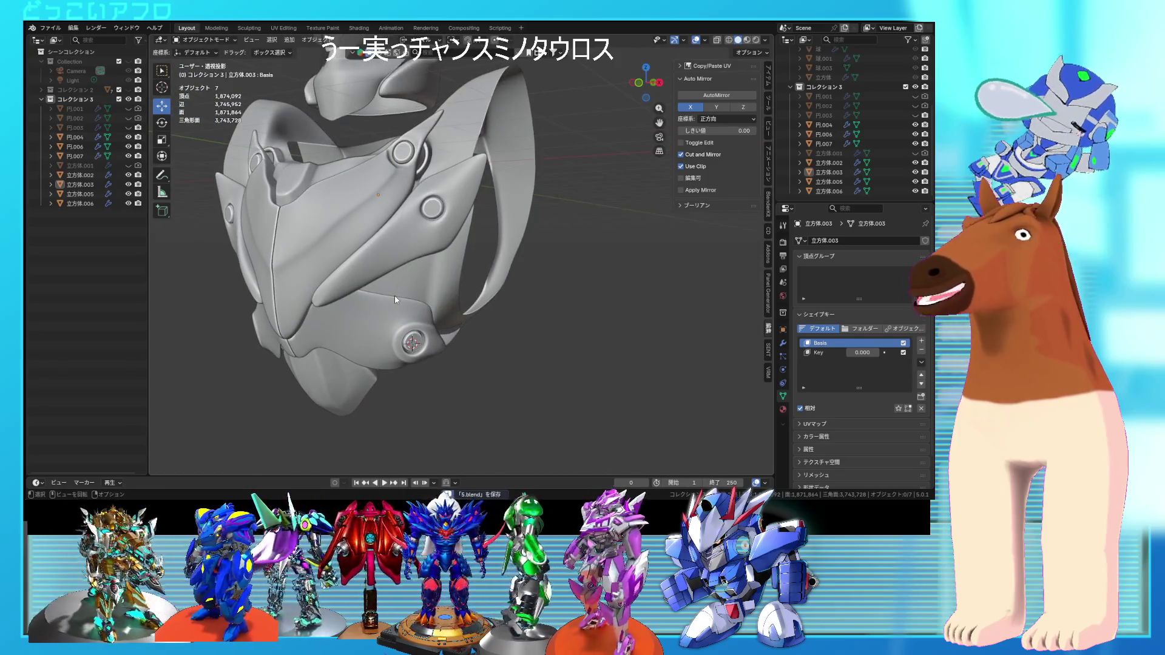
# - Return to Object Mode, select the side panel 立方体.003, and save the file
pyautogui.press('Tab')
pyautogui.press('Tab')
pyautogui.click(429, 210)
pyautogui.press('Tab')
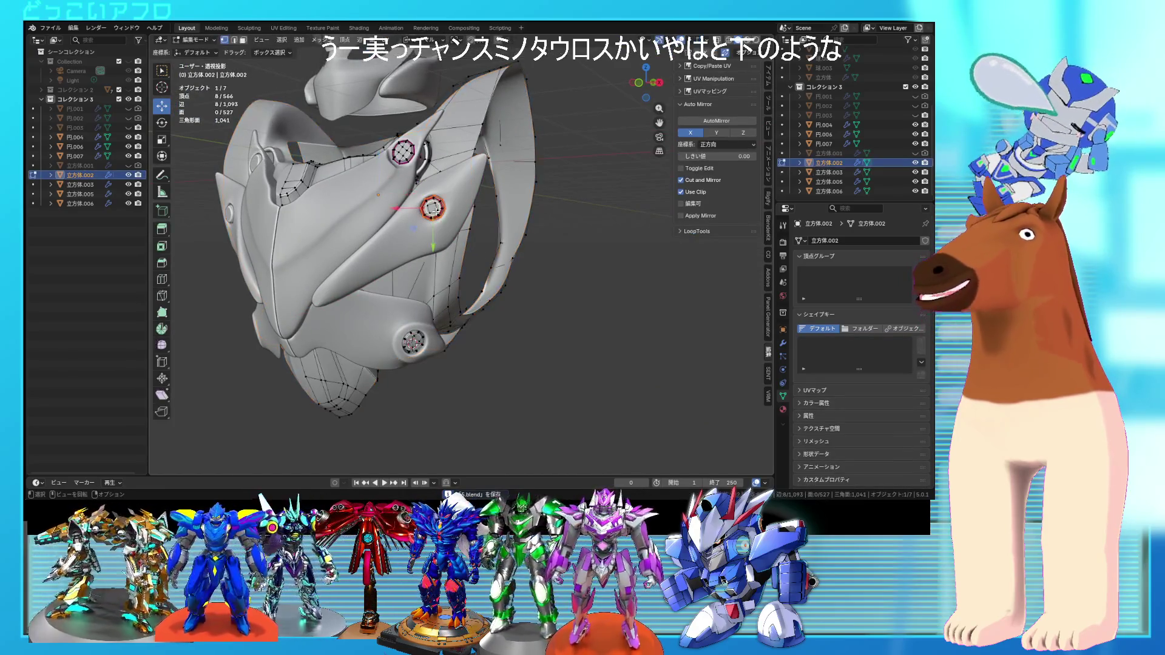
pyautogui.hotkey('ctrl', 'Tab')
pyautogui.click(435, 233)
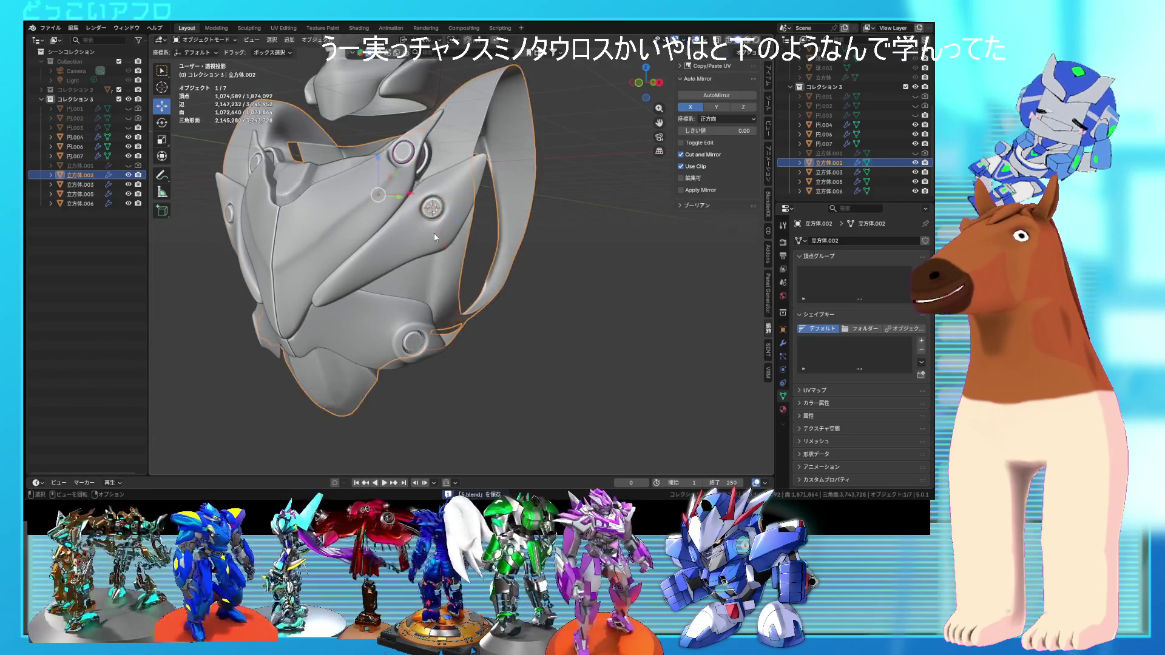
pyautogui.click(434, 232)
pyautogui.rightClick(435, 233)
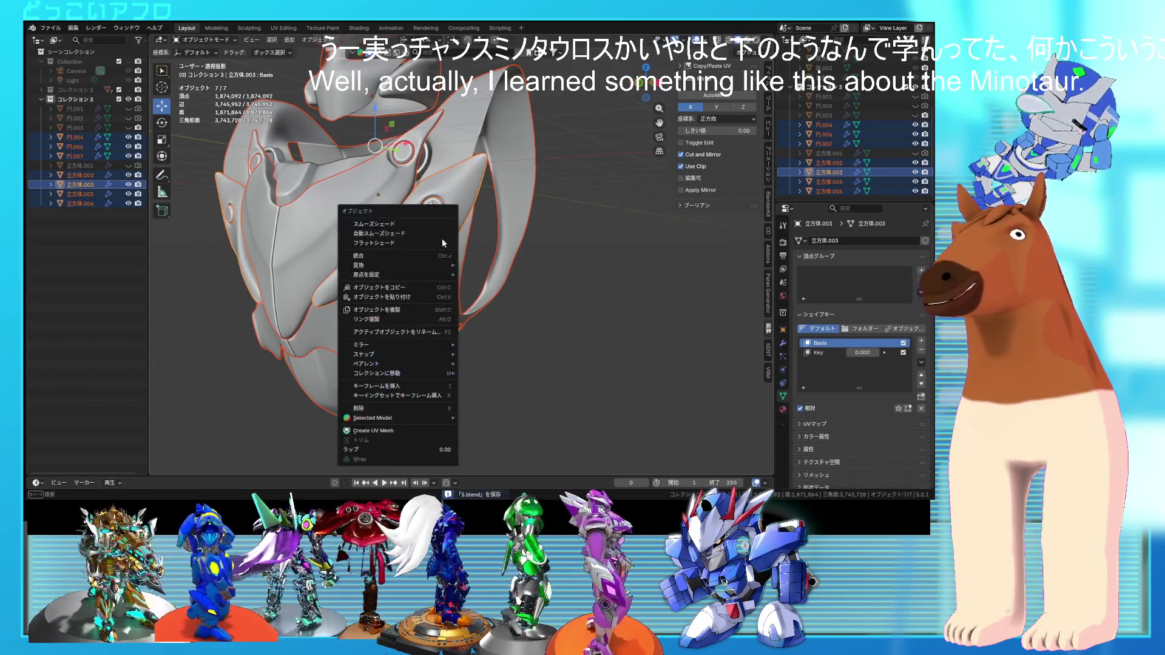
pyautogui.hotkey('ctrl', 's')
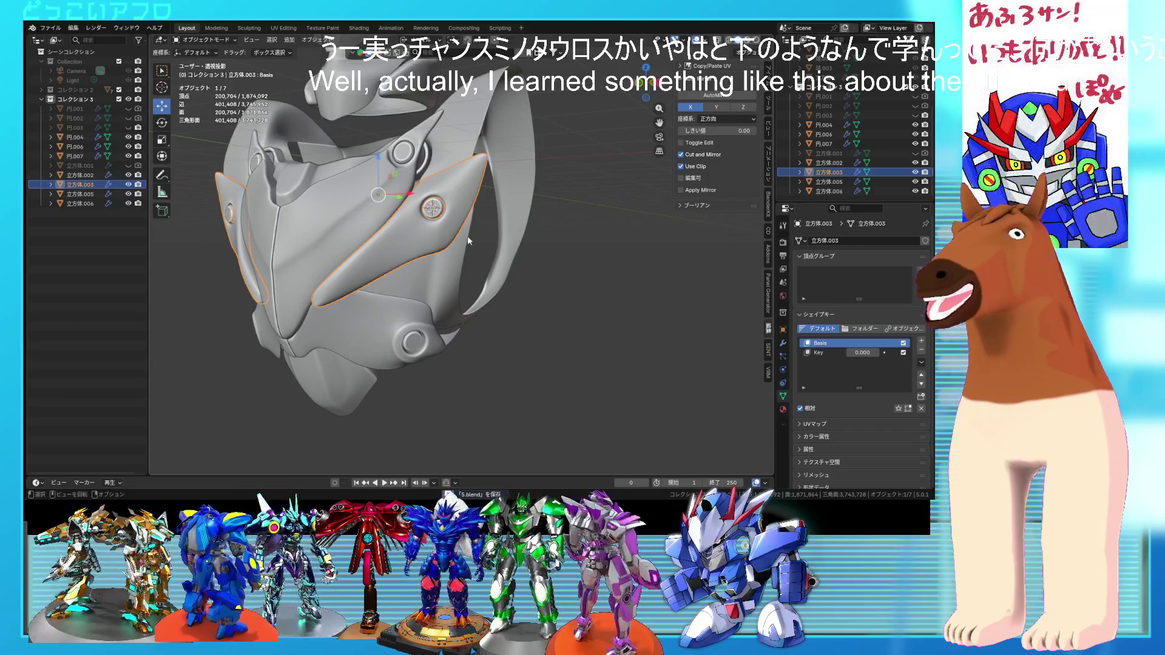
# - Enter Edit Mode and select the entire connected side panel with edge select and Ctrl+L
pyautogui.moveTo(453, 237); pyautogui.dragTo(477, 245, button='middle')
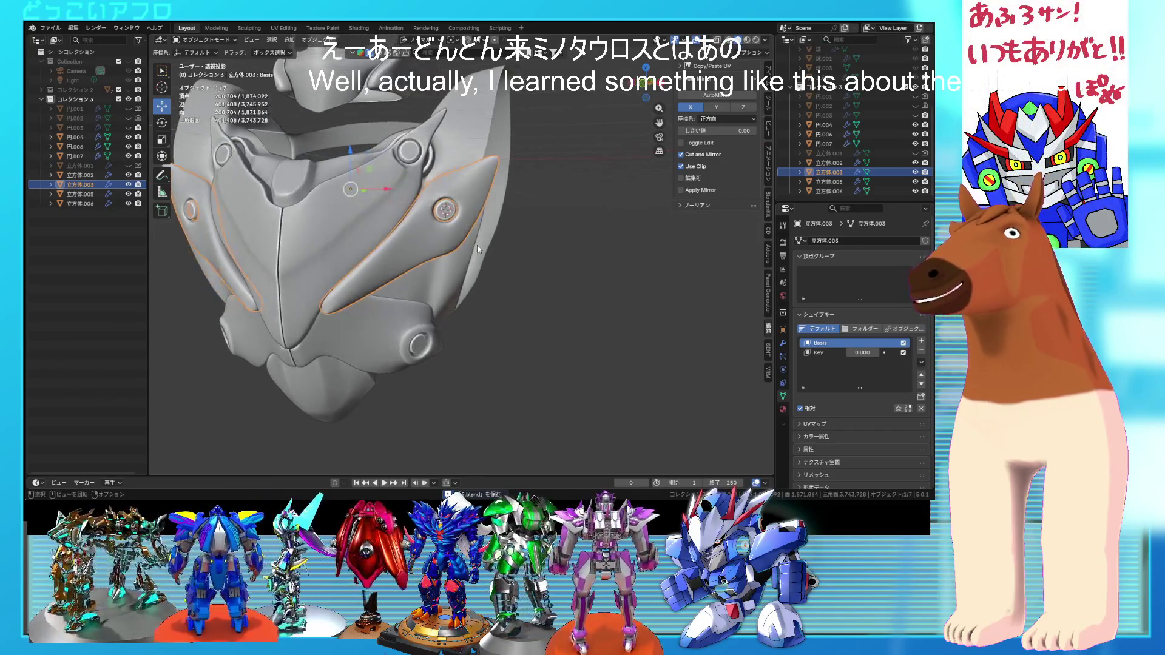
pyautogui.press('Tab')
pyautogui.press('2')
pyautogui.click(456, 241)
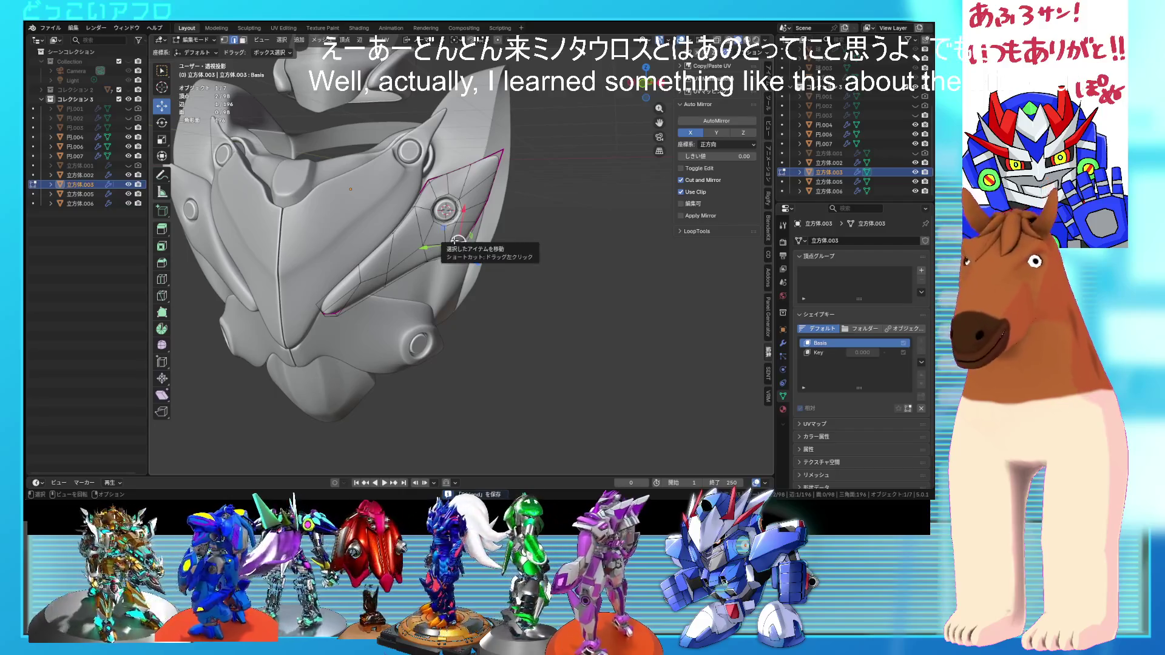
pyautogui.hotkey('ctrl', 'l')
pyautogui.moveTo(456, 240); pyautogui.dragTo(529, 240, button='middle')
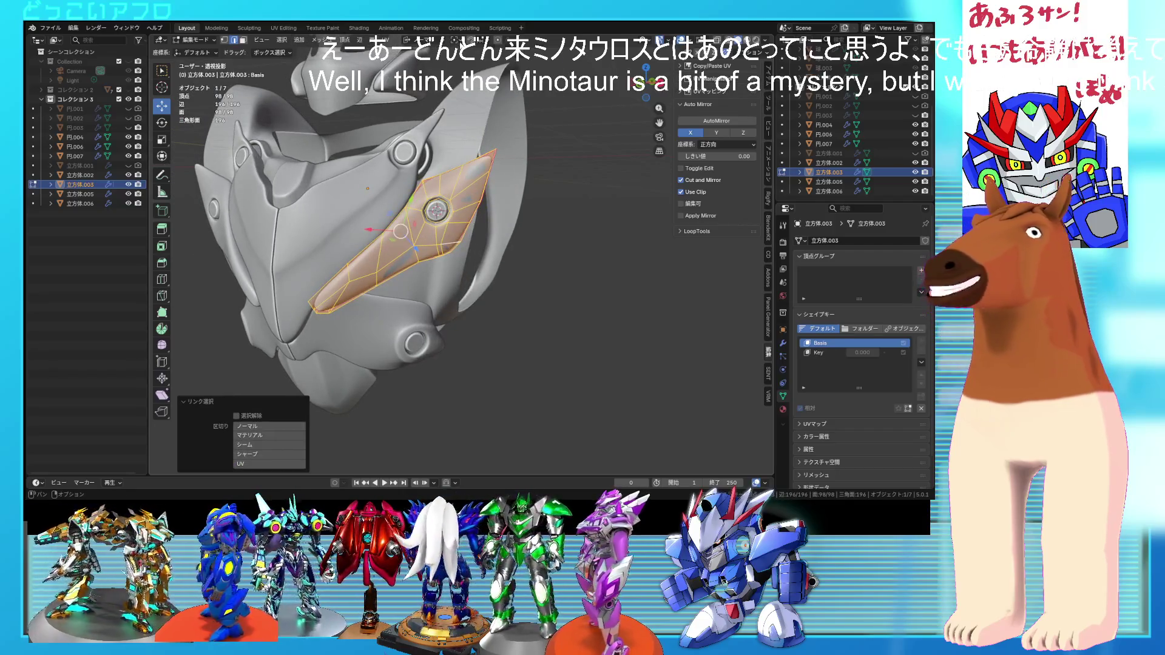
# - Rotate the whole linked side panel around its bolt, undo the second rotation, and save
pyautogui.press('r')
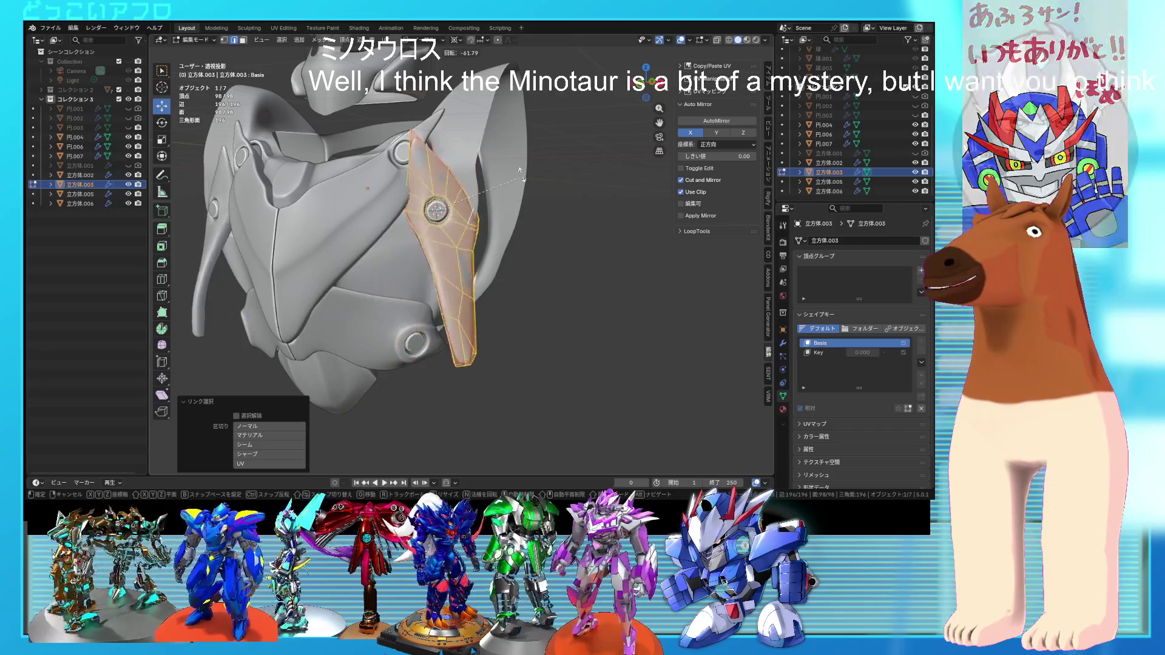
pyautogui.click(390, 186)
pyautogui.moveTo(390, 186)
pyautogui.mouseDown(button='middle')
pyautogui.moveTo(321, 188)
pyautogui.moveTo(584, 269)
pyautogui.moveTo(573, 267)
pyautogui.mouseUp(button='middle')
pyautogui.press('r')
pyautogui.press('r')
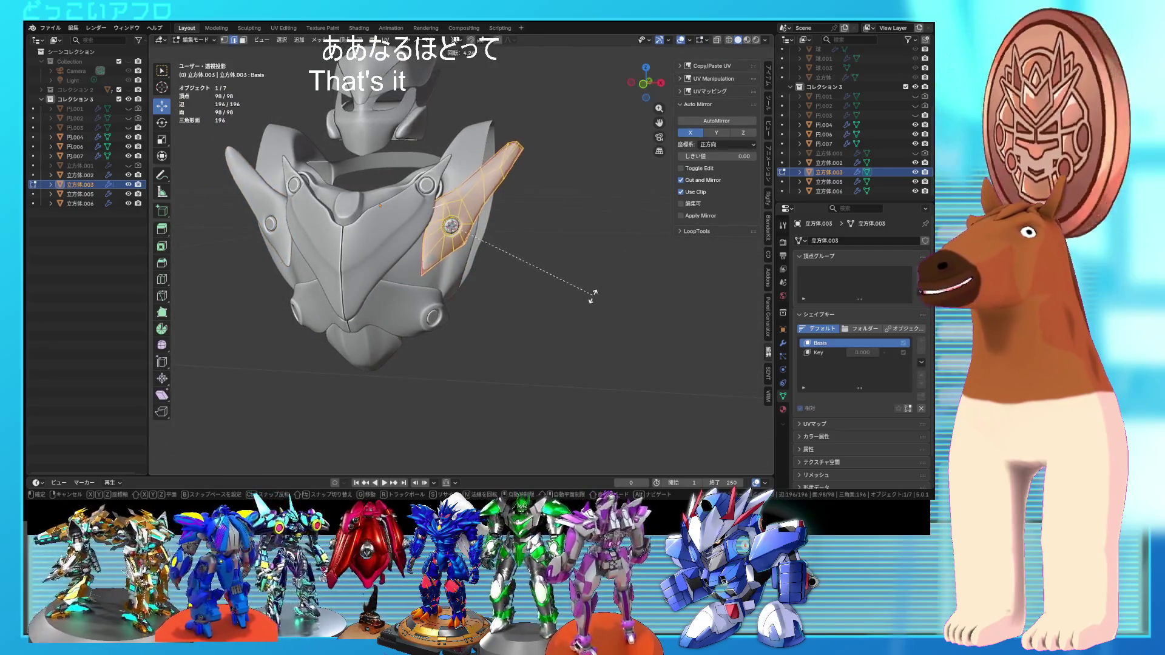
pyautogui.click(594, 304)
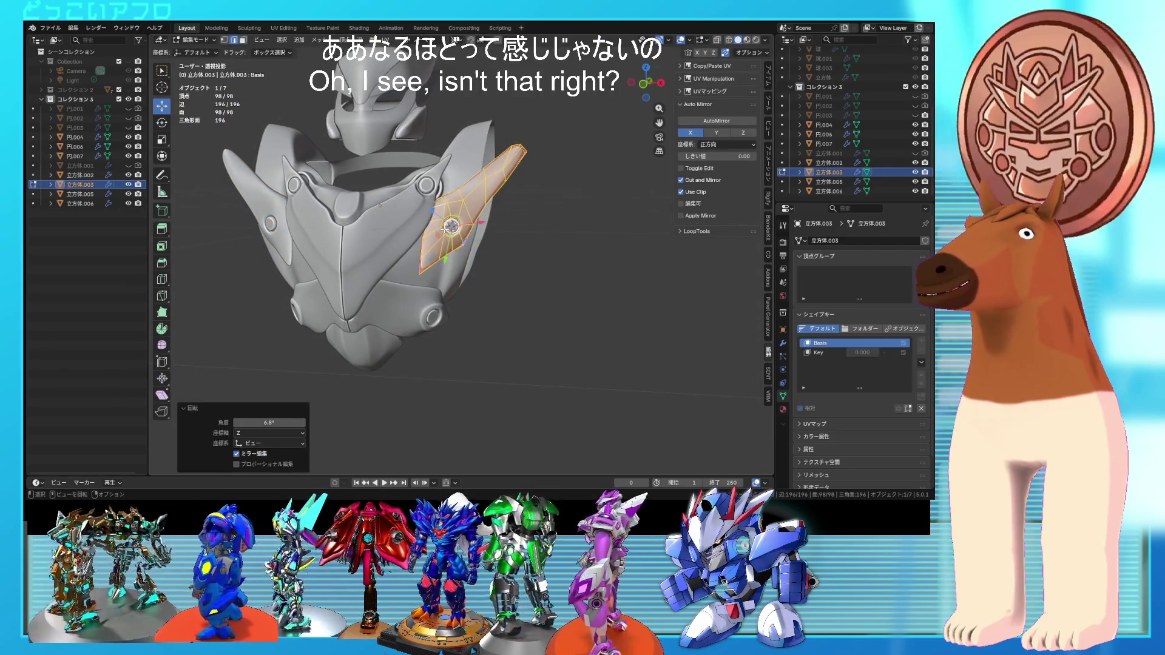
pyautogui.hotkey('ctrl', 'z')
pyautogui.hotkey('ctrl', 'z')
pyautogui.hotkey('ctrl', 's')
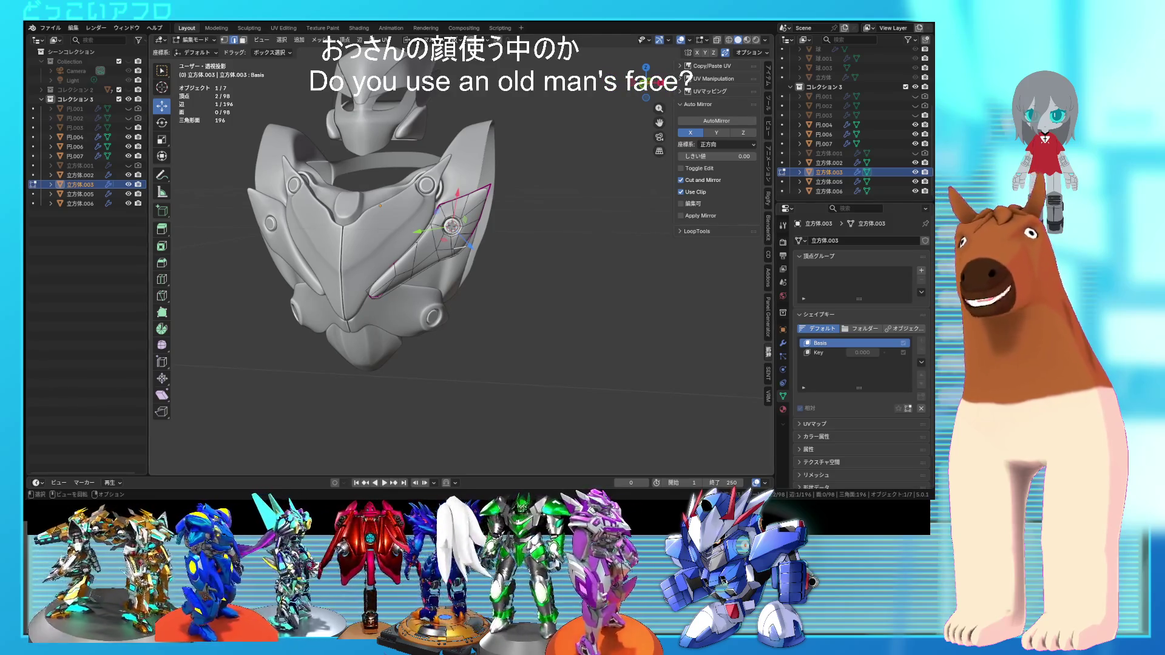
# - Reposition the selected side-panel faces, then check the armor from the front in Object Mode
pyautogui.scroll(5, 554, 294)
pyautogui.hotkey('shift', 'z')
pyautogui.moveTo(575, 268); pyautogui.dragTo(526, 273, button='middle')
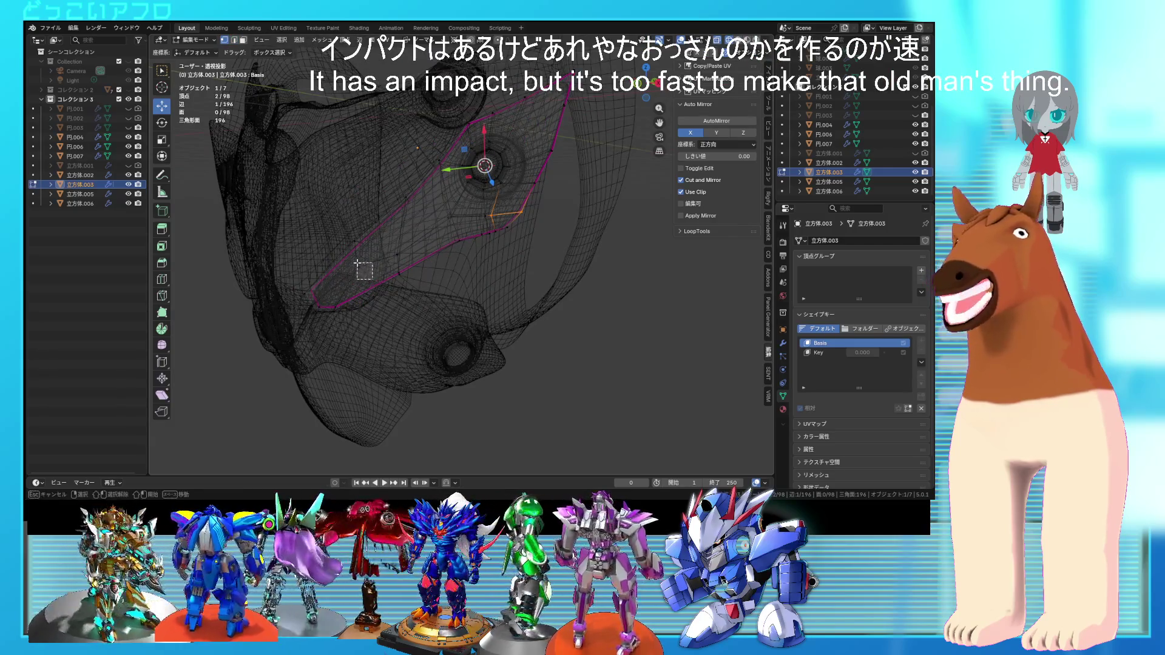
pyautogui.hotkey('shift', 'z')
pyautogui.moveTo(358, 265); pyautogui.dragTo(458, 261, button='middle')
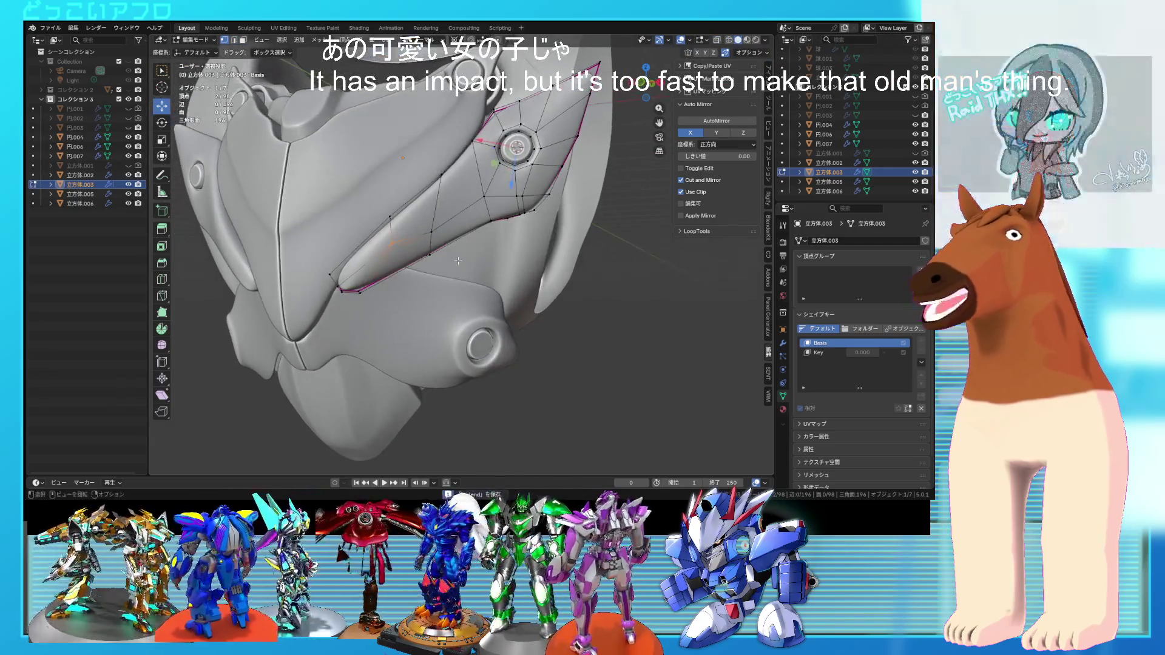
pyautogui.press('g')
pyautogui.click(461, 272)
pyautogui.scroll(-5, 462, 267)
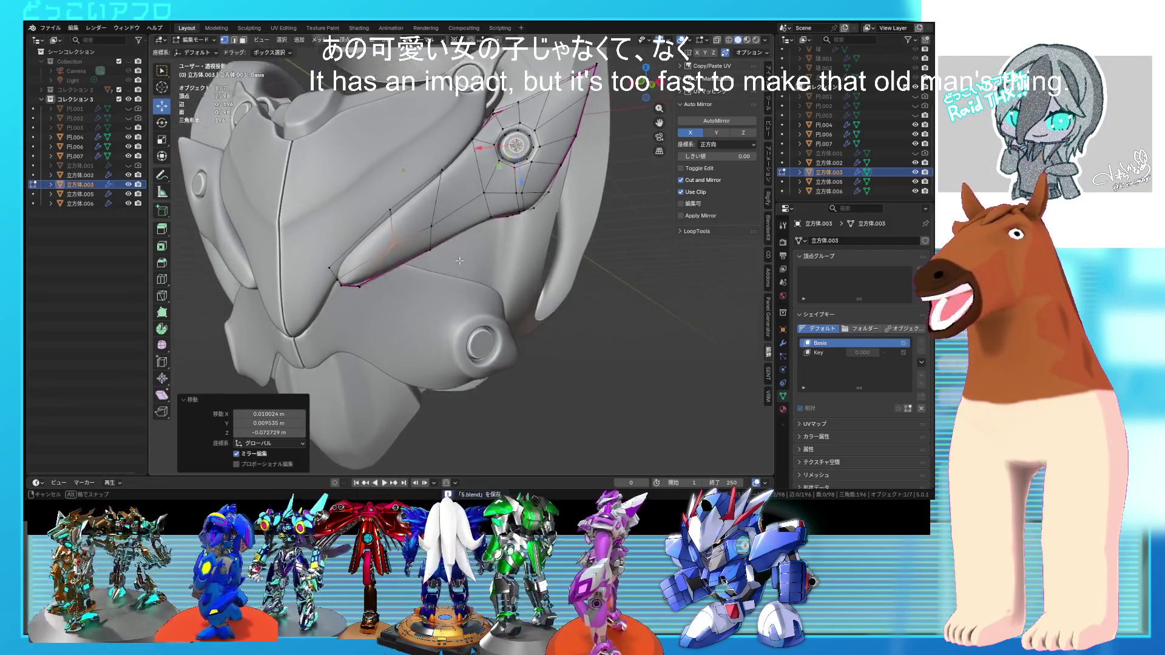
pyautogui.press('Tab')
pyautogui.moveTo(470, 272)
pyautogui.mouseDown(button='middle')
pyautogui.moveTo(482, 297)
pyautogui.moveTo(504, 286)
pyautogui.mouseUp(button='middle')
# - Select all of 立方体.003, rotate it -174° around its bolt, and save
pyautogui.press('Tab')
pyautogui.press('a')
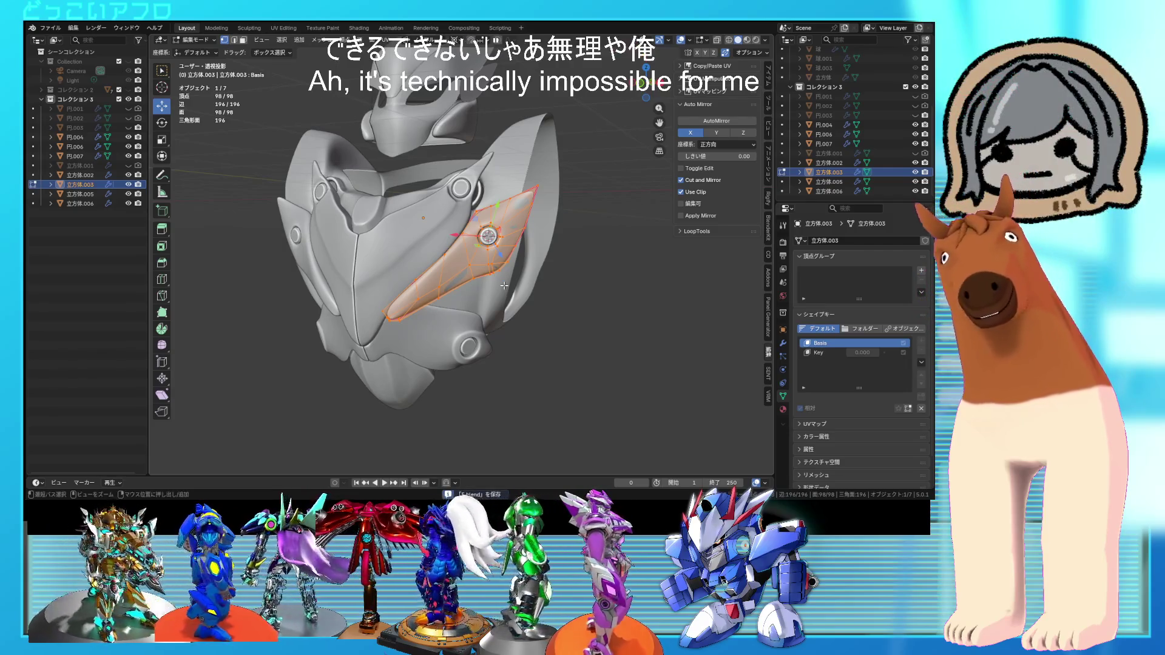
pyautogui.press('r')
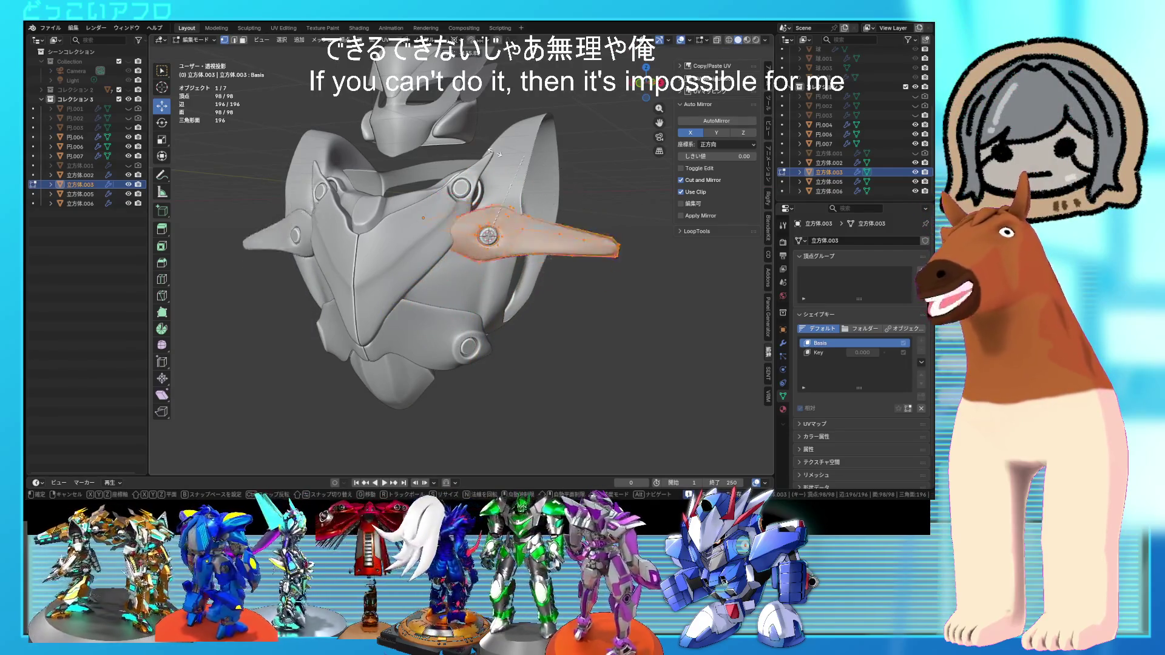
pyautogui.click(460, 202)
pyautogui.hotkey('ctrl', 's')
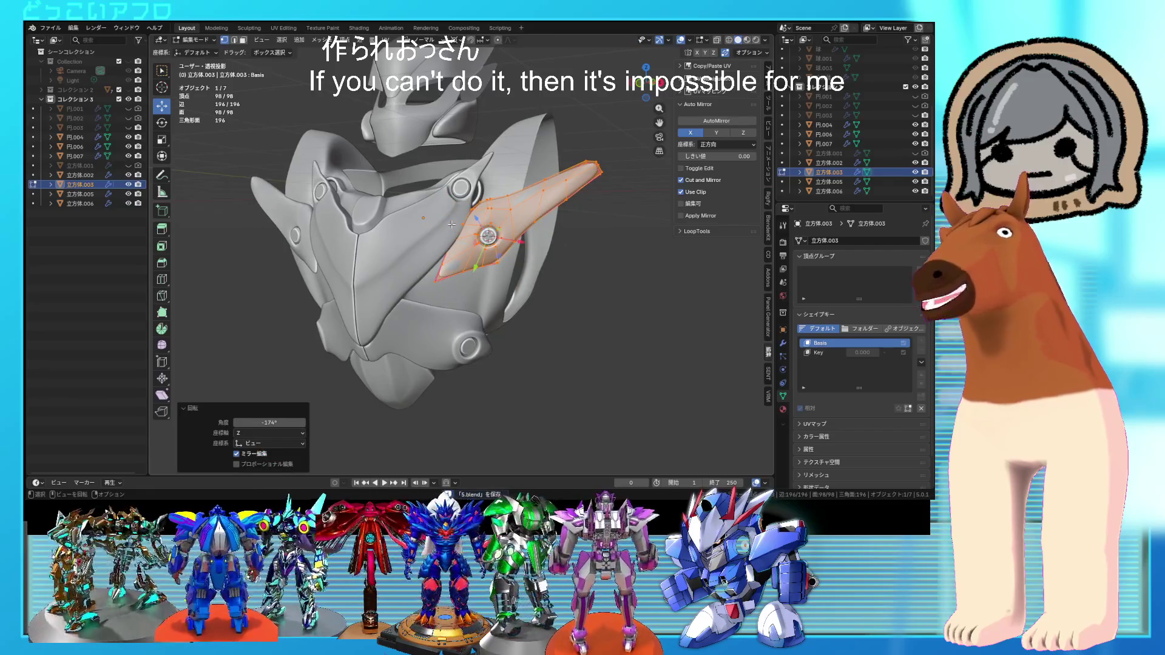
pyautogui.hotkey('alt', 'q')
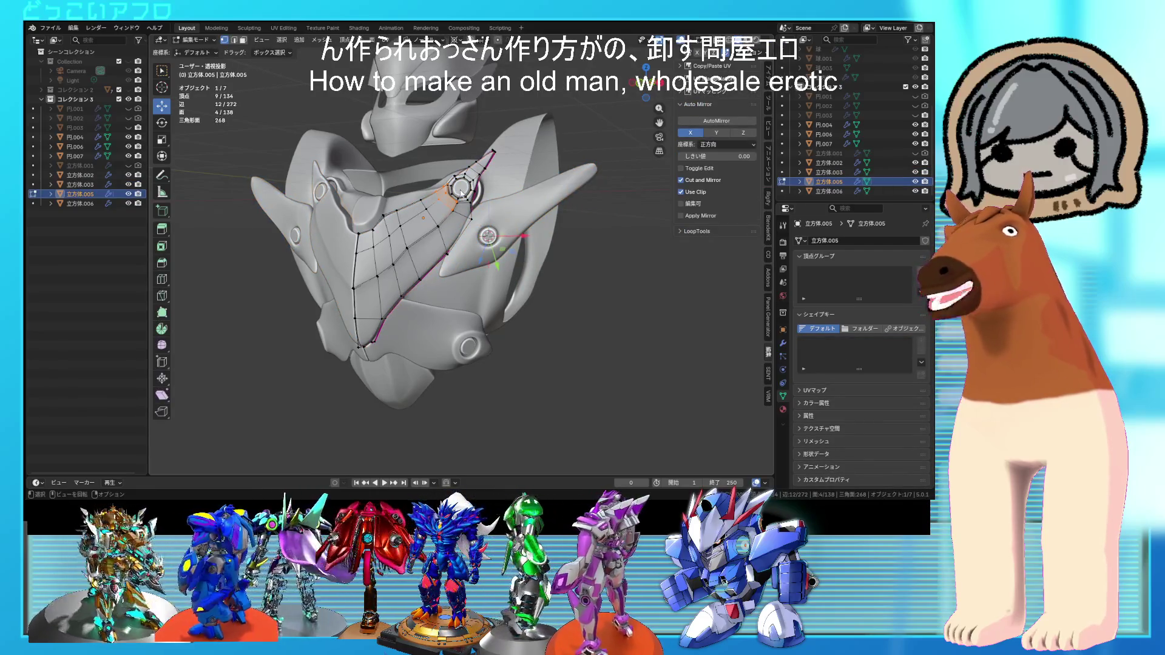
pyautogui.hotkey('alt', 'q')
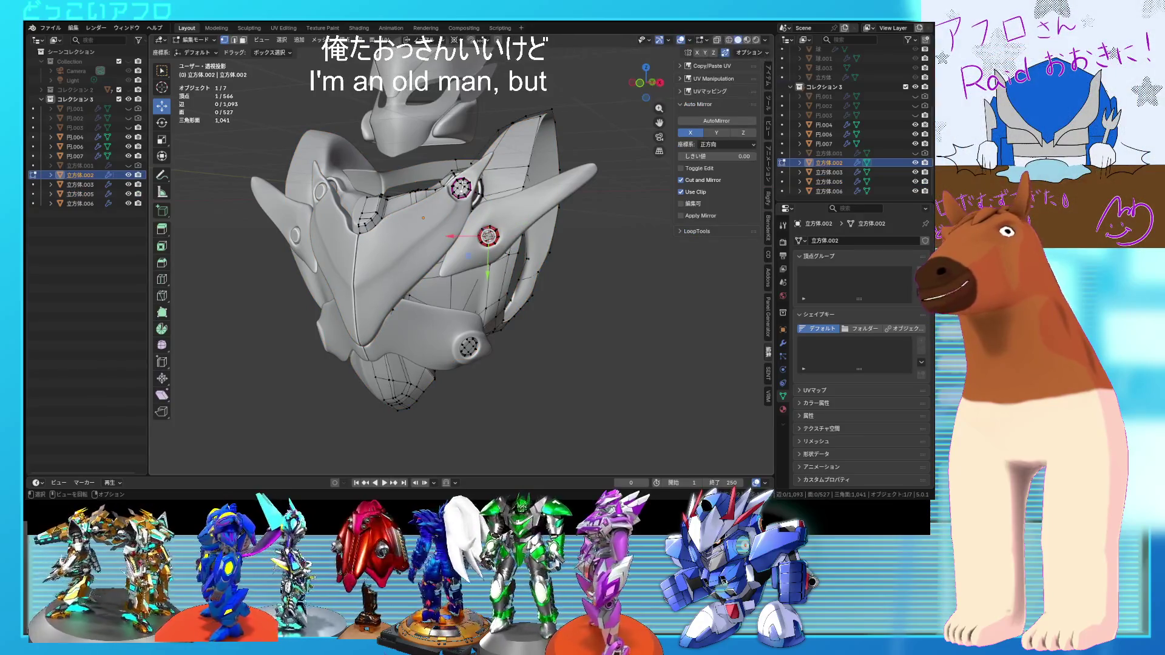
# - Rotate the upper wing plate 立方体.005 about -182° around its bolt
pyautogui.hotkey('ctrl', 'Tab')
pyautogui.click(427, 218)
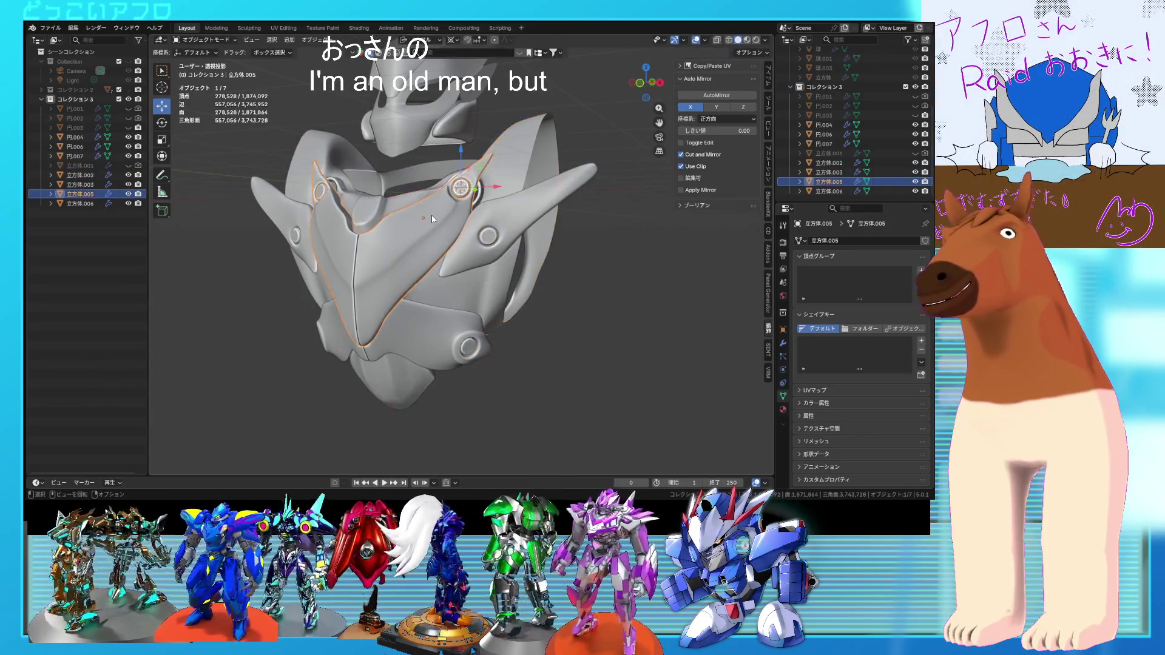
pyautogui.click(431, 216)
pyautogui.press('Tab')
pyautogui.moveTo(432, 215); pyautogui.dragTo(494, 270, button='middle')
pyautogui.press('r')
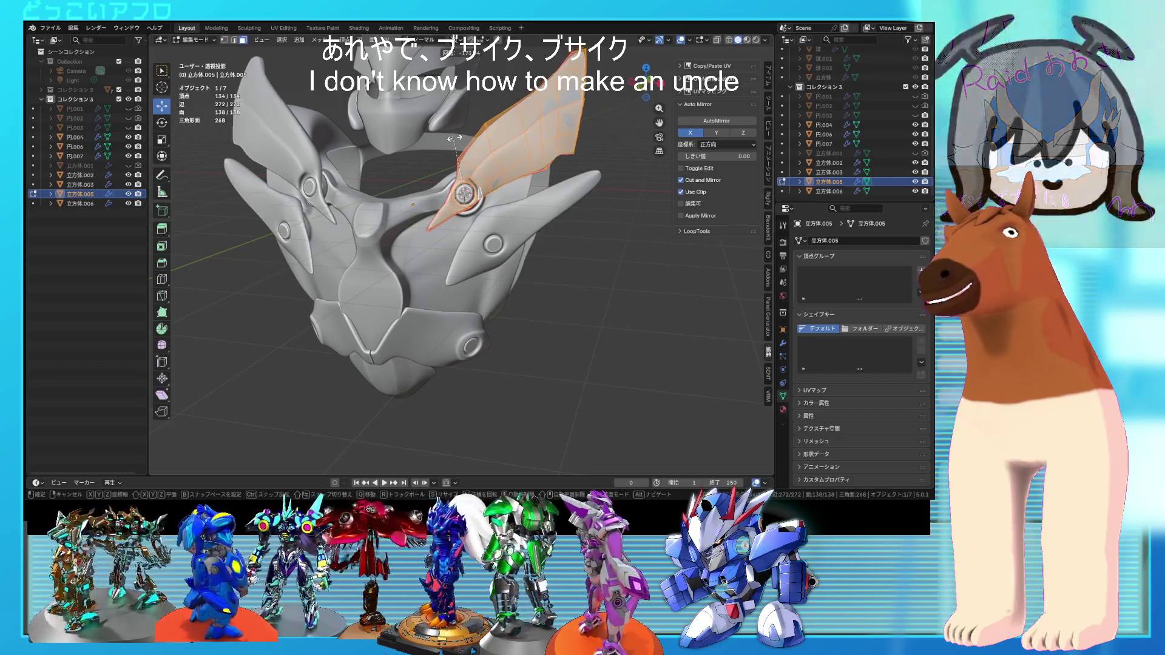
pyautogui.click(450, 145)
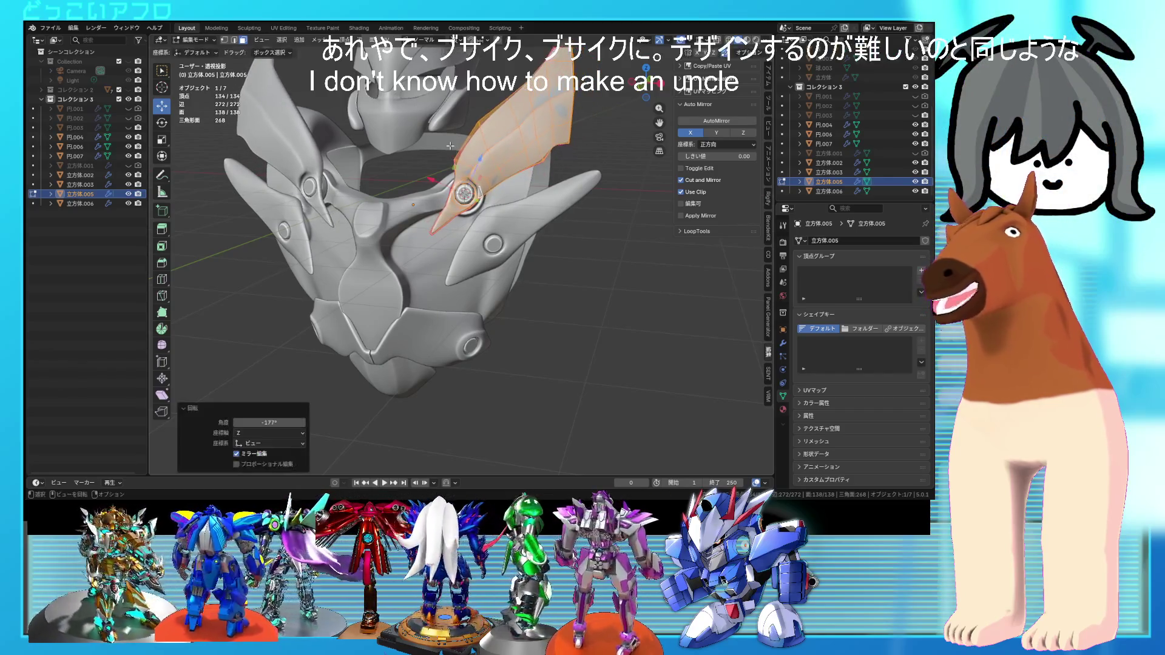
pyautogui.press('Tab')
# - Select the small lower plate 立方体.006 and enter its mesh editing
pyautogui.click(510, 235)
pyautogui.click(519, 242)
pyautogui.press('Tab')
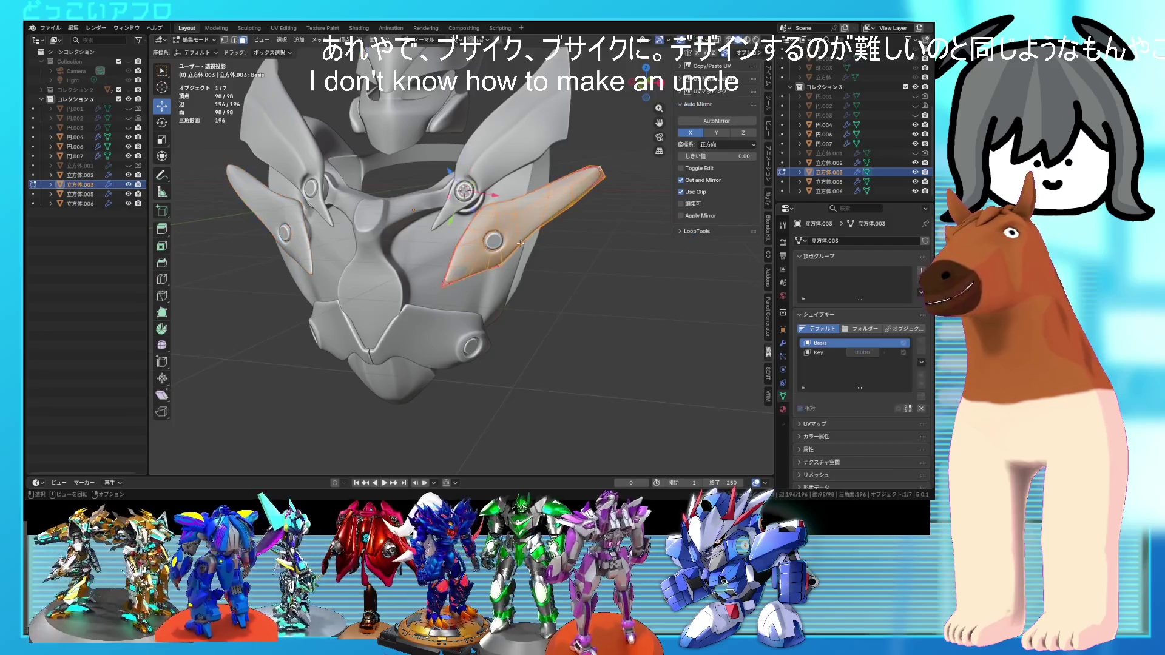
pyautogui.moveTo(522, 243)
pyautogui.mouseDown(button='middle')
pyautogui.moveTo(554, 256)
pyautogui.moveTo(583, 290)
pyautogui.moveTo(657, 296)
pyautogui.moveTo(563, 300)
pyautogui.moveTo(493, 280)
pyautogui.moveTo(479, 291)
pyautogui.mouseUp(button='middle')
pyautogui.press('Tab')
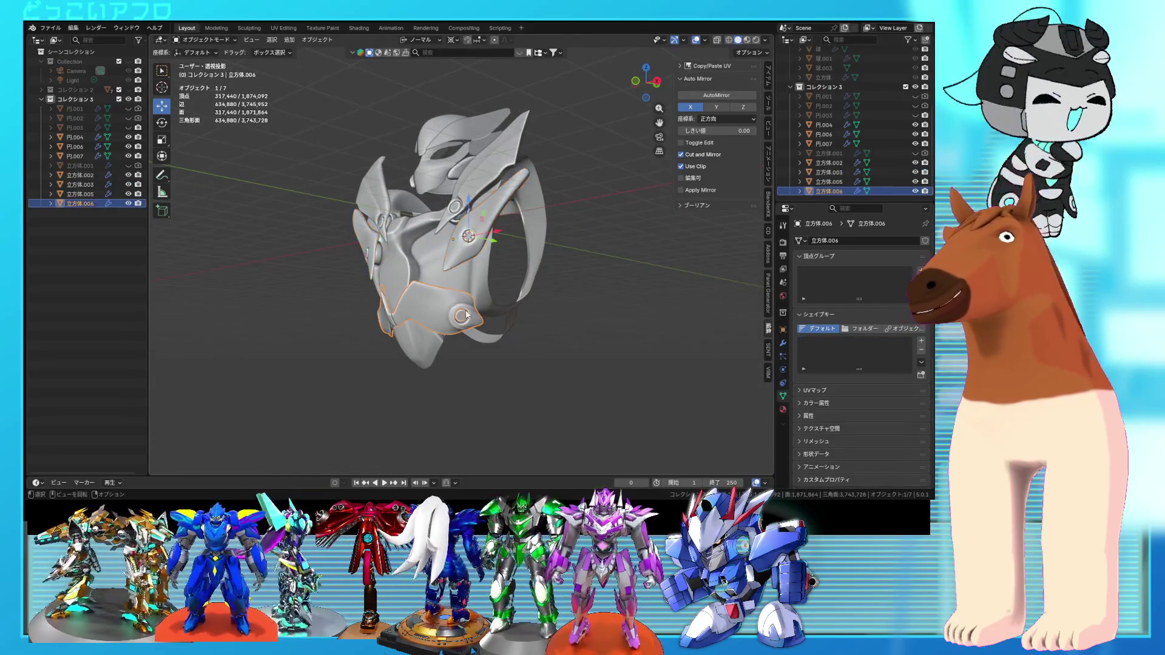
pyautogui.scroll(3, 479, 291)
pyautogui.click(471, 333)
pyautogui.moveTo(470, 333); pyautogui.dragTo(481, 376, button='middle')
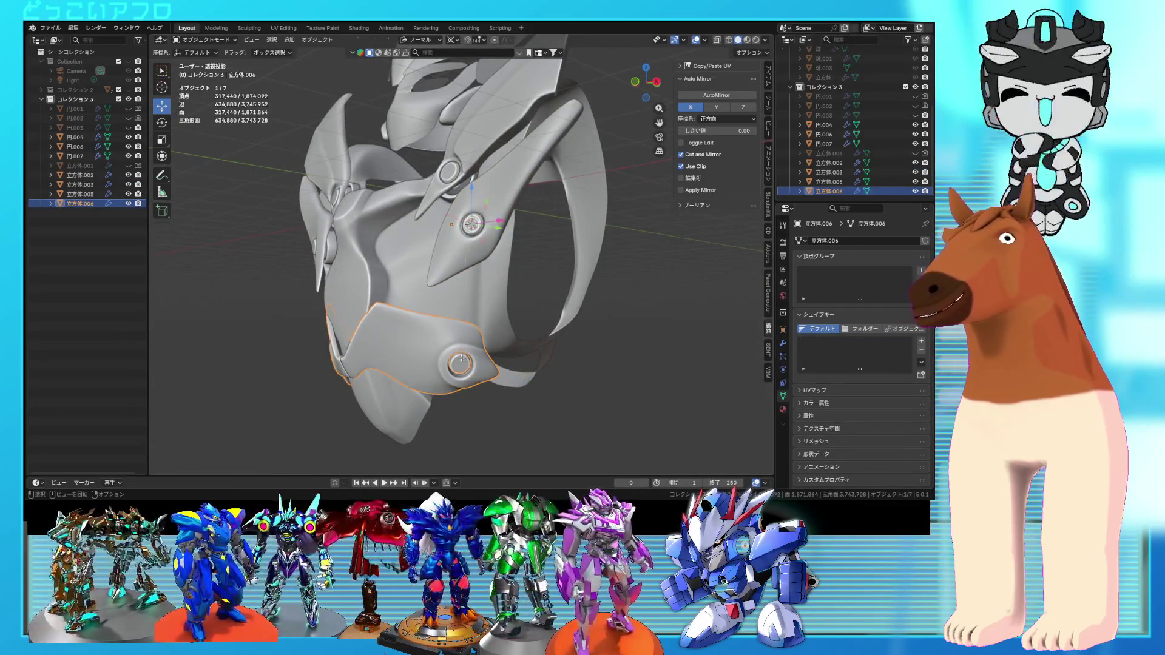
pyautogui.press('Tab')
# - Rotate all of 立方体.006's vertices -159° around its bolt and return to object mode
pyautogui.press('a')
pyautogui.press('r')
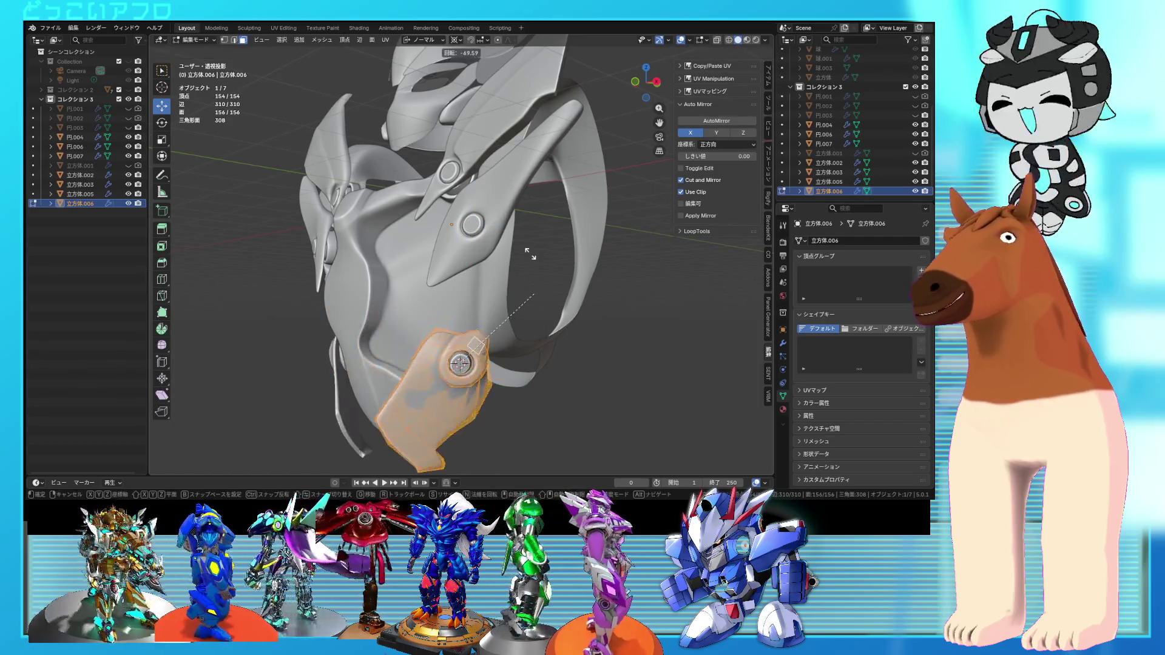
pyautogui.click(360, 250)
pyautogui.scroll(-3, 425, 273)
pyautogui.moveTo(425, 273)
pyautogui.mouseDown(button='middle')
pyautogui.moveTo(577, 319)
pyautogui.moveTo(553, 316)
pyautogui.moveTo(571, 304)
pyautogui.moveTo(555, 303)
pyautogui.moveTo(568, 328)
pyautogui.moveTo(554, 304)
pyautogui.moveTo(522, 295)
pyautogui.moveTo(521, 310)
pyautogui.moveTo(490, 233)
pyautogui.mouseUp(button='middle')
pyautogui.scroll(4, 544, 310)
pyautogui.press('Tab')
pyautogui.click(576, 310)
pyautogui.press('Tab')
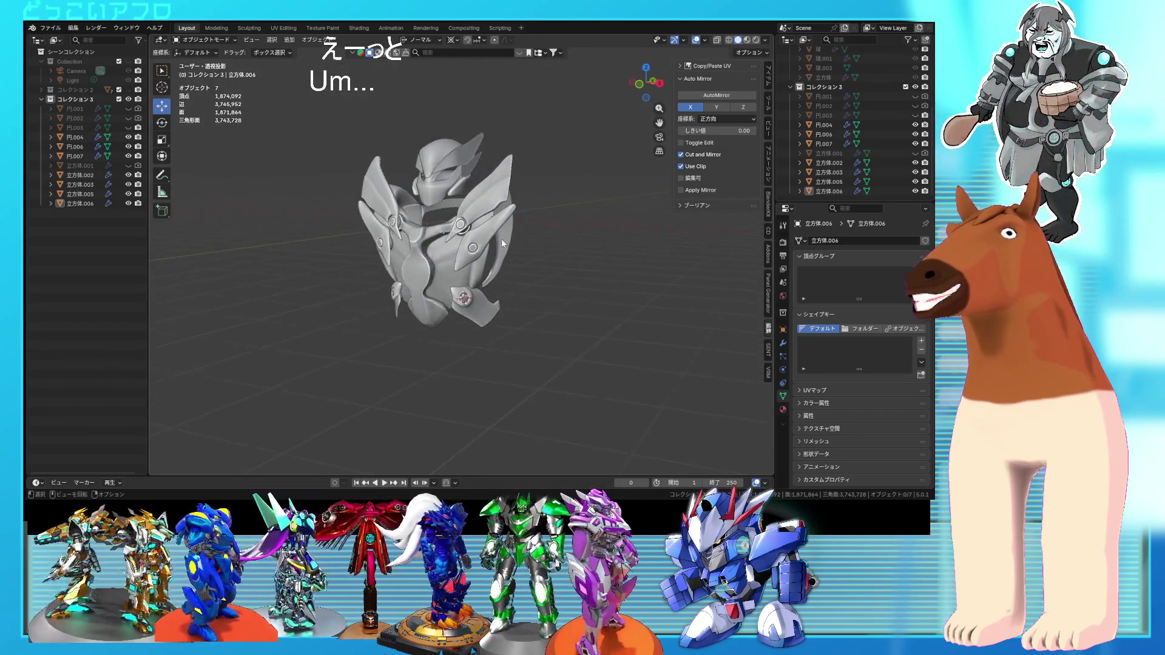
# - Frame the lower plate, then select the chest piece and both wing plates for editing
pyautogui.press('KP_Decimal')
pyautogui.press('Tab')
pyautogui.click(489, 243)
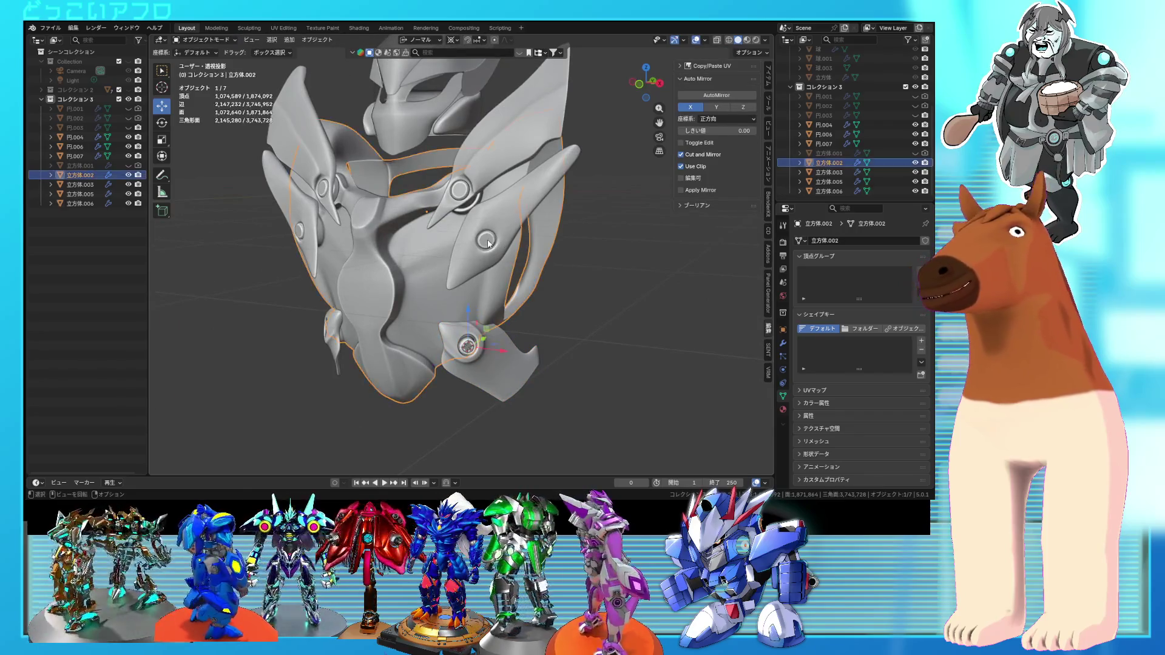
pyautogui.press('Tab')
pyautogui.press('Tab')
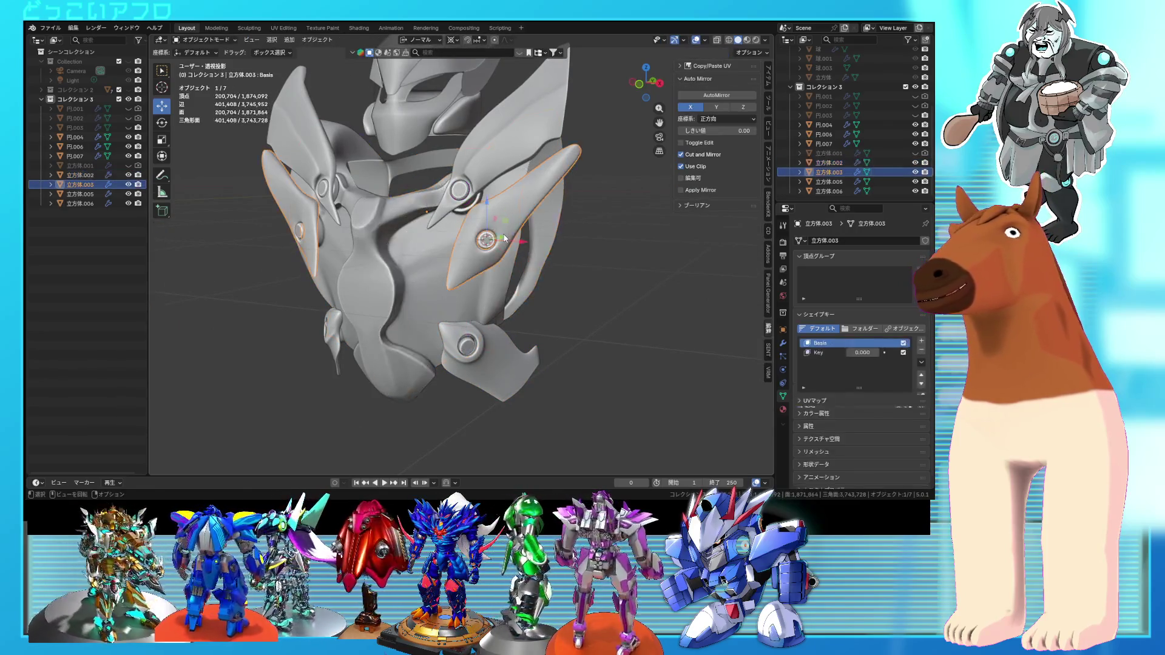
pyautogui.click(492, 245)
pyautogui.press('Tab')
# - Select the lower and upper wing plates as linked parts and tilt the upper wing slightly
pyautogui.click(492, 258)
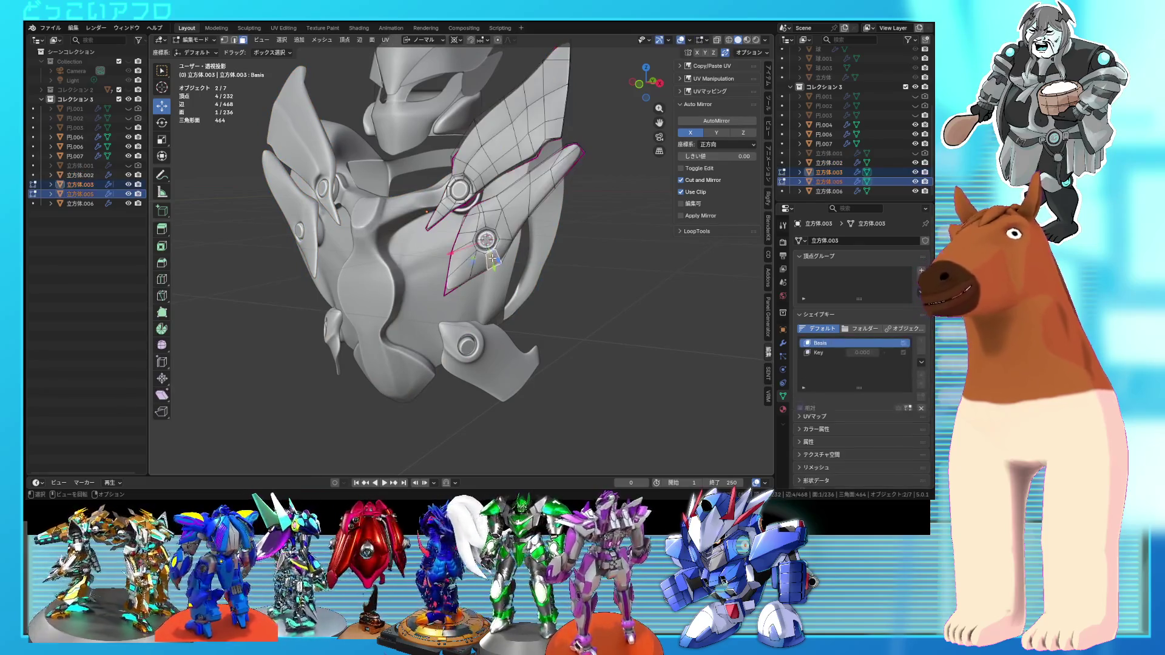
pyautogui.press('l')
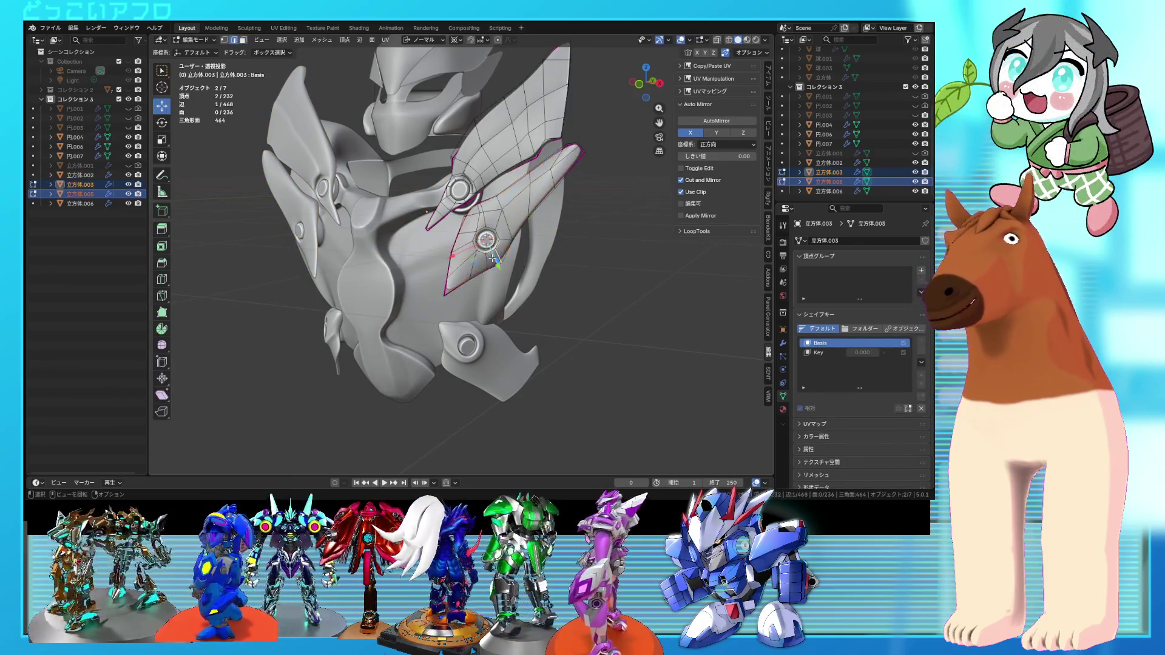
pyautogui.press('l')
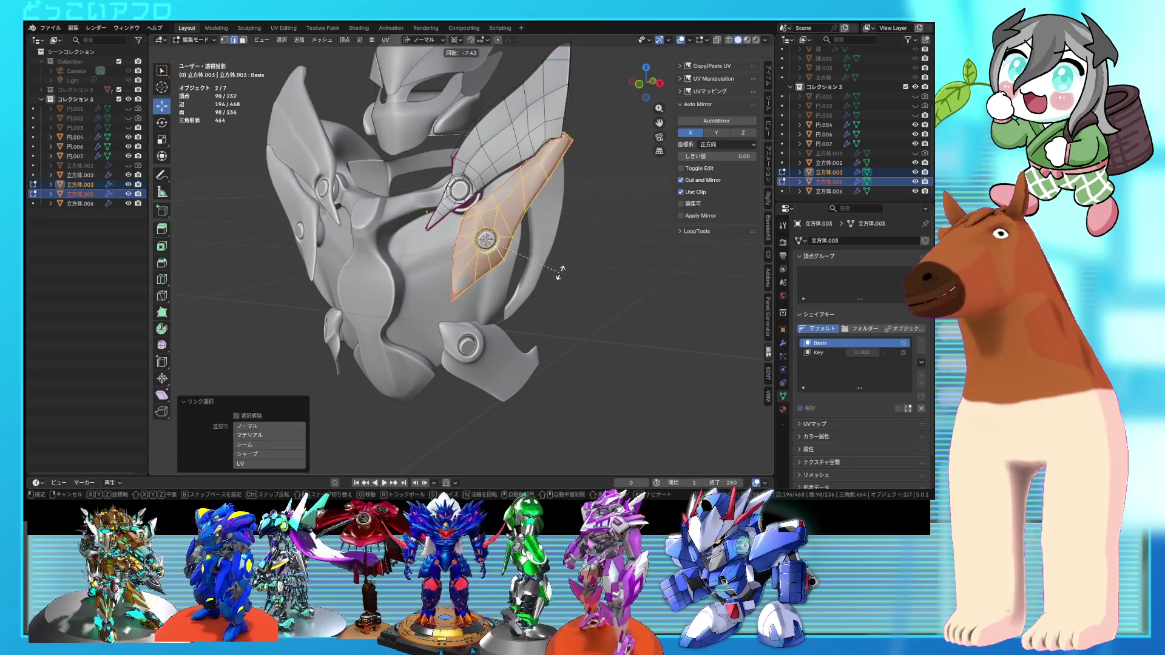
pyautogui.click(492, 170)
pyautogui.press('l')
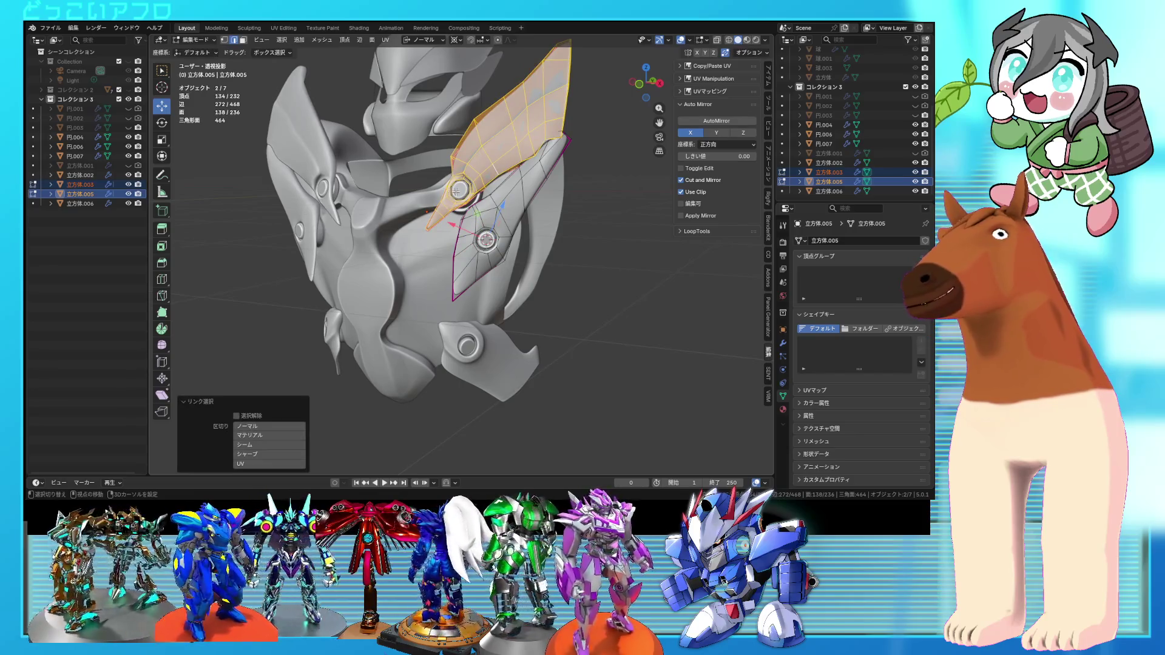
pyautogui.click(549, 258)
# - Deselect the wing plates and review the armor from side, front and three-quarter angles
pyautogui.scroll(-3, 425, 242)
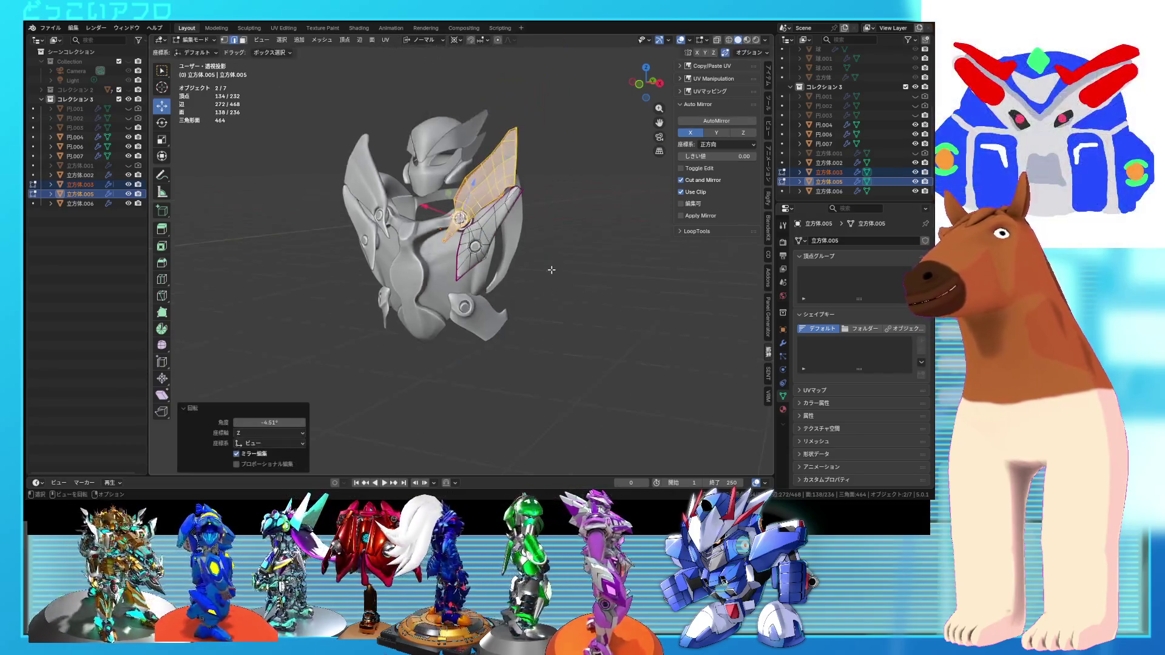
pyautogui.press('Tab')
pyautogui.scroll(2, 622, 300)
pyautogui.click(580, 289)
pyautogui.moveTo(580, 289)
pyautogui.mouseDown(button='middle')
pyautogui.moveTo(491, 282)
pyautogui.moveTo(661, 267)
pyautogui.moveTo(566, 274)
pyautogui.moveTo(569, 261)
pyautogui.moveTo(569, 292)
pyautogui.mouseUp(button='middle')
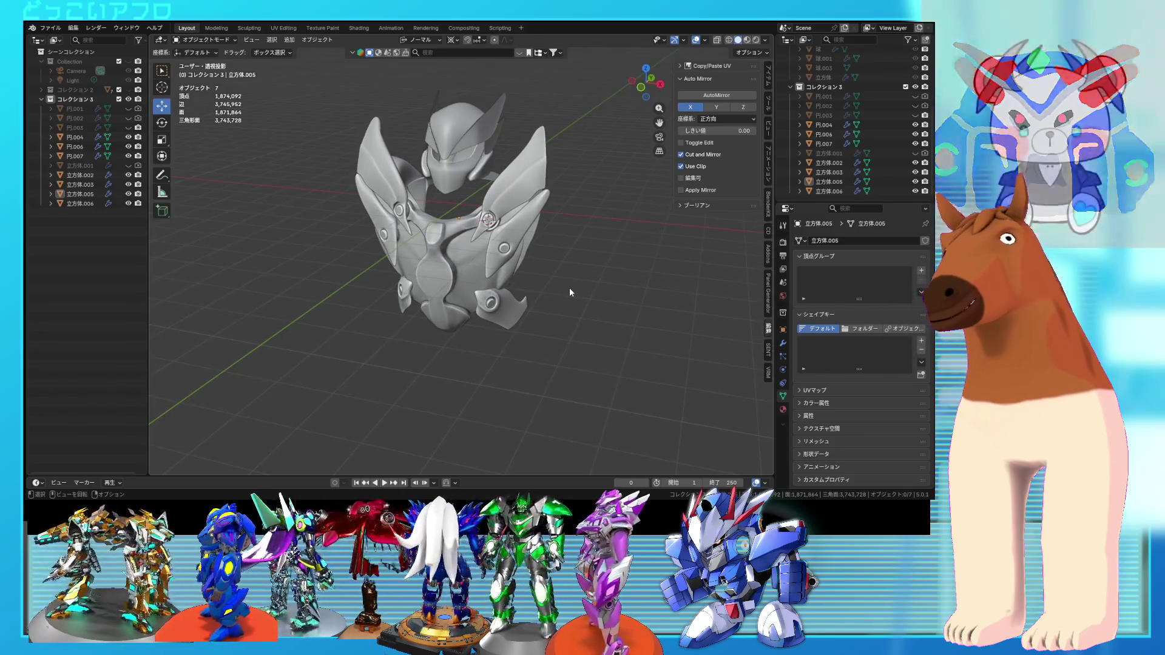
pyautogui.moveTo(569, 288)
pyautogui.mouseDown(button='middle')
pyautogui.moveTo(601, 275)
pyautogui.moveTo(588, 284)
pyautogui.mouseUp(button='middle')
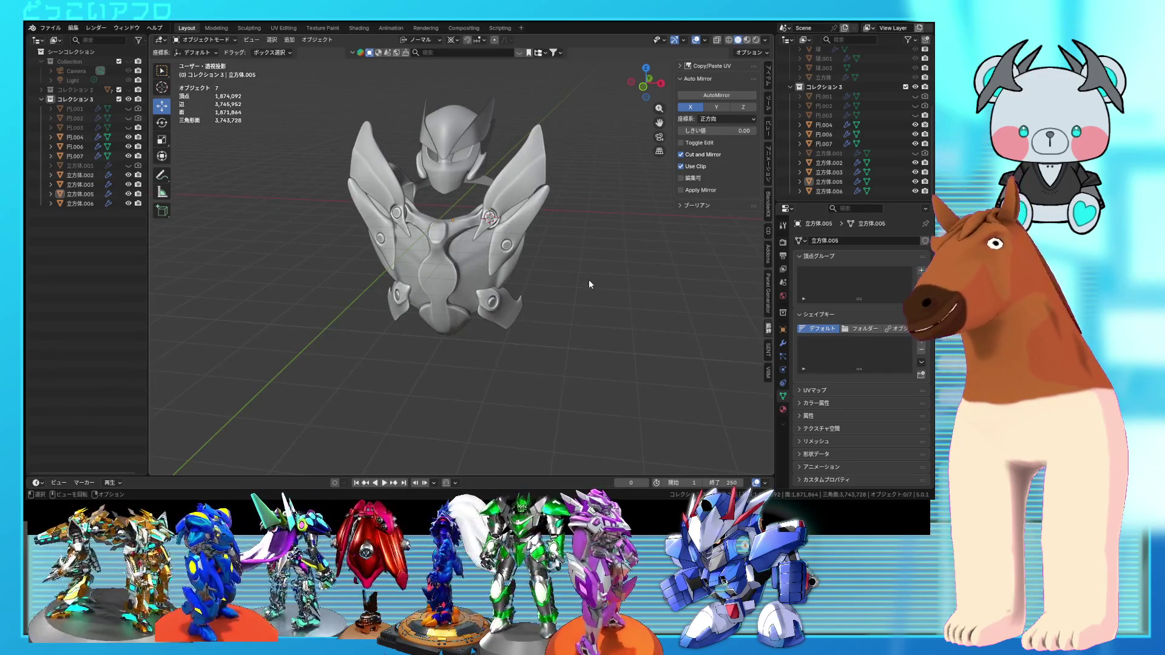
pyautogui.moveTo(589, 283)
pyautogui.mouseDown(button='middle')
pyautogui.moveTo(547, 273)
pyautogui.moveTo(552, 245)
pyautogui.moveTo(609, 250)
pyautogui.moveTo(650, 273)
pyautogui.moveTo(593, 281)
pyautogui.moveTo(584, 267)
pyautogui.moveTo(598, 267)
pyautogui.mouseUp(button='middle')
pyautogui.hotkey('ctrl', 'z')
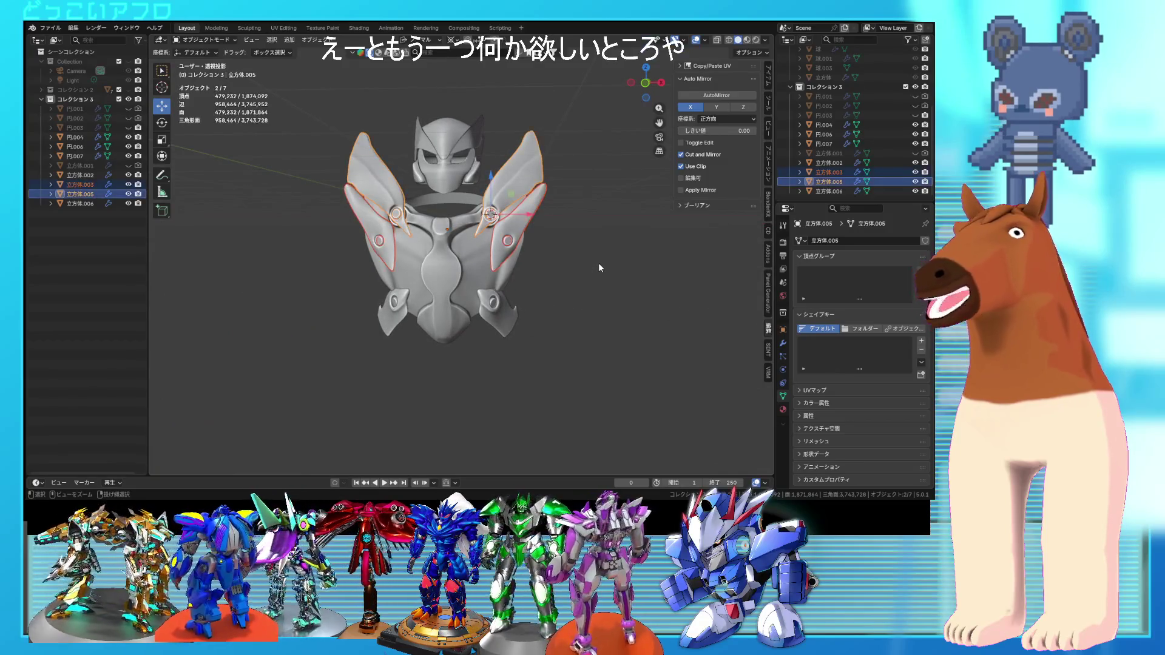
# - Undo several steps back to an earlier wing plate pose
pyautogui.press('Tab')
pyautogui.hotkey('ctrl', 'z')
pyautogui.hotkey('ctrl', 'z')
pyautogui.hotkey('ctrl', 'z')
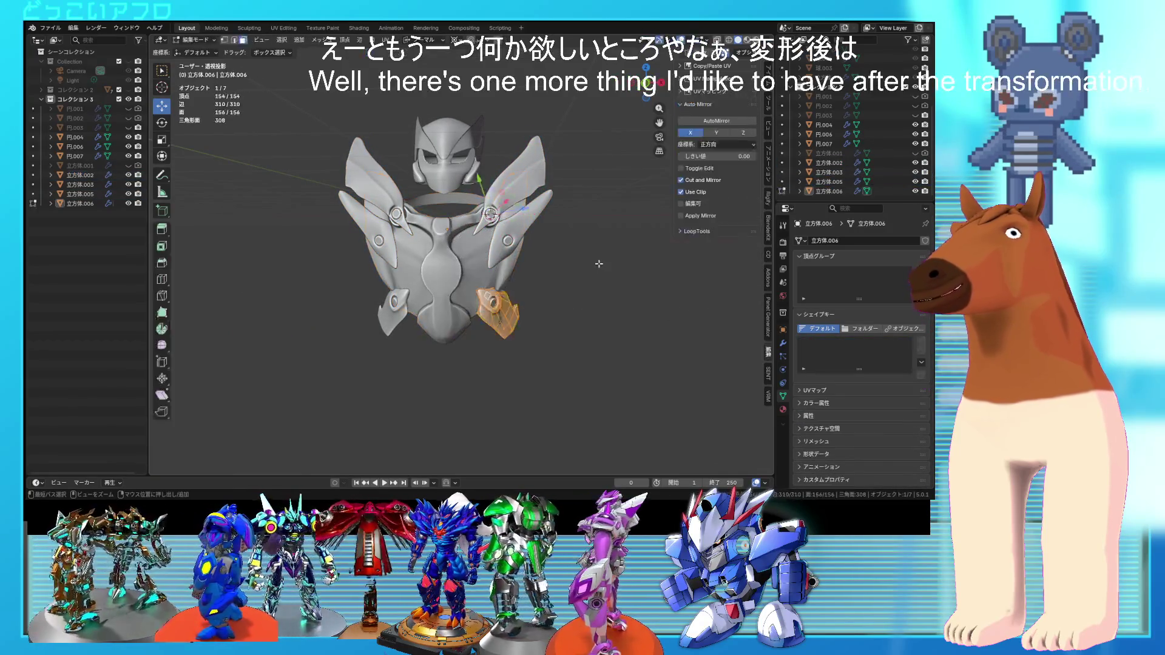
pyautogui.hotkey('ctrl', 'z')
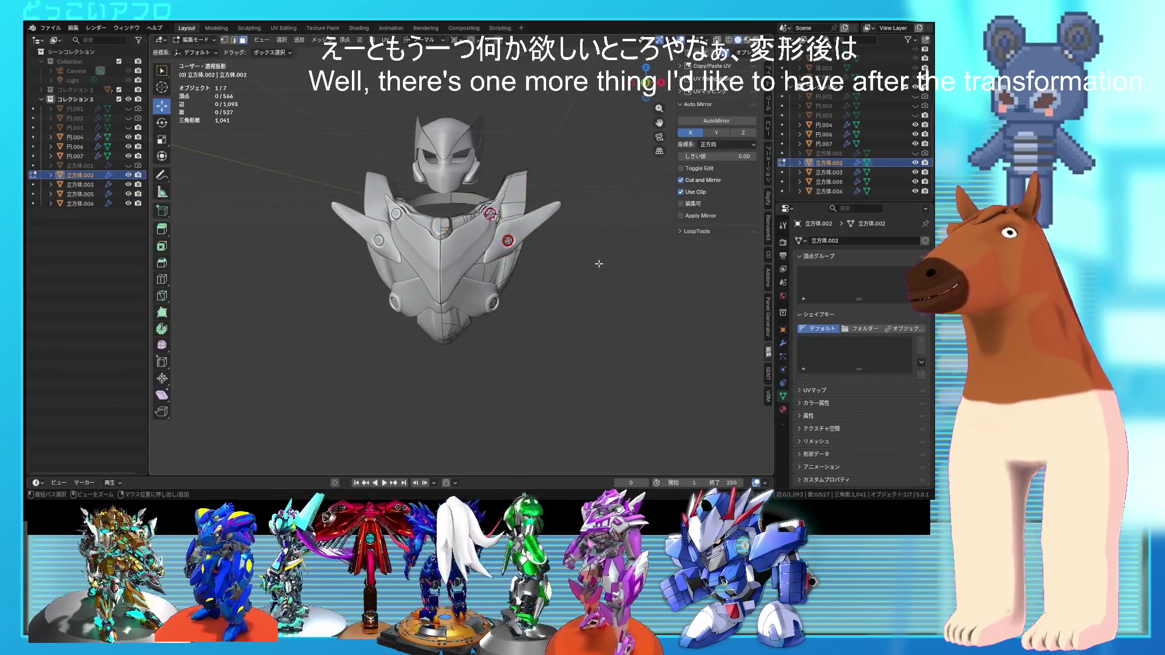
pyautogui.hotkey('ctrl', 'z')
pyautogui.hotkey('ctrl', 'z')
pyautogui.hotkey('ctrl', 'z')
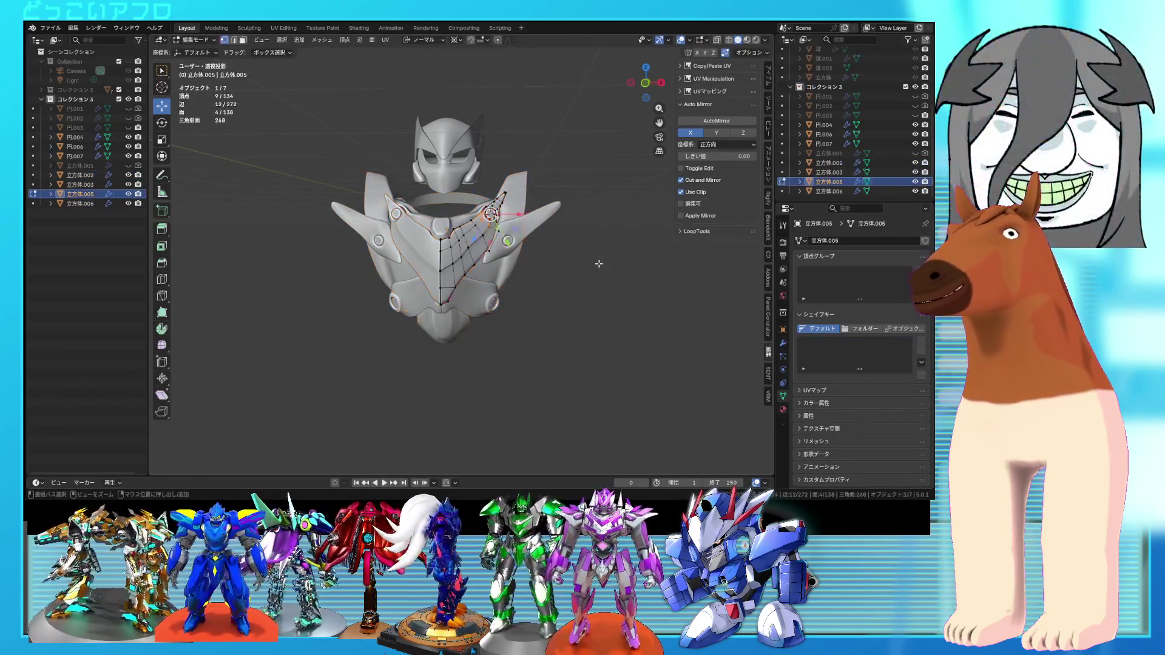
pyautogui.hotkey('ctrl', 'z')
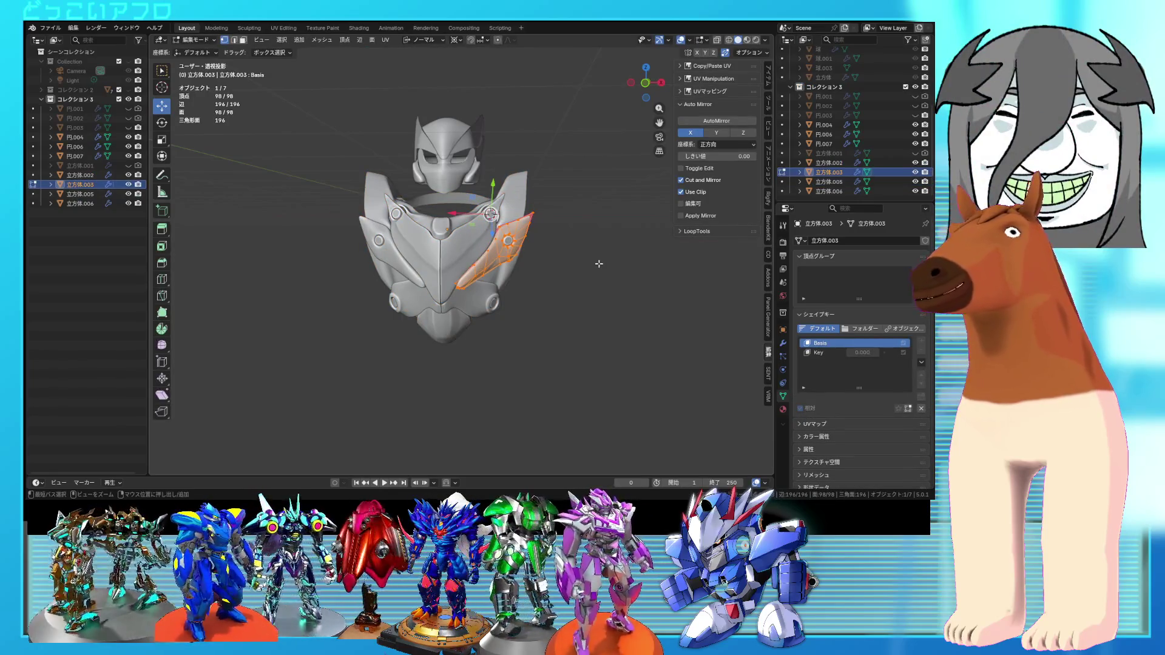
pyautogui.hotkey('ctrl', 'z')
# - Select the lower side panel, zoom in on it and enter its mesh editing
pyautogui.moveTo(598, 263)
pyautogui.mouseDown(button='middle')
pyautogui.moveTo(554, 283)
pyautogui.moveTo(571, 290)
pyautogui.moveTo(585, 282)
pyautogui.moveTo(571, 265)
pyautogui.moveTo(483, 260)
pyautogui.moveTo(493, 249)
pyautogui.moveTo(527, 274)
pyautogui.moveTo(596, 284)
pyautogui.moveTo(533, 283)
pyautogui.mouseUp(button='middle')
pyautogui.scroll(2, 576, 284)
pyautogui.click(527, 274)
pyautogui.click(592, 283)
pyautogui.click(534, 283)
pyautogui.press('KP_Decimal')
pyautogui.press('Tab')
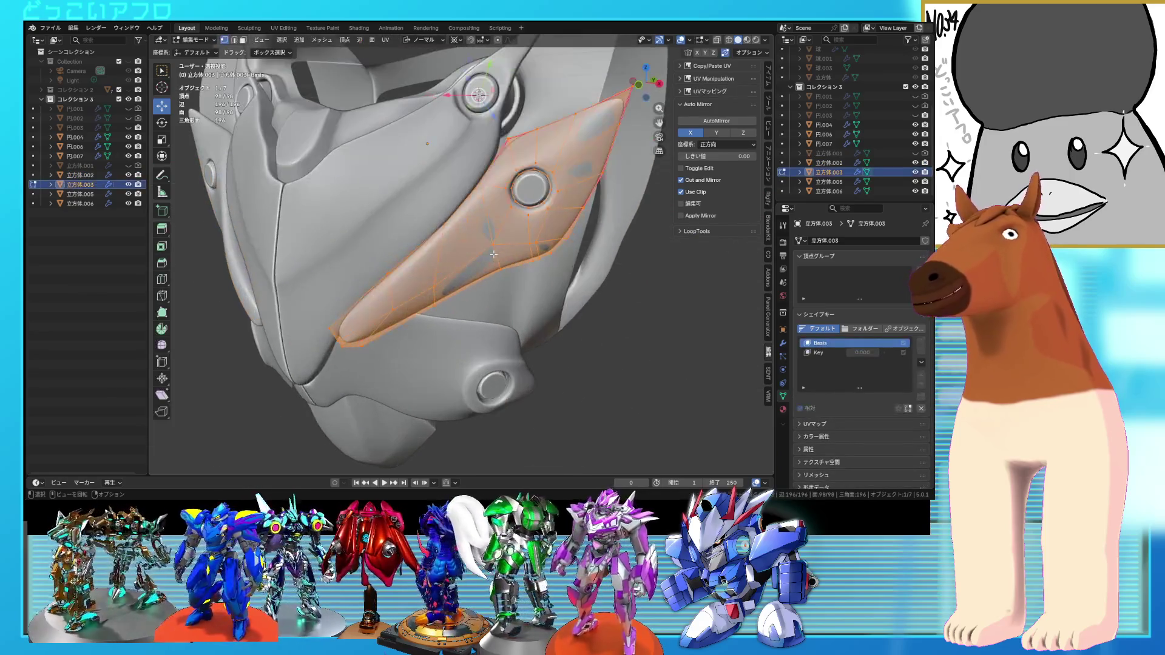
pyautogui.moveTo(519, 243); pyautogui.dragTo(492, 243, button='middle')
# - Select the plate's remaining vertices, return to object mode and save as 5.blend
pyautogui.hotkey('alt', 'a')
pyautogui.hotkey('ctrl', 's')
pyautogui.keyDown('shift'); pyautogui.click(487, 237); pyautogui.keyUp('shift')
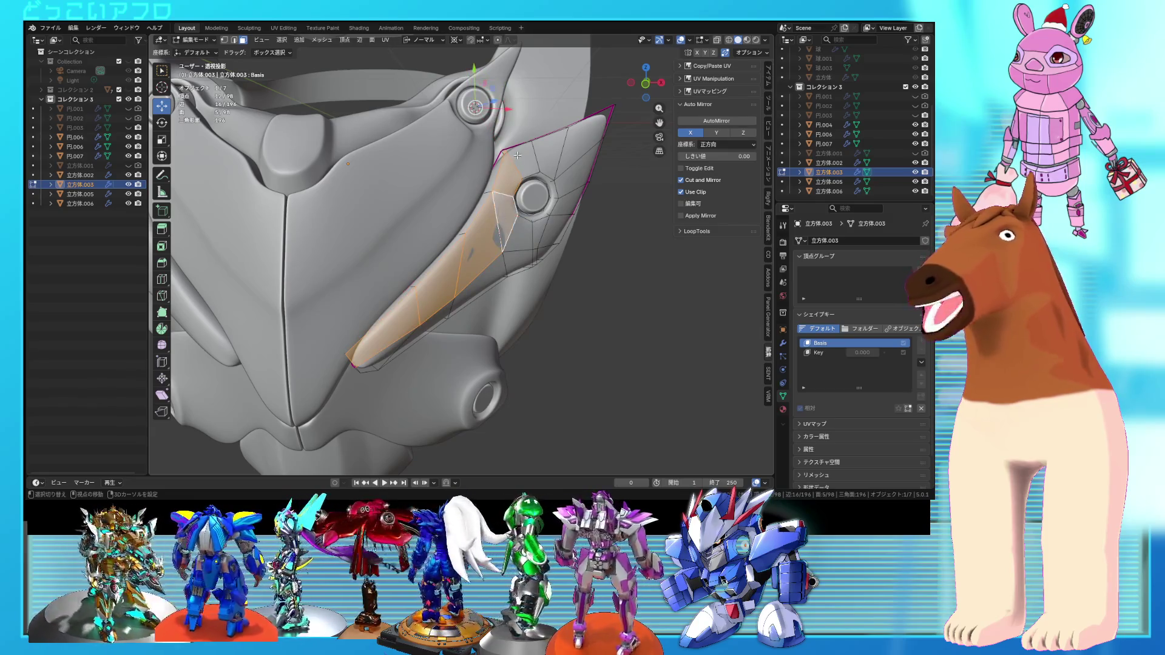
pyautogui.keyDown('ctrl'); pyautogui.click(565, 182); pyautogui.keyUp('ctrl')
pyautogui.moveTo(566, 182)
pyautogui.mouseDown(button='middle')
pyautogui.moveTo(525, 201)
pyautogui.moveTo(508, 227)
pyautogui.moveTo(455, 236)
pyautogui.moveTo(458, 252)
pyautogui.moveTo(614, 293)
pyautogui.moveTo(585, 305)
pyautogui.moveTo(491, 267)
pyautogui.moveTo(500, 265)
pyautogui.mouseUp(button='middle')
pyautogui.hotkey('ctrl', 's')
pyautogui.press('Tab')
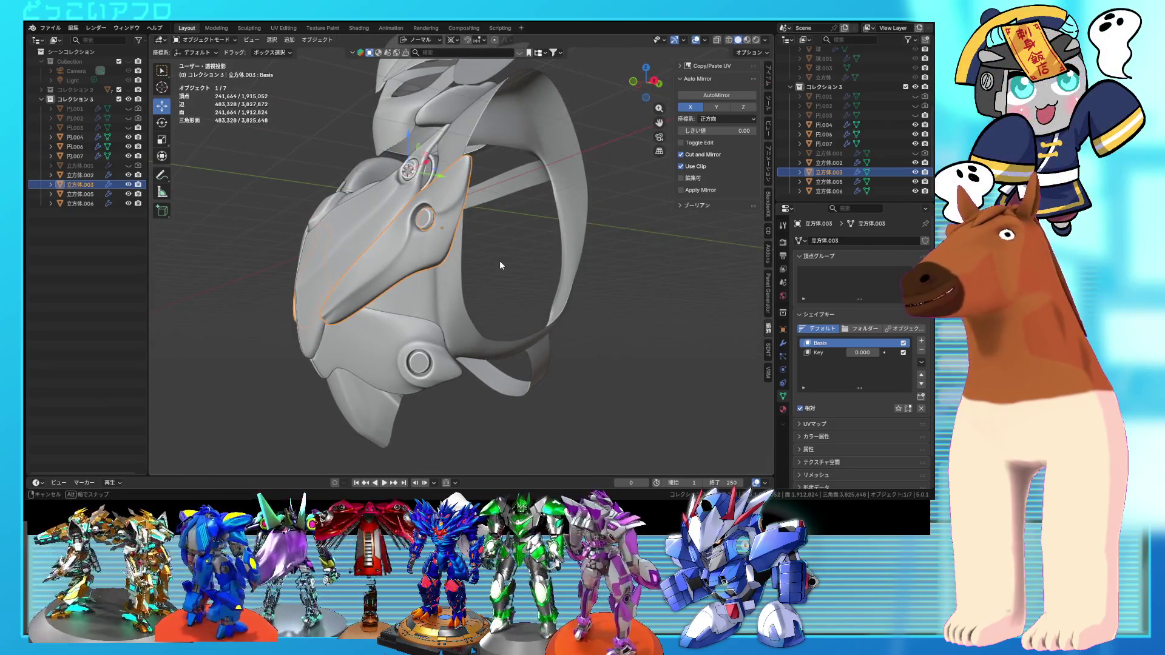
# - Save an incremental copy of the armor as 6.blend
pyautogui.click(55, 33)
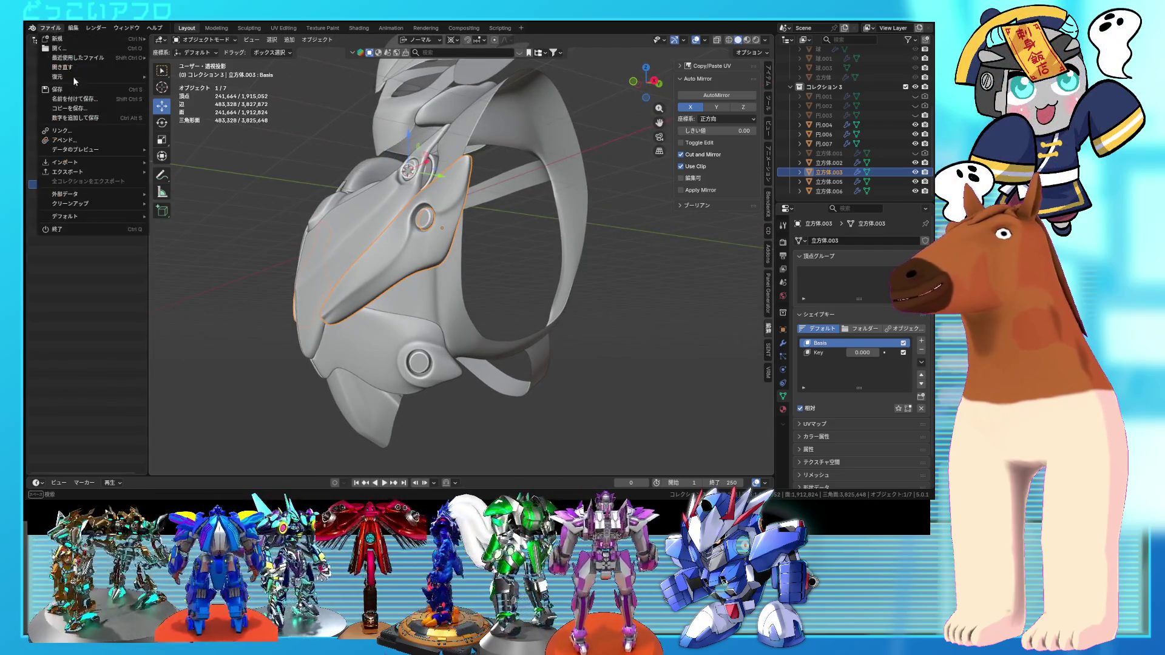
pyautogui.press('Tab')
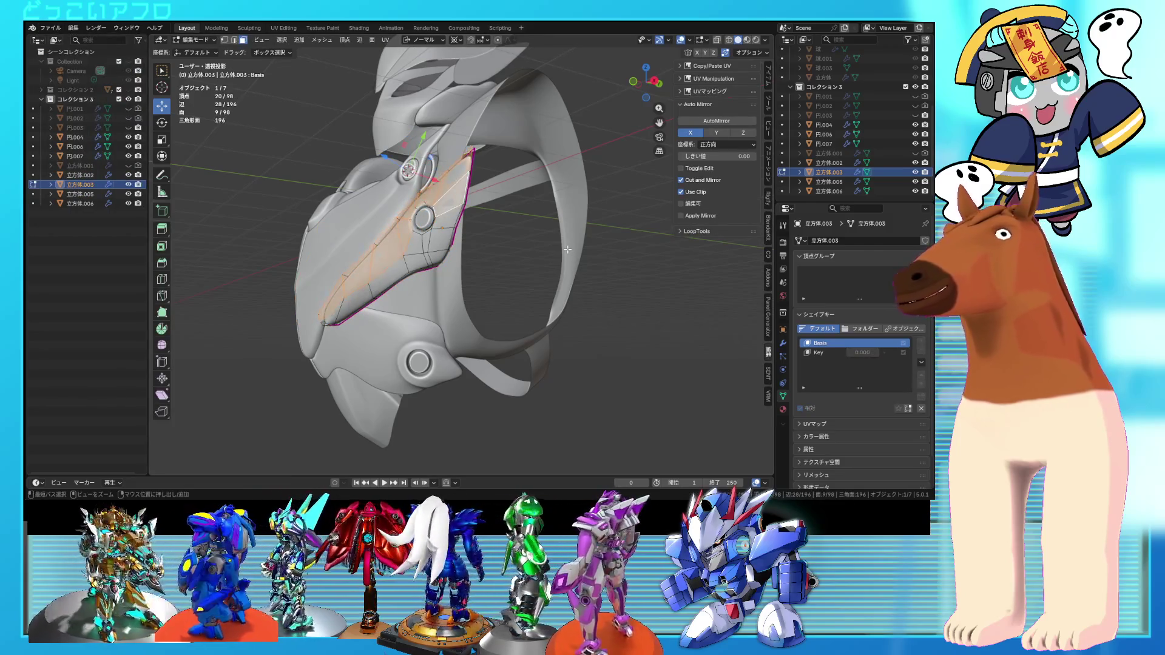
pyautogui.press('Tab')
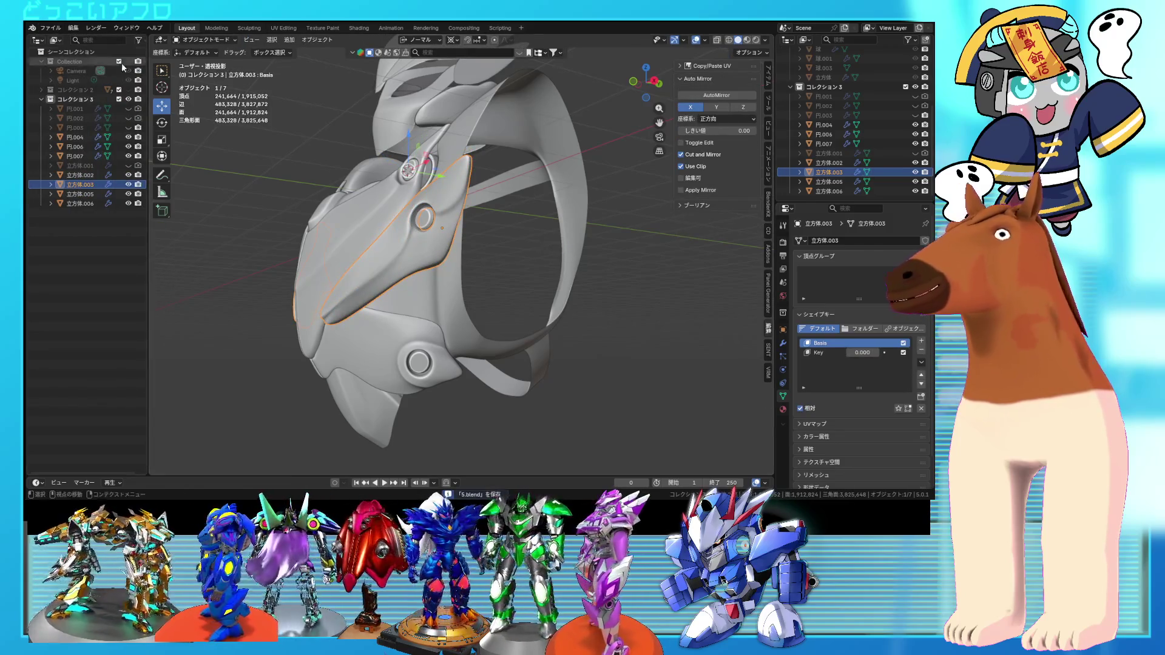
pyautogui.click(50, 28)
pyautogui.click(73, 115)
# - View the armor from the front, then select chest piece 立方体.002 and enter its mesh editing
pyautogui.press('KP_1')
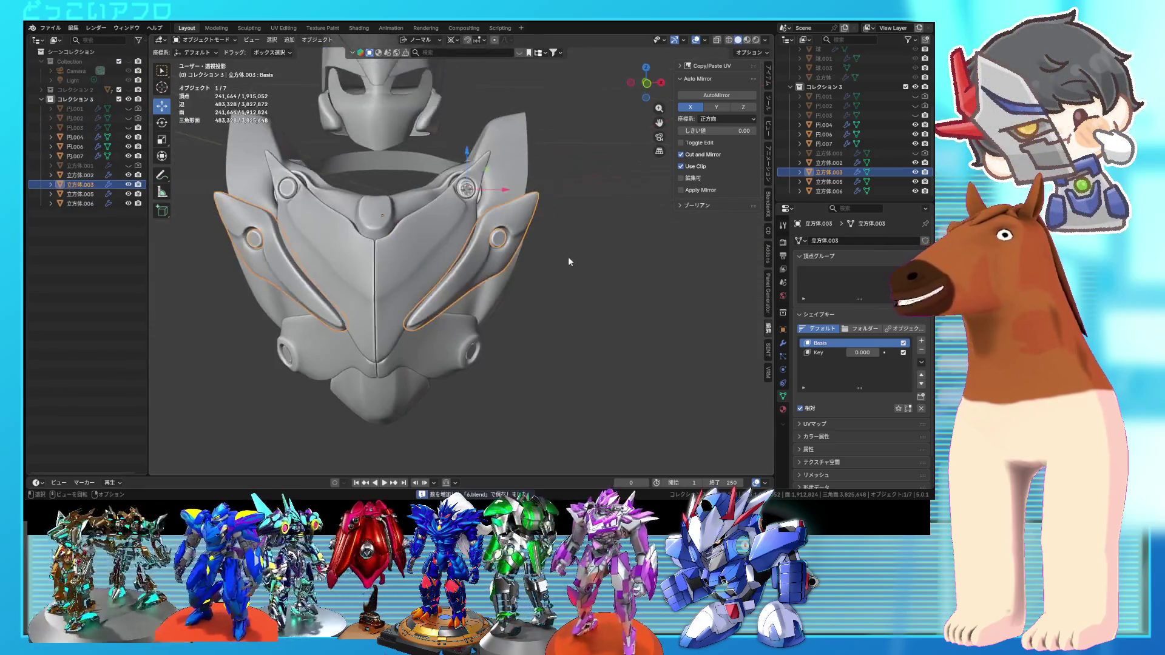
pyautogui.moveTo(610, 273)
pyautogui.mouseDown(button='middle')
pyautogui.moveTo(532, 272)
pyautogui.moveTo(525, 218)
pyautogui.moveTo(507, 264)
pyautogui.moveTo(592, 254)
pyautogui.moveTo(618, 226)
pyautogui.moveTo(580, 268)
pyautogui.moveTo(609, 252)
pyautogui.moveTo(598, 272)
pyautogui.moveTo(490, 266)
pyautogui.moveTo(573, 251)
pyautogui.moveTo(356, 252)
pyautogui.moveTo(595, 255)
pyautogui.moveTo(568, 274)
pyautogui.moveTo(569, 229)
pyautogui.moveTo(556, 212)
pyautogui.moveTo(559, 223)
pyautogui.moveTo(623, 209)
pyautogui.moveTo(602, 206)
pyautogui.moveTo(522, 219)
pyautogui.moveTo(598, 214)
pyautogui.moveTo(555, 222)
pyautogui.moveTo(631, 266)
pyautogui.moveTo(578, 252)
pyautogui.moveTo(665, 253)
pyautogui.moveTo(589, 231)
pyautogui.moveTo(547, 199)
pyautogui.moveTo(472, 202)
pyautogui.moveTo(497, 261)
pyautogui.moveTo(521, 247)
pyautogui.moveTo(504, 246)
pyautogui.moveTo(527, 263)
pyautogui.moveTo(503, 248)
pyautogui.mouseUp(button='middle')
pyautogui.scroll(-3, 631, 249)
pyautogui.click(548, 200)
pyautogui.scroll(2, 478, 221)
pyautogui.press('Tab')
pyautogui.scroll(-4, 542, 274)
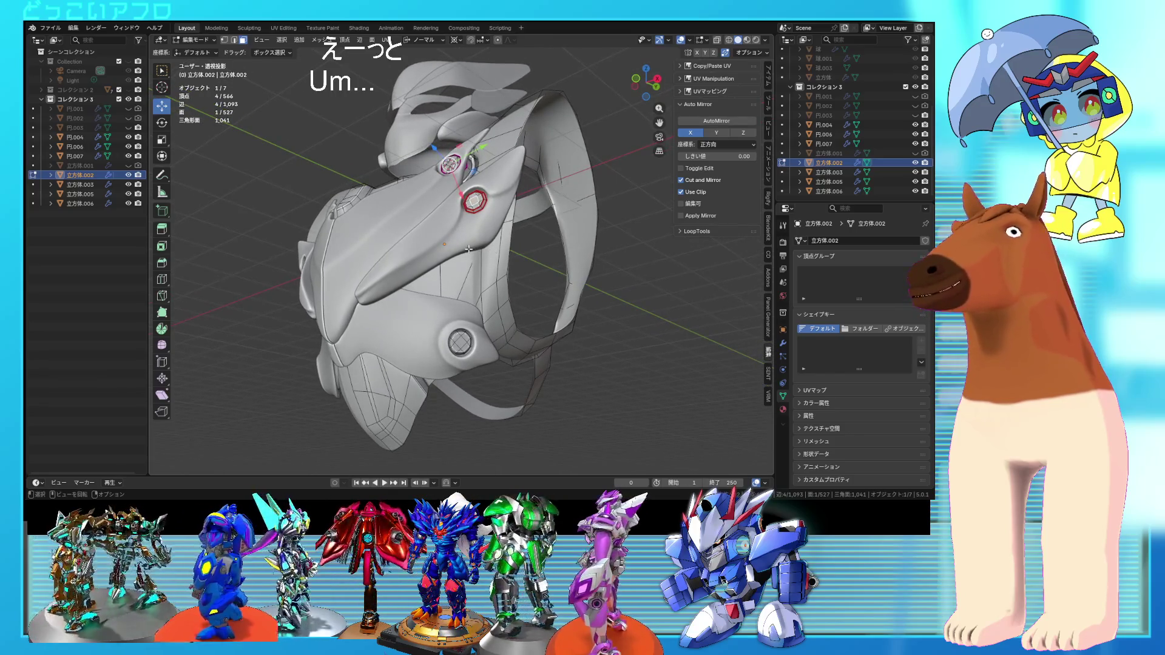
# - Save, then move vertices on wing plate 立方体.003 so its edge sits against the chest
pyautogui.press('Tab')
pyautogui.hotkey('ctrl', 's')
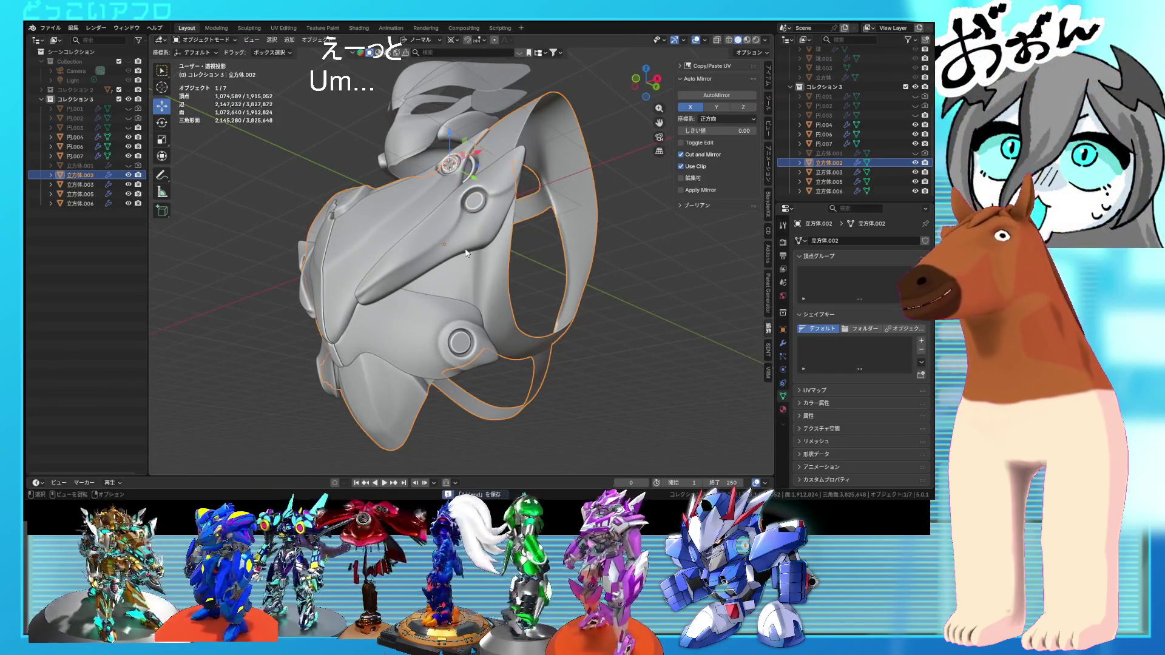
pyautogui.click(466, 254)
pyautogui.press('Tab')
pyautogui.scroll(4, 467, 254)
pyautogui.moveTo(452, 250); pyautogui.dragTo(435, 246, button='middle')
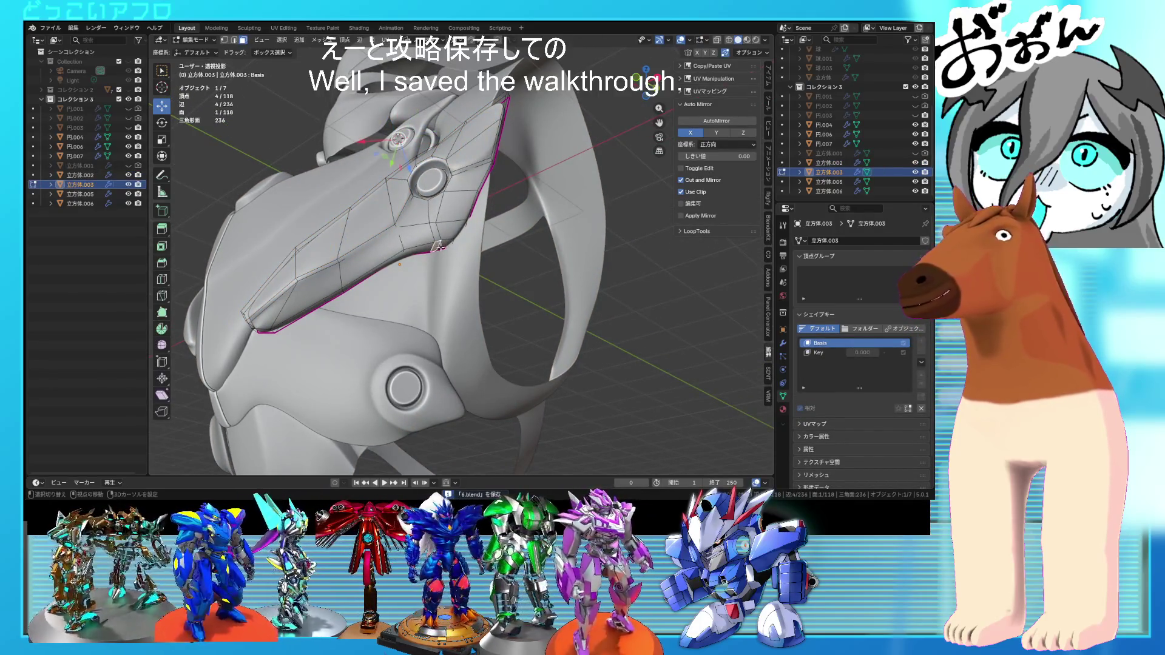
pyautogui.moveTo(425, 246)
pyautogui.mouseDown(button='middle')
pyautogui.moveTo(422, 265)
pyautogui.moveTo(425, 230)
pyautogui.mouseUp(button='middle')
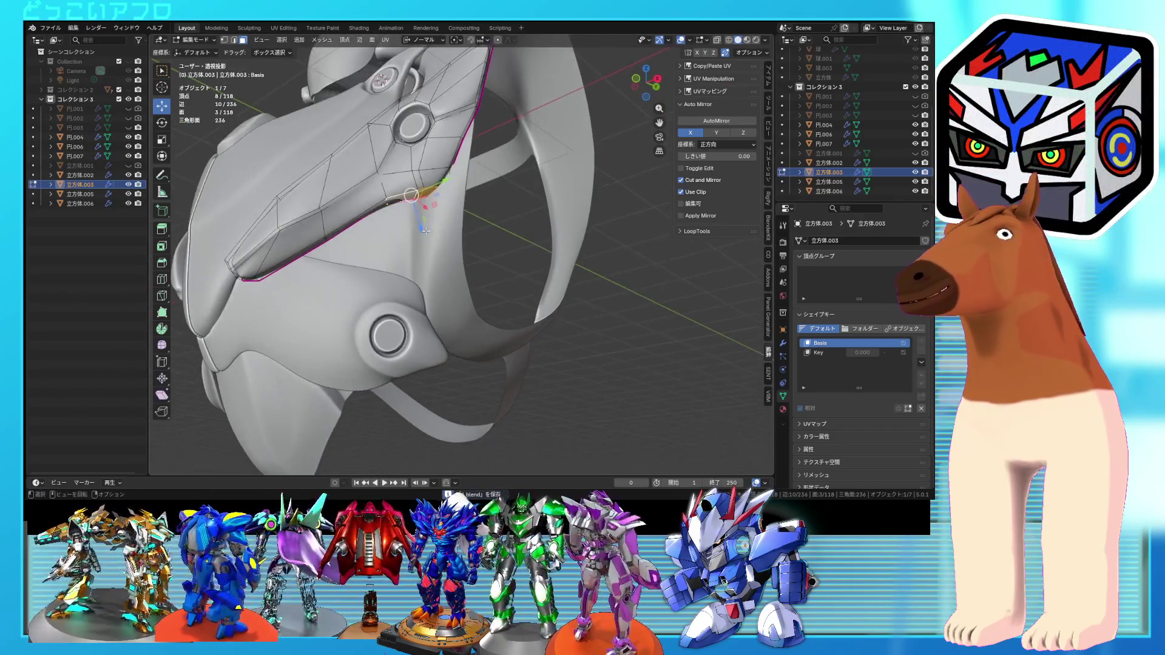
pyautogui.click(422, 245)
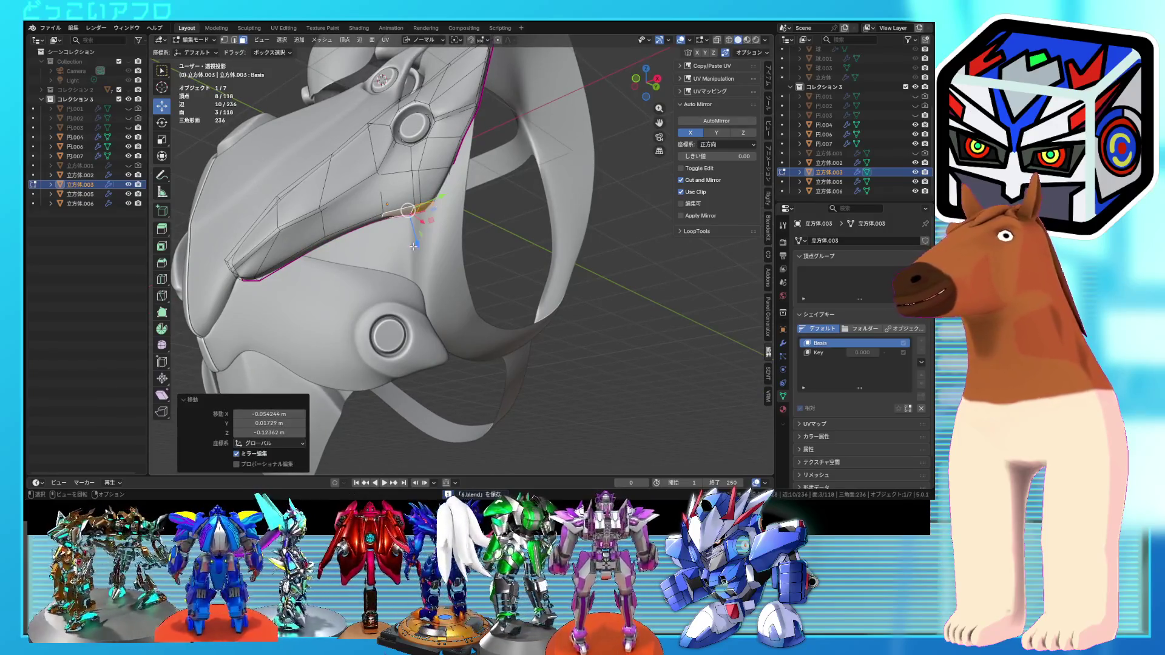
pyautogui.moveTo(413, 251)
pyautogui.mouseDown(button='middle')
pyautogui.moveTo(475, 260)
pyautogui.moveTo(387, 250)
pyautogui.mouseUp(button='middle')
pyautogui.click(386, 257)
pyautogui.press('r')
# - Slide four edge vertices of lower plate 立方体.006 along their normal toward the chest
pyautogui.hotkey('alt', 'q')
pyautogui.moveTo(406, 286)
pyautogui.mouseDown(button='middle')
pyautogui.moveTo(366, 309)
pyautogui.moveTo(397, 298)
pyautogui.mouseUp(button='middle')
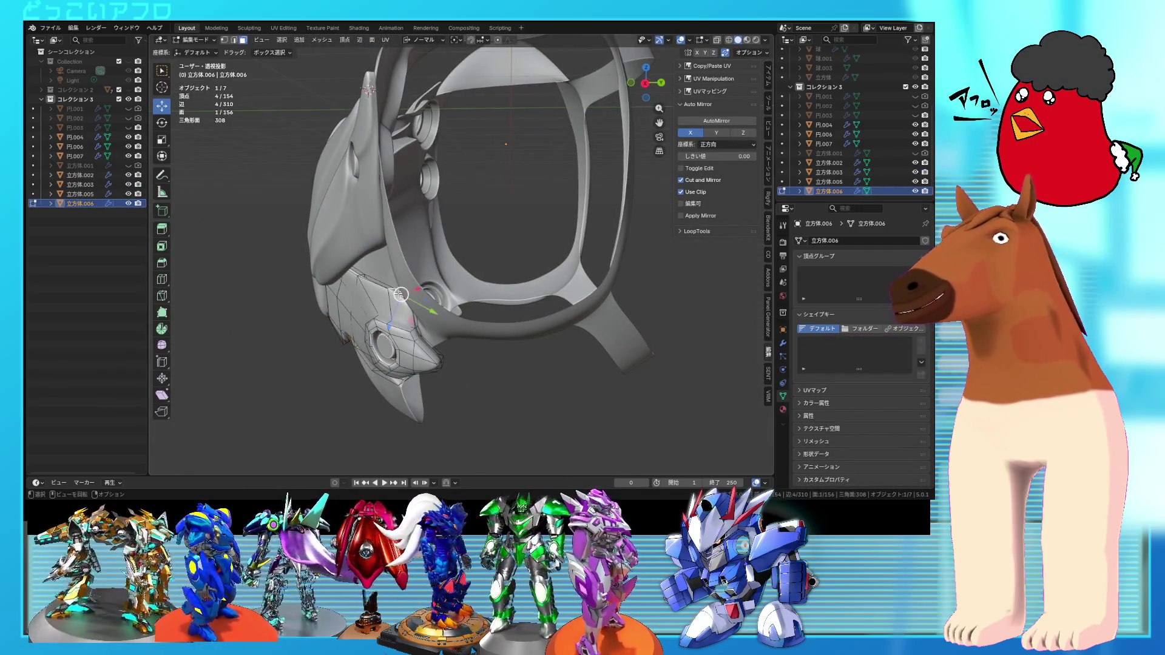
pyautogui.scroll(3, 401, 294)
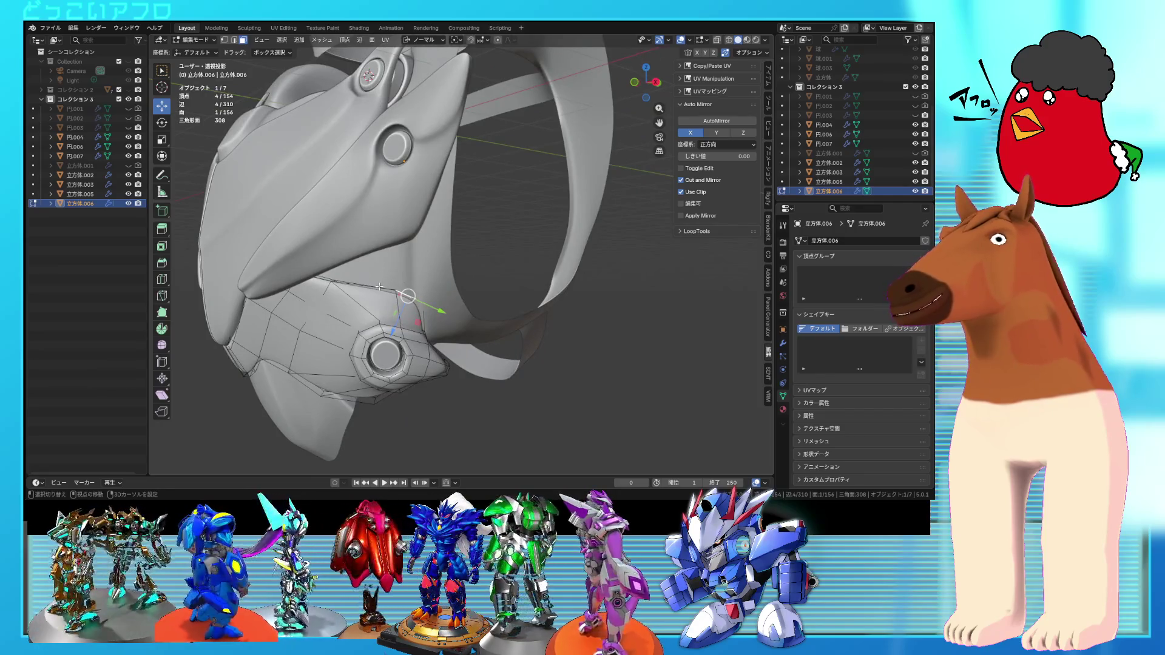
pyautogui.moveTo(400, 294); pyautogui.dragTo(436, 292, button='middle')
pyautogui.hotkey('shift', 'z')
pyautogui.click(403, 283)
pyautogui.hotkey('shift', 'z')
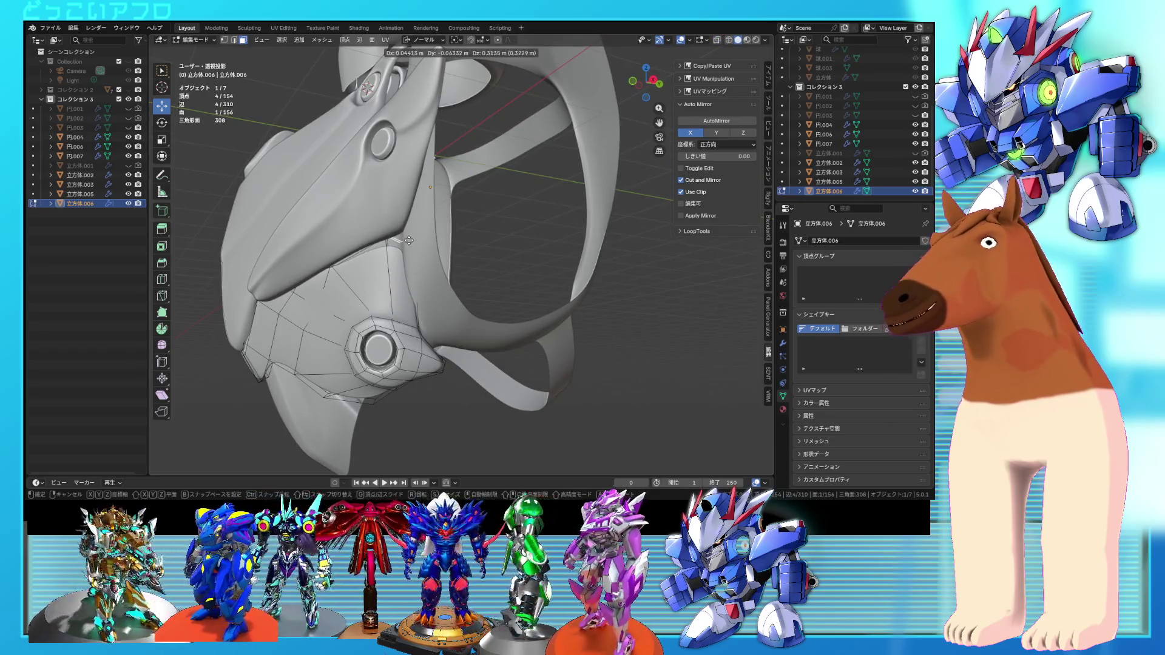
pyautogui.click(409, 241)
pyautogui.scroll(3, 409, 241)
pyautogui.moveTo(408, 241)
pyautogui.mouseDown(button='middle')
pyautogui.moveTo(466, 236)
pyautogui.moveTo(414, 241)
pyautogui.moveTo(518, 254)
pyautogui.moveTo(440, 248)
pyautogui.moveTo(544, 290)
pyautogui.moveTo(497, 253)
pyautogui.moveTo(455, 259)
pyautogui.moveTo(485, 291)
pyautogui.mouseUp(button='middle')
pyautogui.click(466, 233)
pyautogui.press('Tab')
# - Move the edge beside 立方体.006's bolt ring about 0.075 m in Y
pyautogui.scroll(-4, 413, 242)
pyautogui.hotkey('alt', 'a')
pyautogui.scroll(5, 486, 304)
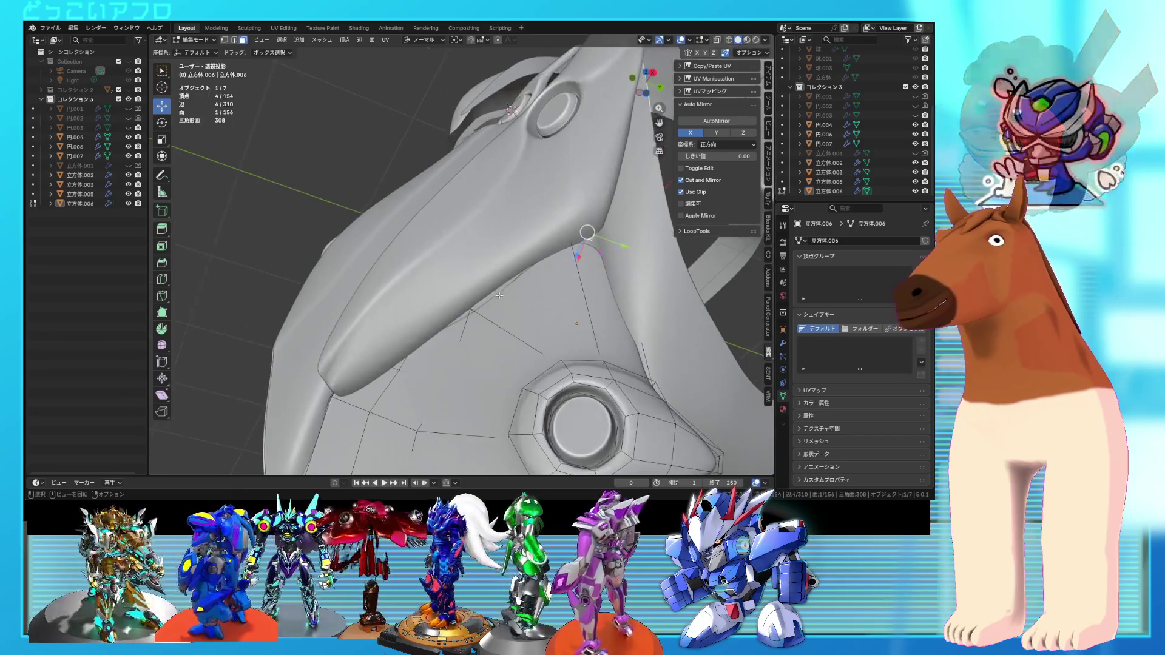
pyautogui.press('Tab')
pyautogui.hotkey('shift', 'z')
pyautogui.moveTo(468, 298); pyautogui.dragTo(470, 291)
pyautogui.hotkey('shift', 'z')
pyautogui.moveTo(470, 291); pyautogui.dragTo(478, 276, button='middle')
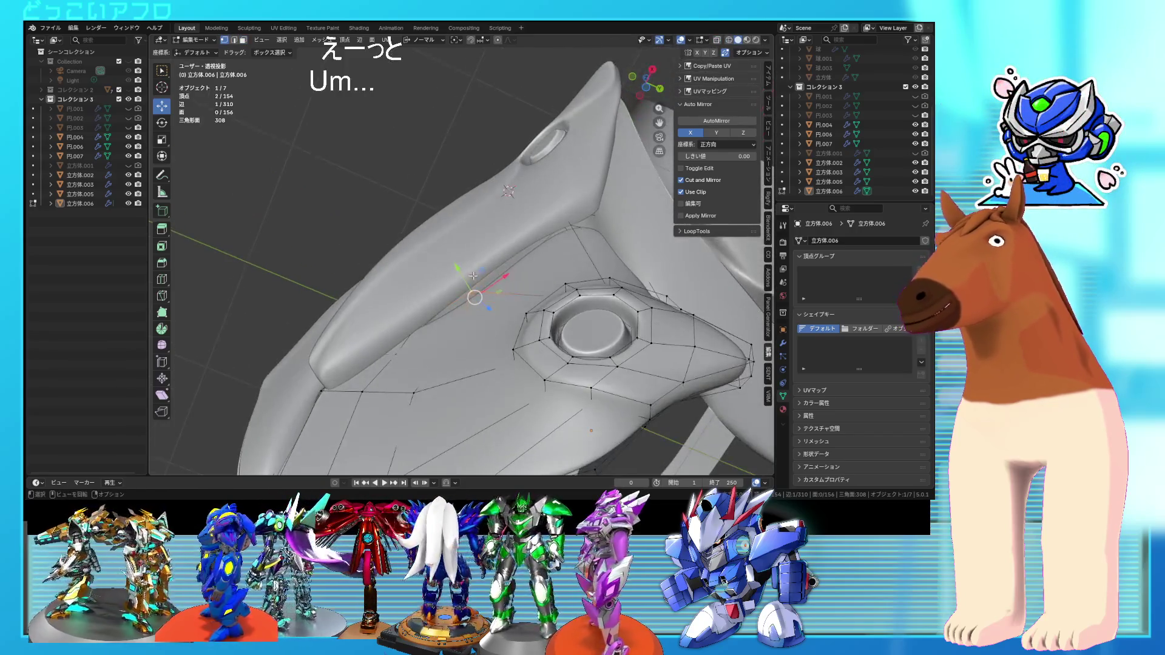
pyautogui.click(461, 255)
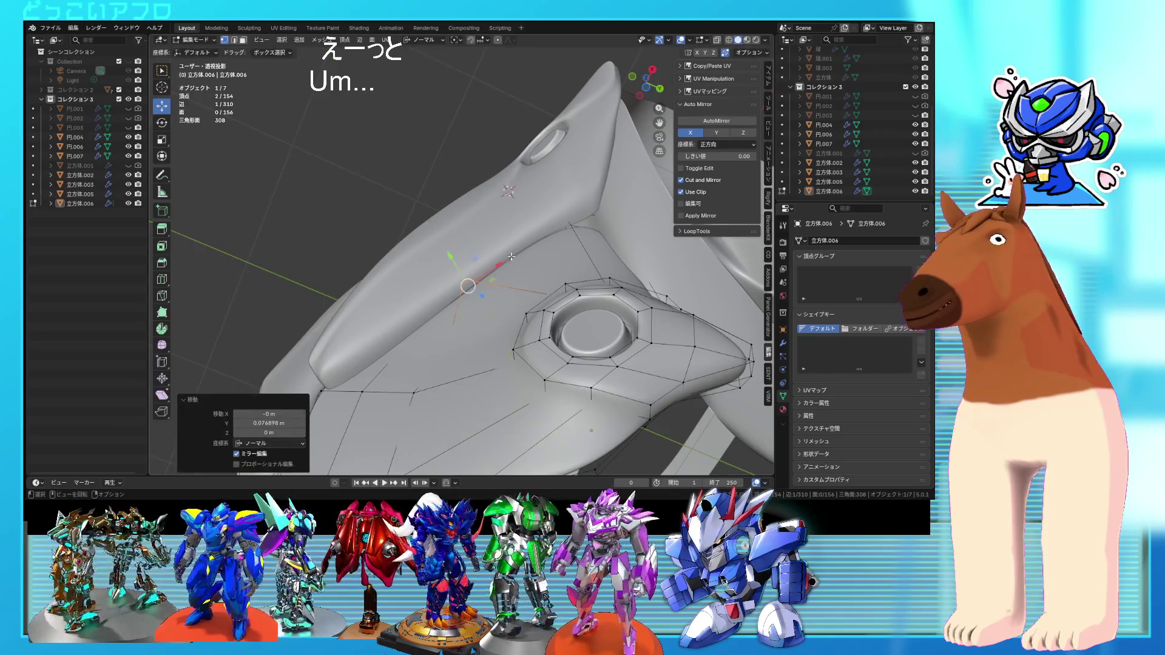
pyautogui.scroll(-6, 485, 273)
# - Orbit around the armor and re-enter the lower plate's mesh editing
pyautogui.press('Tab')
pyautogui.moveTo(560, 280)
pyautogui.mouseDown(button='middle')
pyautogui.moveTo(625, 286)
pyautogui.moveTo(560, 249)
pyautogui.moveTo(588, 251)
pyautogui.moveTo(577, 278)
pyautogui.moveTo(566, 258)
pyautogui.moveTo(618, 294)
pyautogui.moveTo(592, 252)
pyautogui.moveTo(627, 281)
pyautogui.moveTo(653, 281)
pyautogui.moveTo(555, 274)
pyautogui.moveTo(504, 315)
pyautogui.mouseUp(button='middle')
pyautogui.scroll(3, 505, 321)
pyautogui.press('Tab')
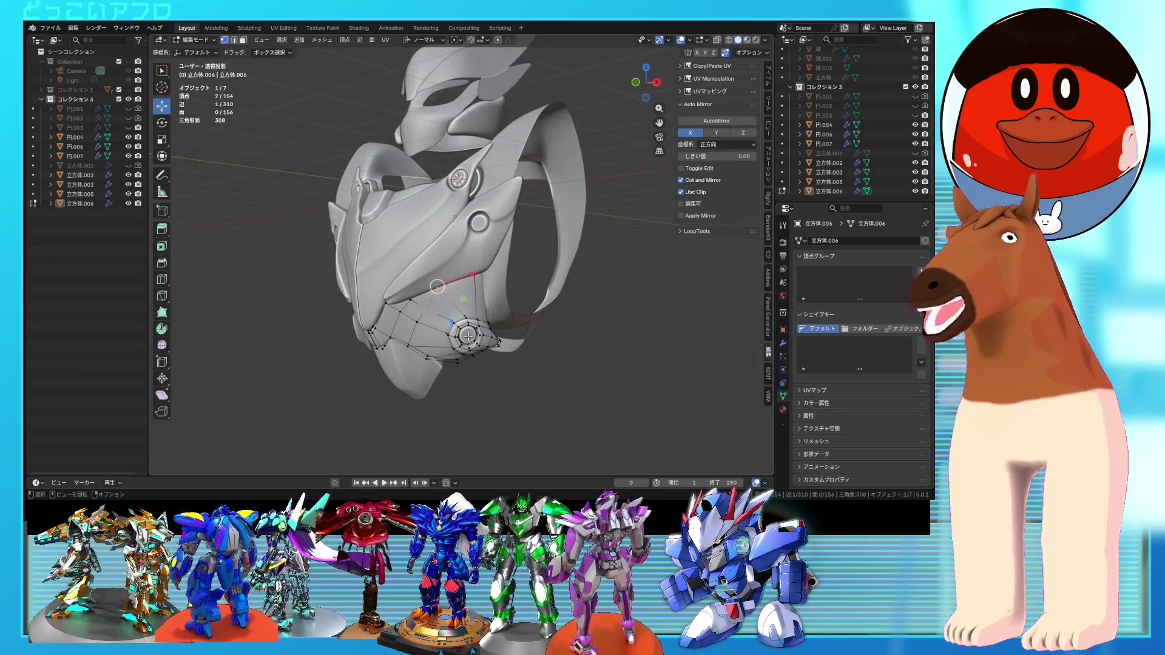
# - Select the linked lower plate 立方体.006 and rotate it a further 14.5° about Z around its bolt
pyautogui.moveTo(490, 338); pyautogui.dragTo(484, 332, button='middle')
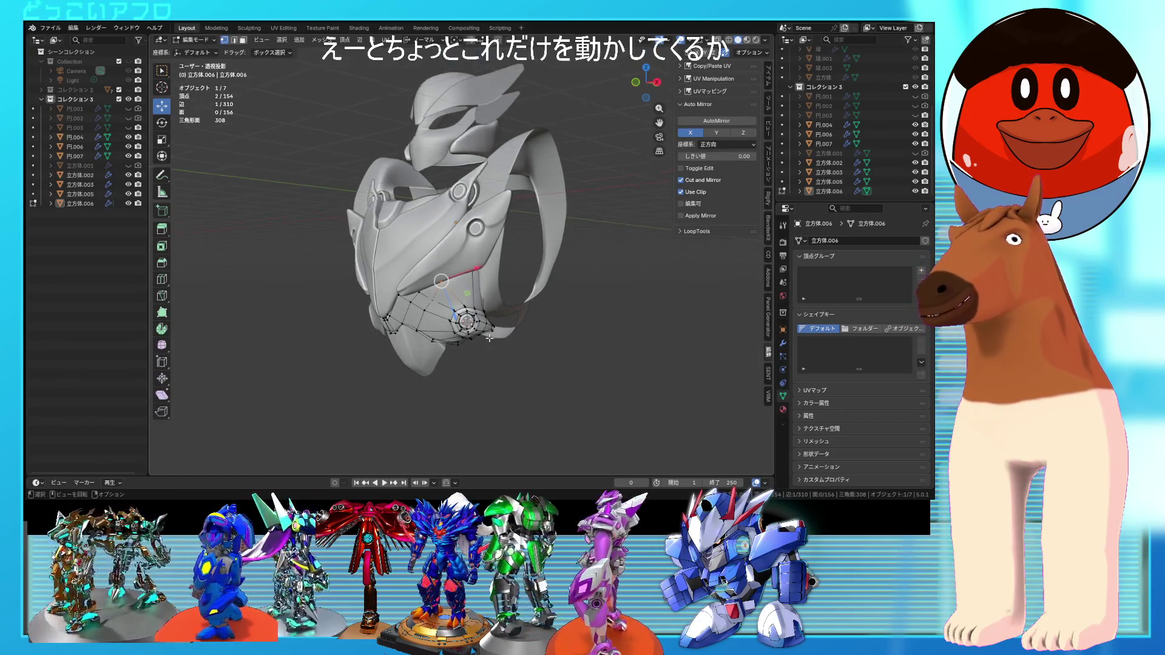
pyautogui.click(476, 330)
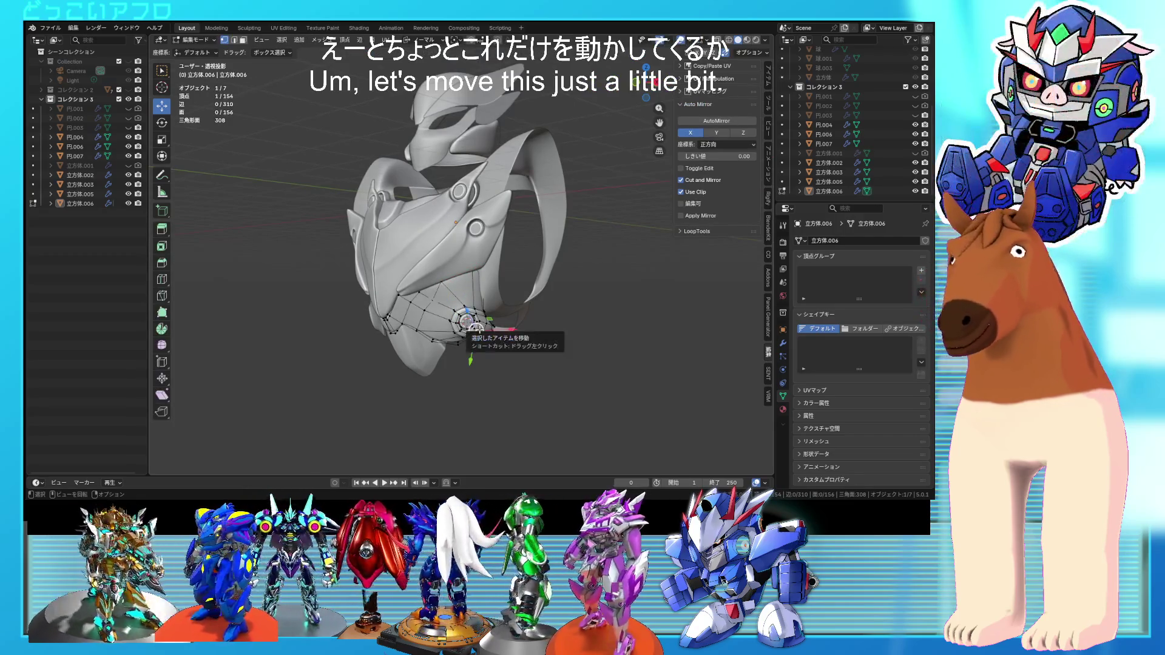
pyautogui.press('l')
pyautogui.moveTo(480, 332); pyautogui.dragTo(491, 340, button='middle')
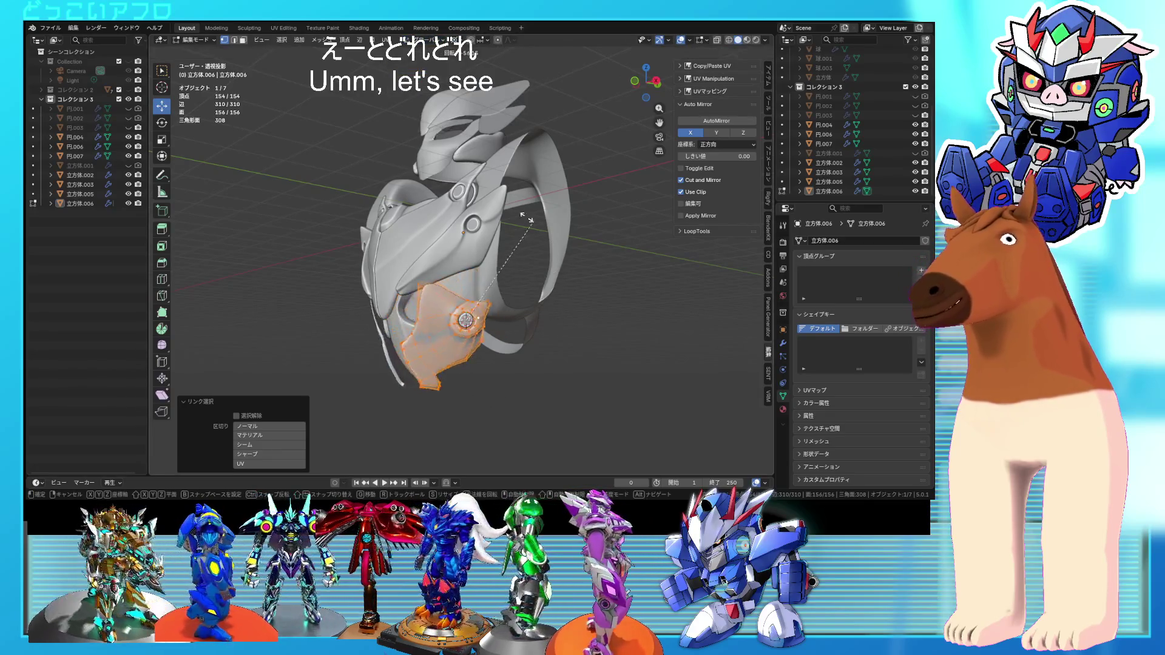
pyautogui.click(406, 310)
pyautogui.moveTo(424, 316)
pyautogui.mouseDown(button='middle')
pyautogui.moveTo(637, 348)
pyautogui.moveTo(528, 343)
pyautogui.moveTo(586, 349)
pyautogui.mouseUp(button='middle')
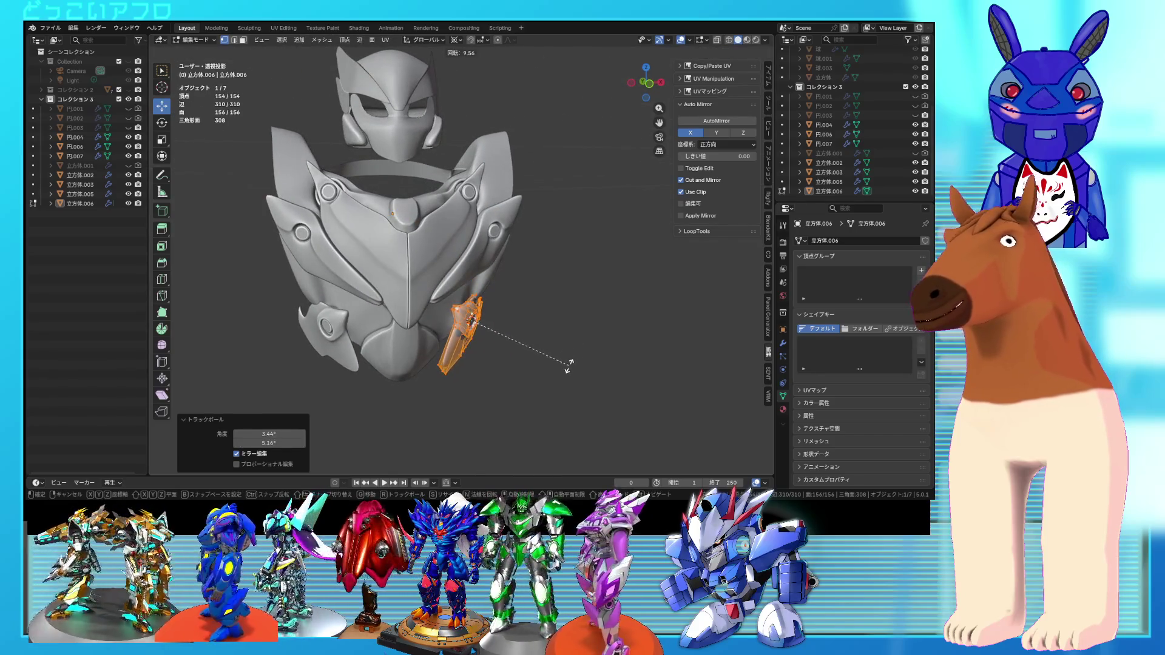
pyautogui.moveTo(544, 349); pyautogui.dragTo(400, 350, button='middle')
pyautogui.moveTo(376, 350)
pyautogui.mouseDown(button='middle')
pyautogui.moveTo(518, 253)
pyautogui.moveTo(461, 249)
pyautogui.moveTo(509, 254)
pyautogui.moveTo(479, 257)
pyautogui.mouseUp(button='middle')
pyautogui.hotkey('alt', 'q')
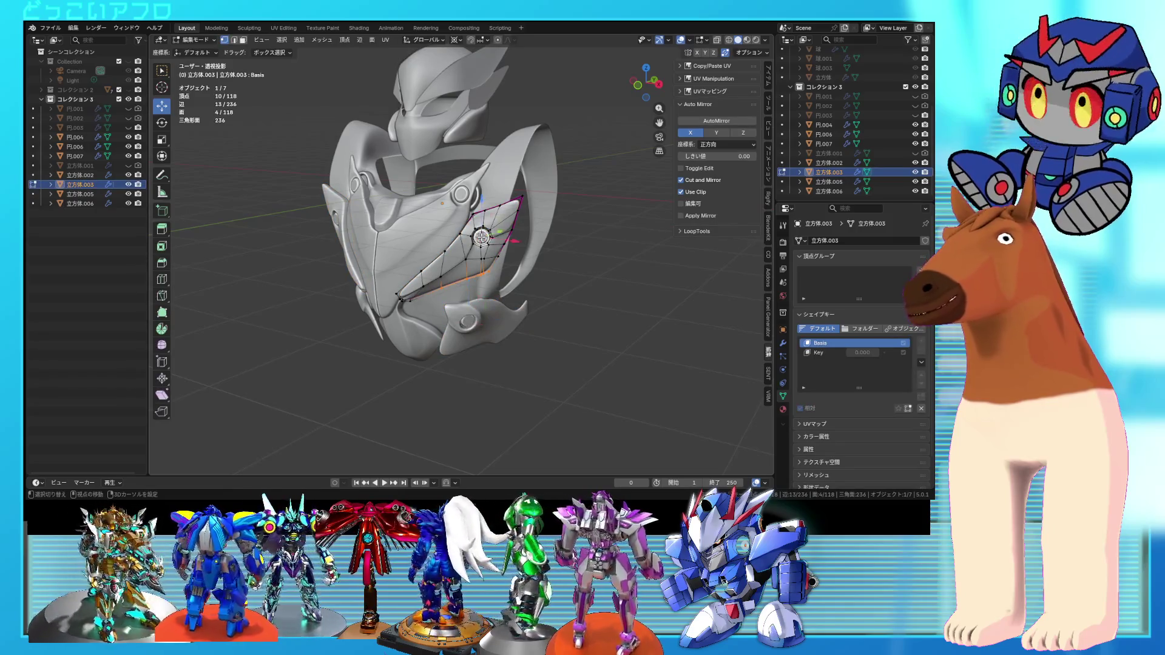
# - Rotate all of wing plate 立方体.003 about -189° and then -3.2° more around its bolt
pyautogui.press('a')
pyautogui.press('s')
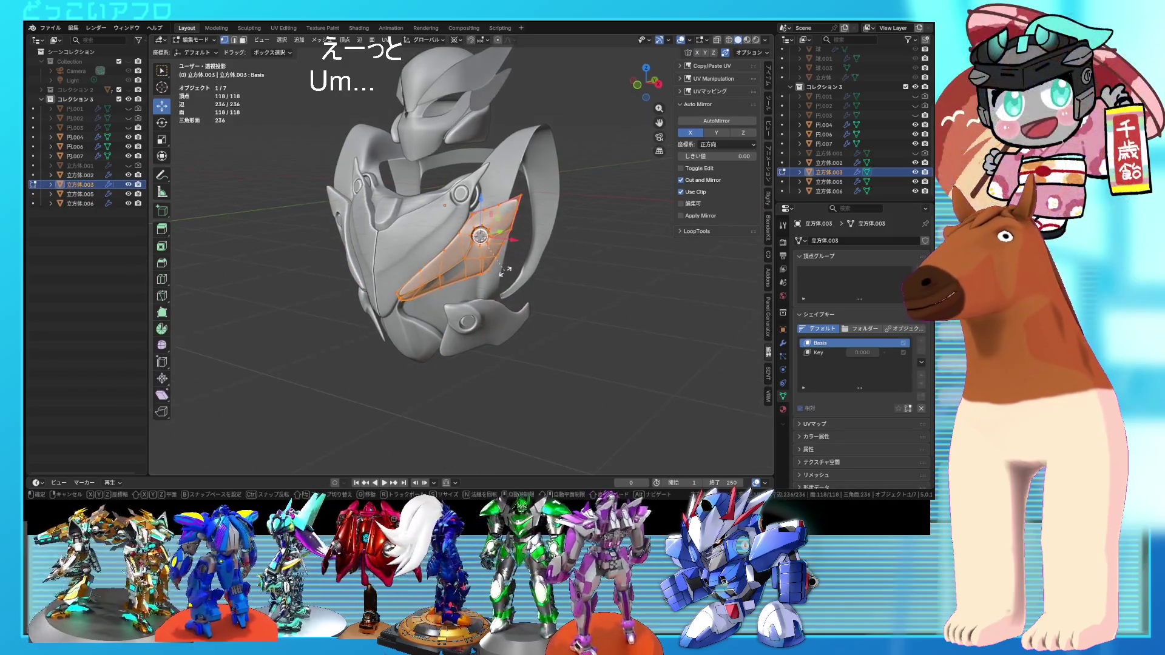
pyautogui.moveTo(461, 166); pyautogui.dragTo(560, 237, button='middle')
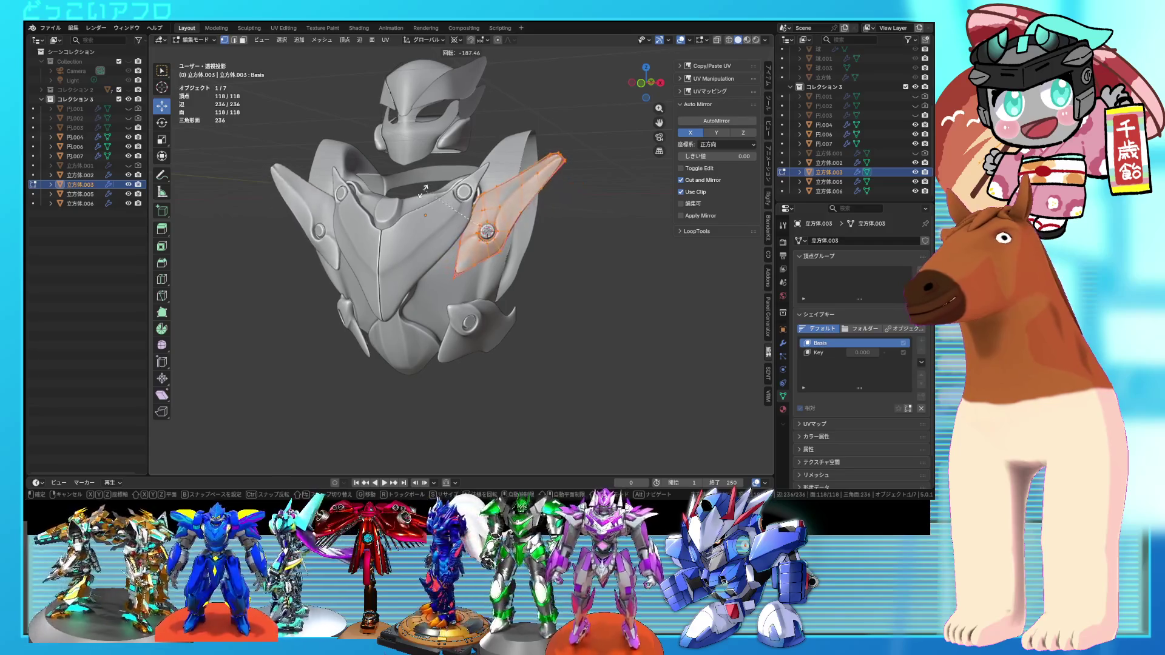
pyautogui.moveTo(539, 224); pyautogui.dragTo(528, 236, button='middle')
pyautogui.moveTo(477, 203); pyautogui.dragTo(588, 243, button='middle')
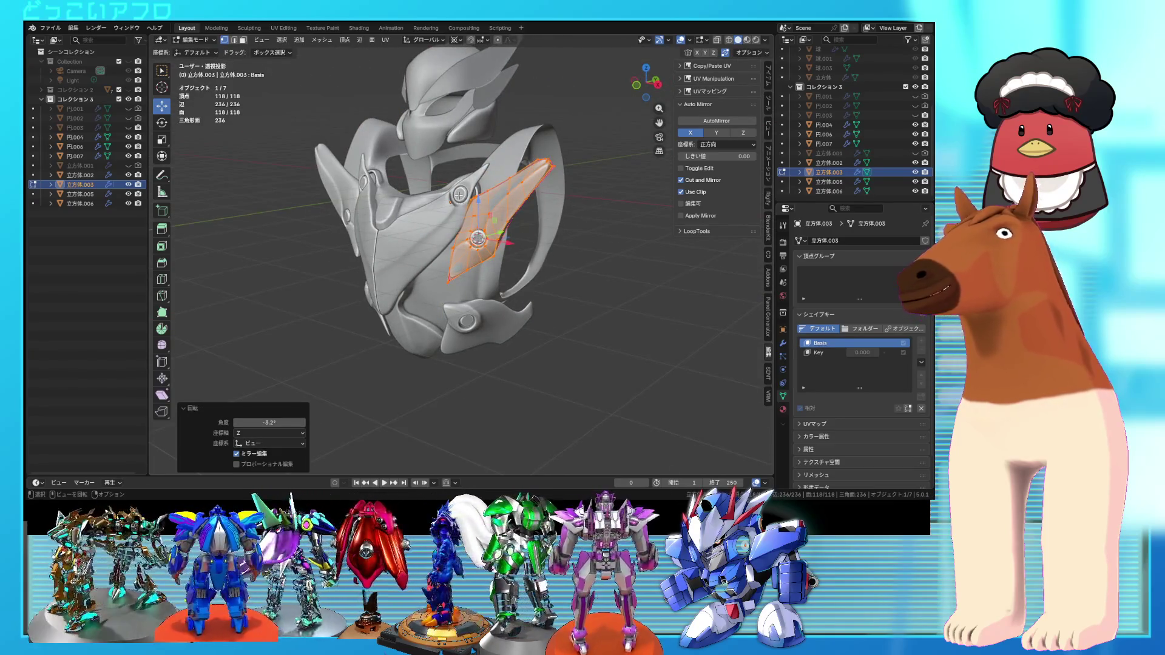
# - Switch to editing the chest piece 立方体.002
pyautogui.press('Tab')
pyautogui.click(459, 190)
pyautogui.press('Tab')
pyautogui.scroll(2, 459, 190)
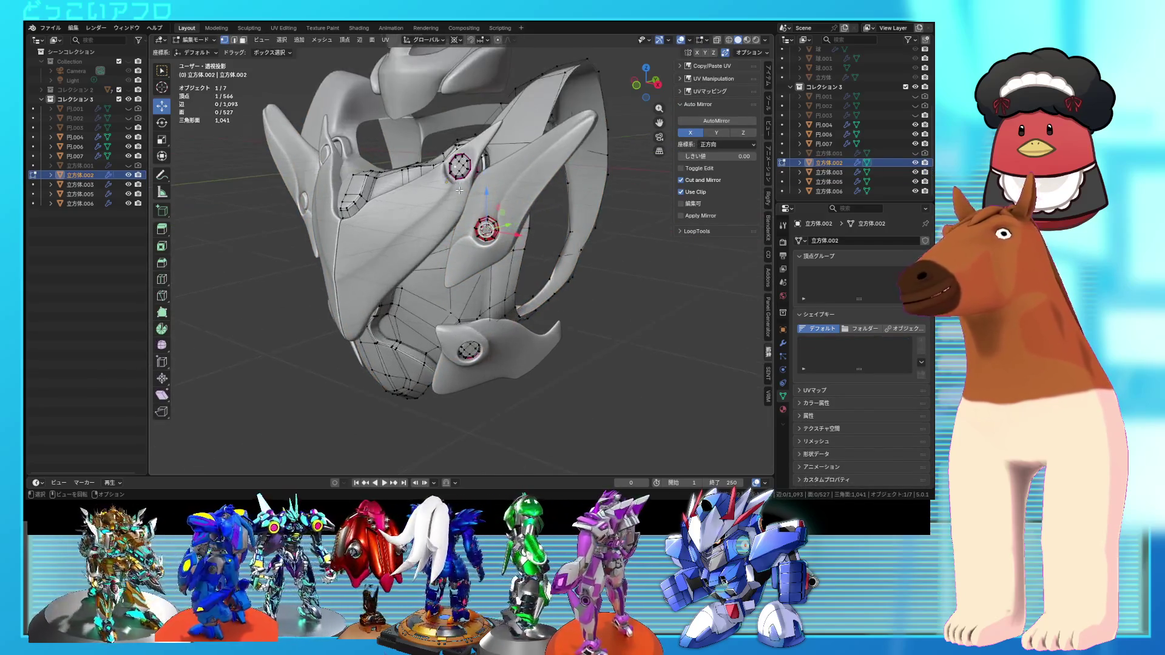
# - In Edit Mode on wing plate 立方体.005, rotate it upward around its bolt about the view axis
pyautogui.press('Tab')
pyautogui.click(441, 209)
pyautogui.press('Tab')
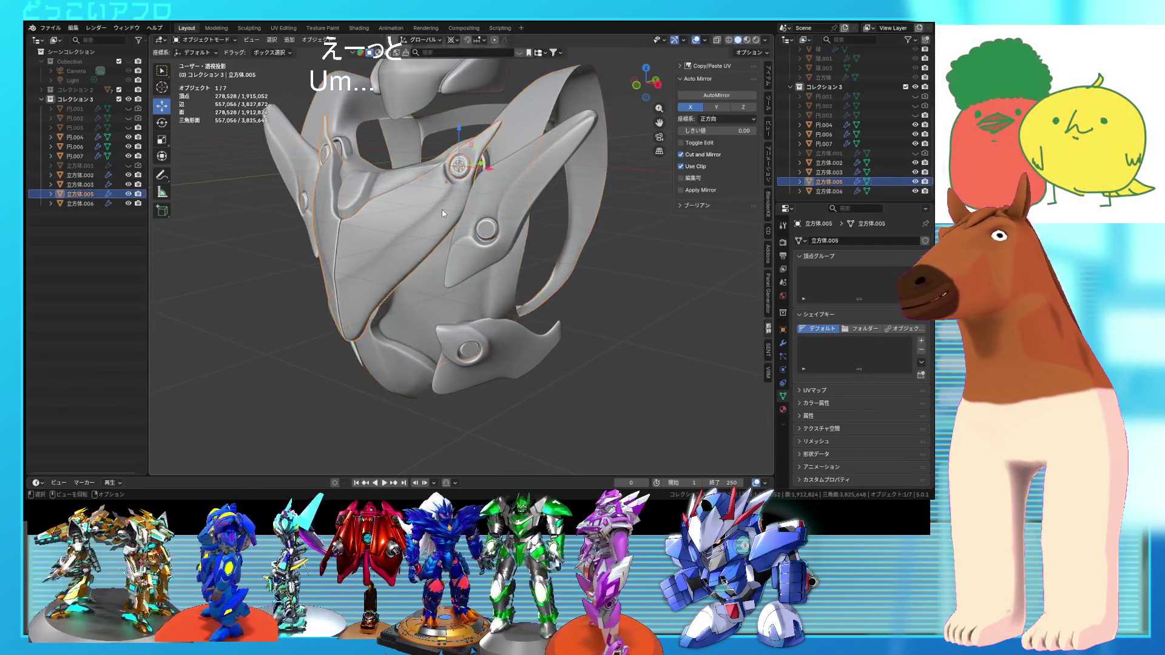
pyautogui.press('KP_4')
pyautogui.press('KP_4')
pyautogui.press('KP_4')
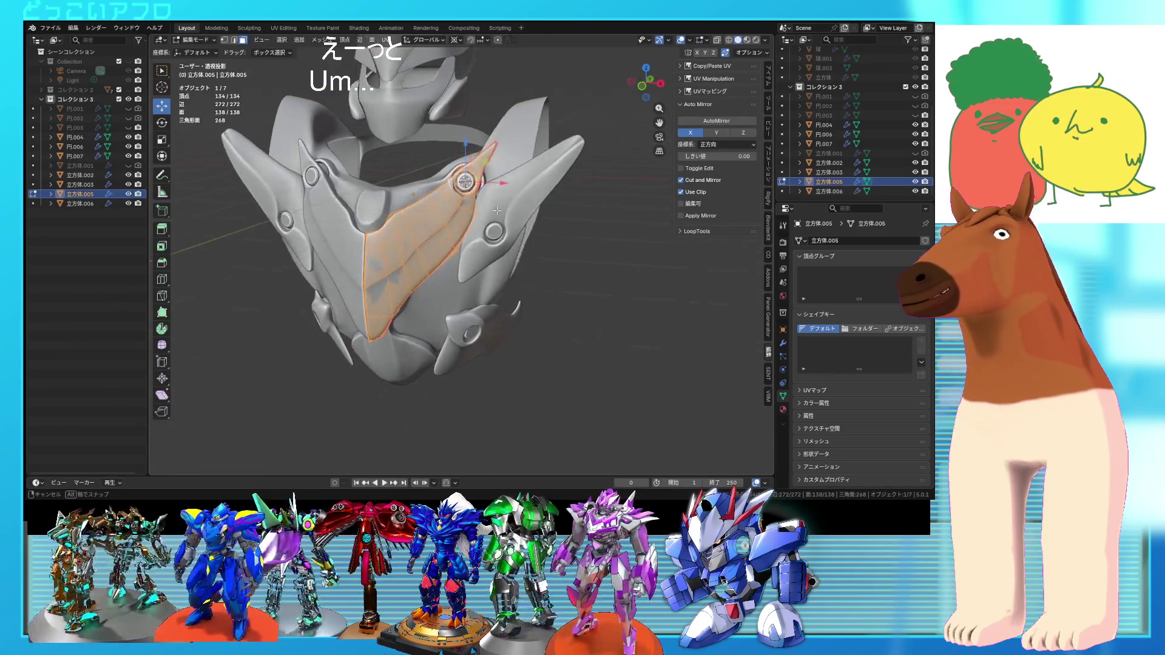
pyautogui.press('r')
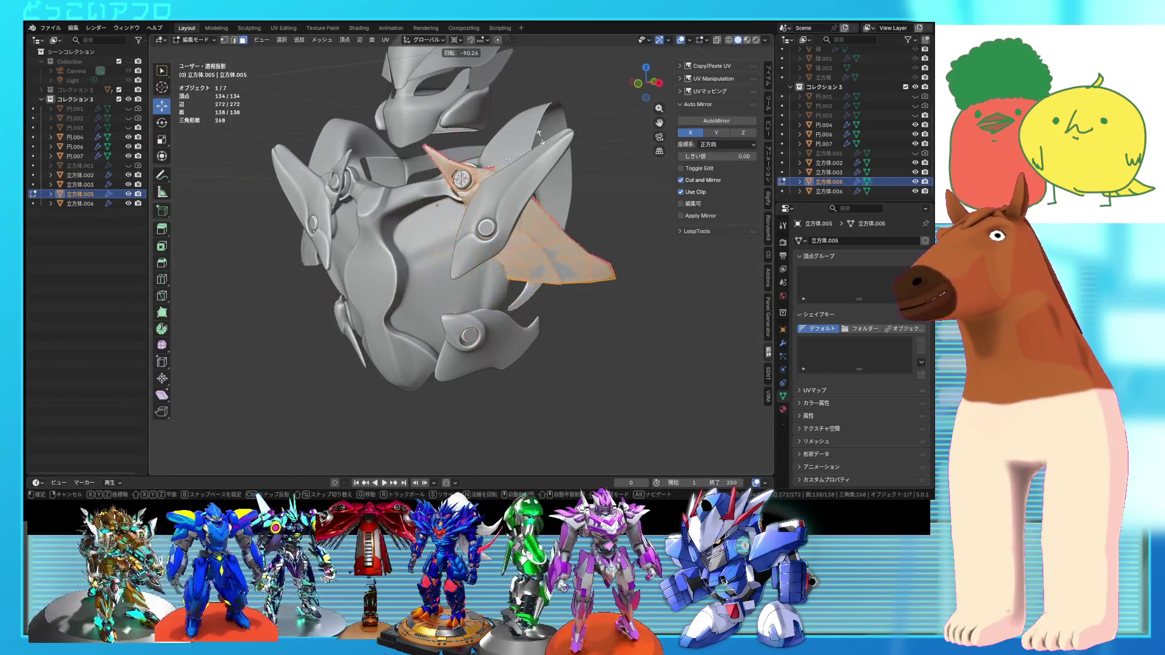
pyautogui.press('Escape')
pyautogui.moveTo(534, 261)
pyautogui.mouseDown(button='middle')
pyautogui.moveTo(549, 277)
pyautogui.moveTo(545, 258)
pyautogui.mouseUp(button='middle')
pyautogui.press('r')
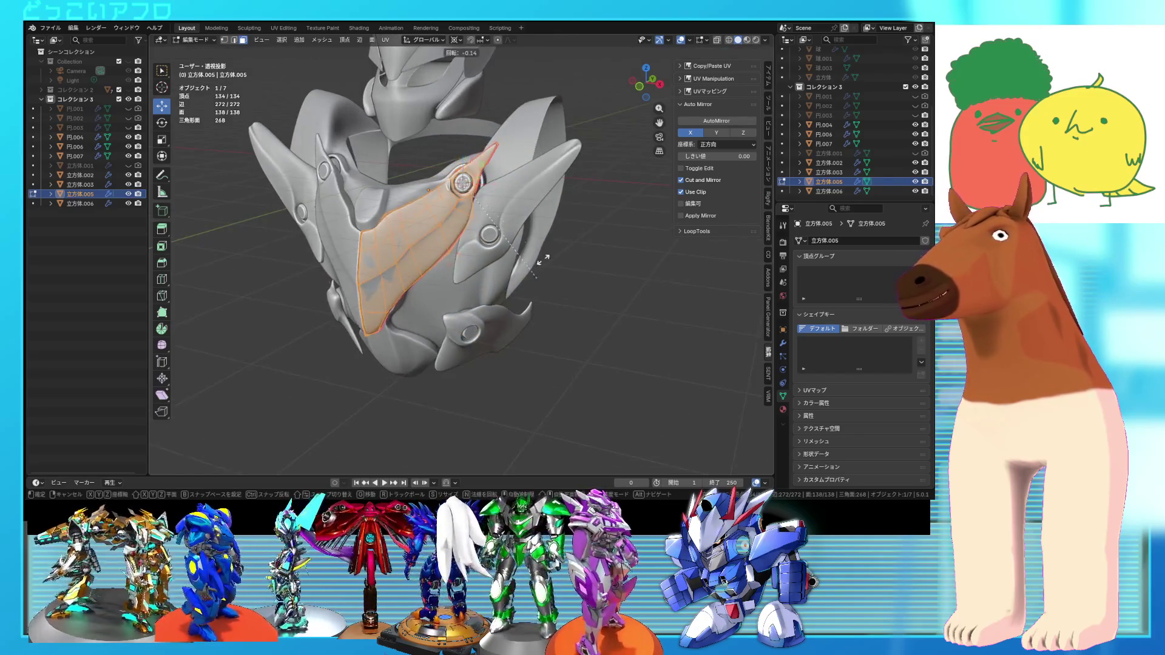
pyautogui.click(449, 170)
# - Fine-tune the plate's rotation, return to Object Mode, deselect, and orbit to a low frontal view
pyautogui.moveTo(449, 170); pyautogui.dragTo(582, 284, button='middle')
pyautogui.press('r')
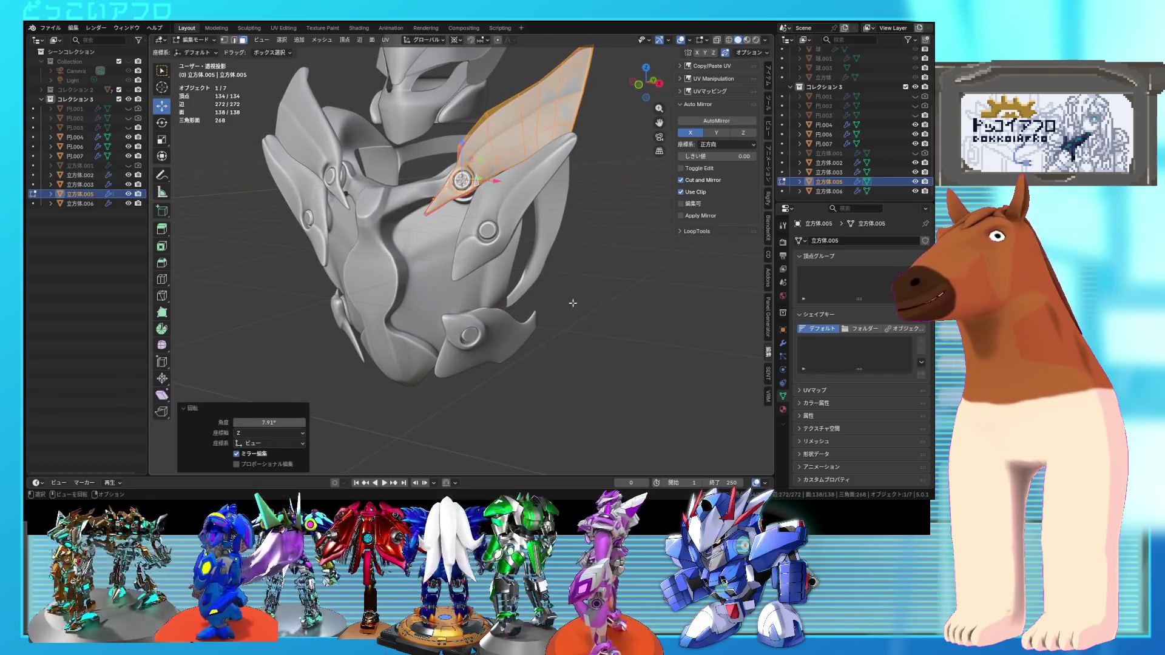
pyautogui.press('Tab')
pyautogui.hotkey('alt', 'a')
pyautogui.moveTo(640, 305)
pyautogui.mouseDown(button='middle')
pyautogui.moveTo(664, 299)
pyautogui.moveTo(610, 300)
pyautogui.moveTo(582, 282)
pyautogui.moveTo(640, 307)
pyautogui.moveTo(621, 253)
pyautogui.moveTo(597, 260)
pyautogui.mouseUp(button='middle')
pyautogui.moveTo(607, 152); pyautogui.dragTo(497, 230, button='middle')
pyautogui.moveTo(403, 236)
pyautogui.mouseDown(button='middle')
pyautogui.moveTo(348, 276)
pyautogui.moveTo(460, 271)
pyautogui.moveTo(432, 285)
pyautogui.moveTo(421, 268)
pyautogui.moveTo(531, 294)
pyautogui.moveTo(469, 251)
pyautogui.moveTo(413, 296)
pyautogui.moveTo(479, 264)
pyautogui.moveTo(390, 272)
pyautogui.moveTo(410, 262)
pyautogui.moveTo(496, 271)
pyautogui.moveTo(405, 260)
pyautogui.moveTo(483, 269)
pyautogui.mouseUp(button='middle')
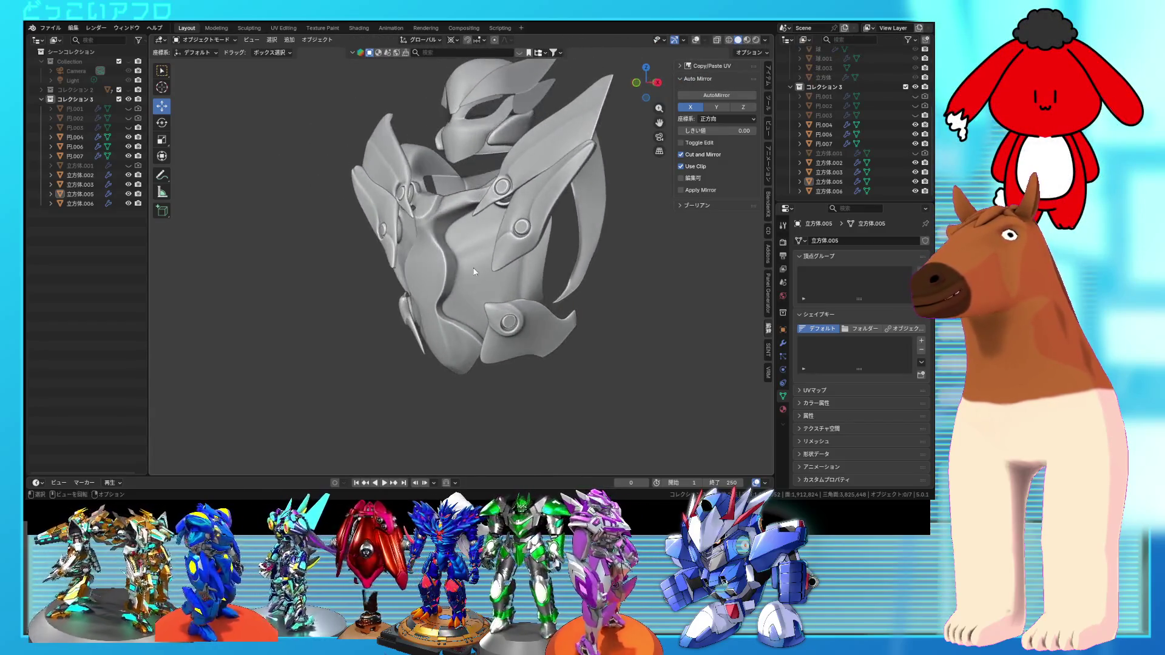
# - Cycle through the armor plates in Edit Mode, then return to Object Mode and orbit around the chest
pyautogui.click(483, 269)
pyautogui.click(483, 269)
pyautogui.press('Tab')
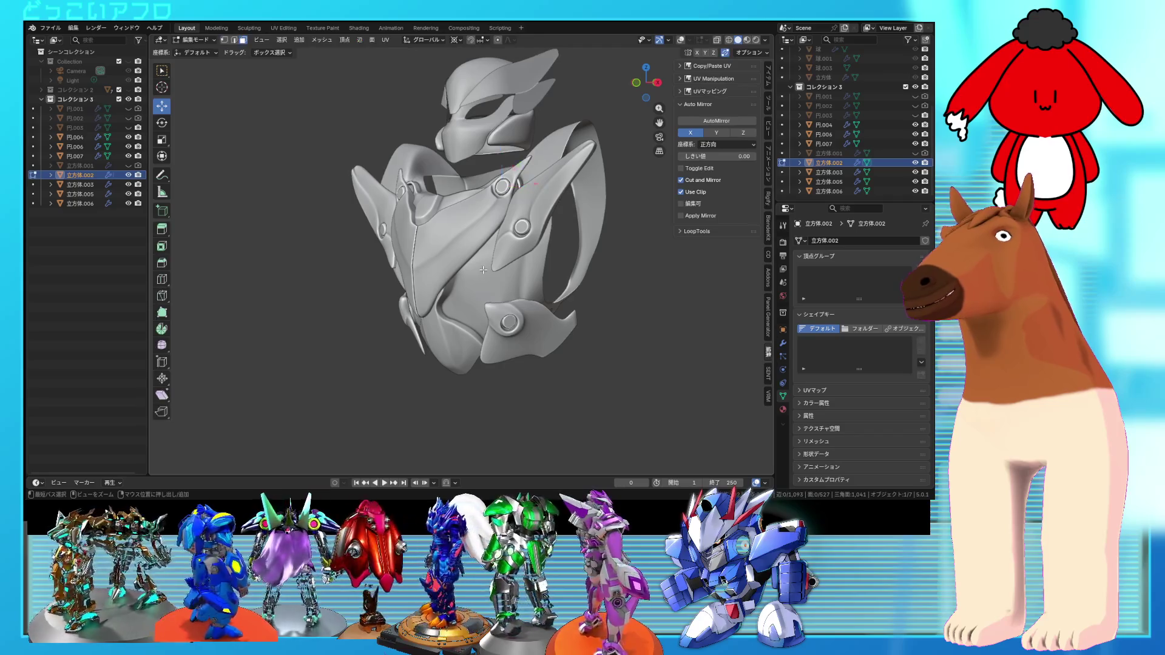
pyautogui.hotkey('alt', 'q')
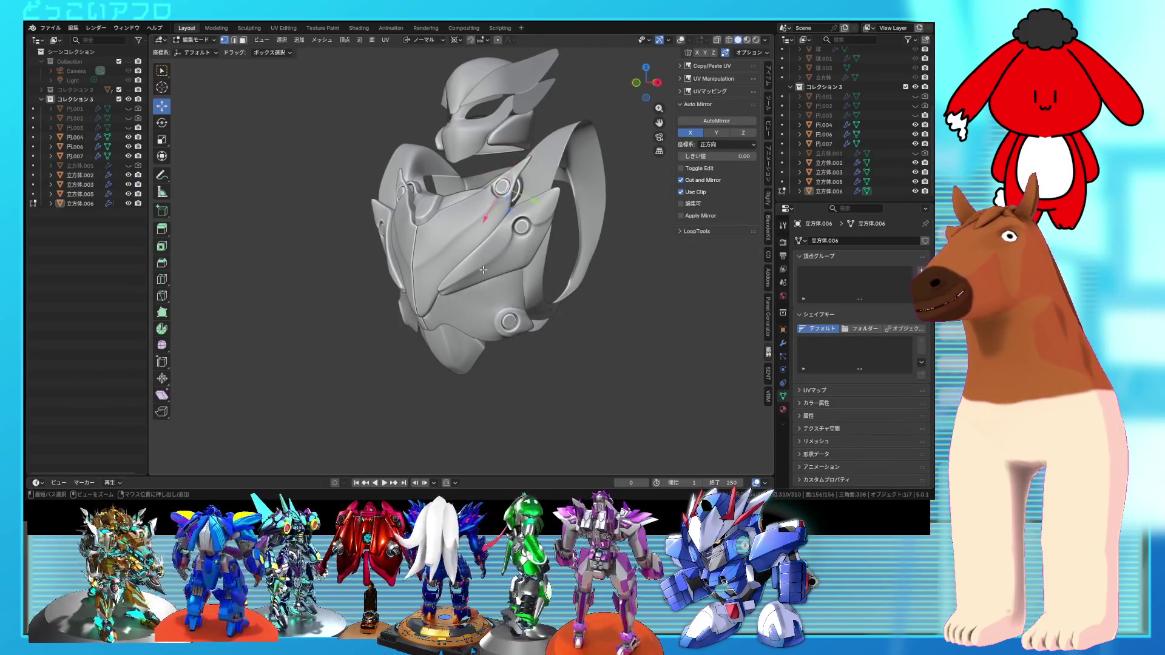
pyautogui.press('Tab')
pyautogui.moveTo(595, 315)
pyautogui.mouseDown(button='middle')
pyautogui.moveTo(636, 308)
pyautogui.moveTo(587, 307)
pyautogui.moveTo(610, 320)
pyautogui.moveTo(545, 295)
pyautogui.mouseUp(button='middle')
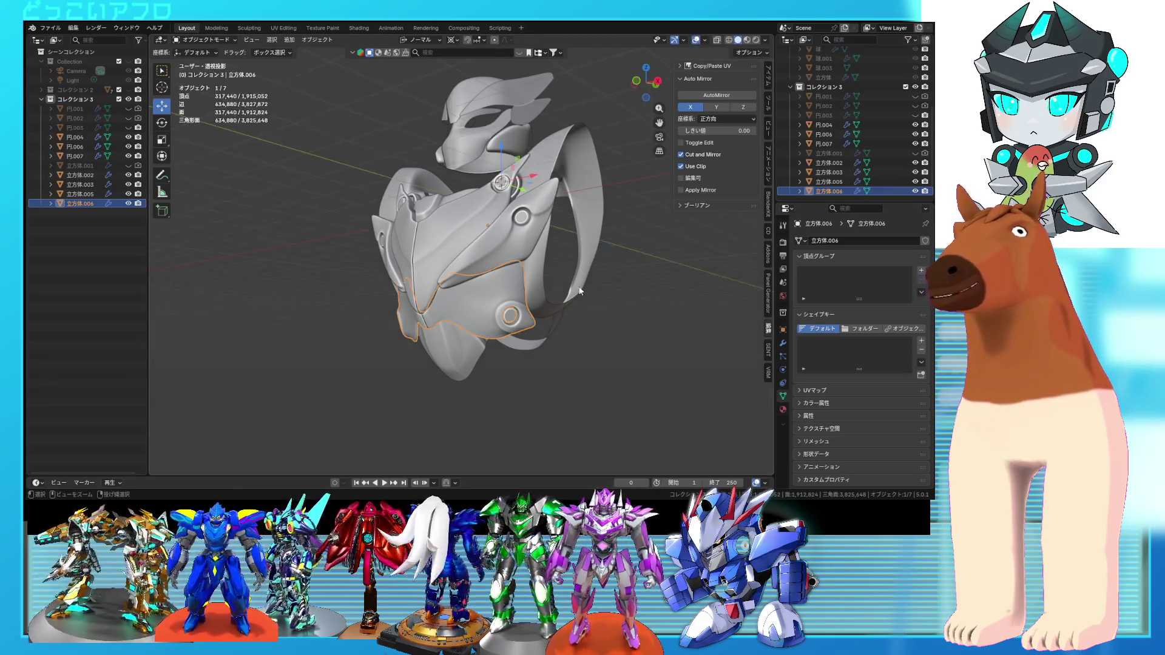
pyautogui.scroll(3, 578, 286)
# - Select the side panel and a neighbouring plate, then move the panel's edge vertices toward the bolt in X-ray
pyautogui.keyDown('shift'); pyautogui.click(489, 235); pyautogui.keyUp('shift')
pyautogui.keyDown('shift'); pyautogui.click(487, 273); pyautogui.keyUp('shift')
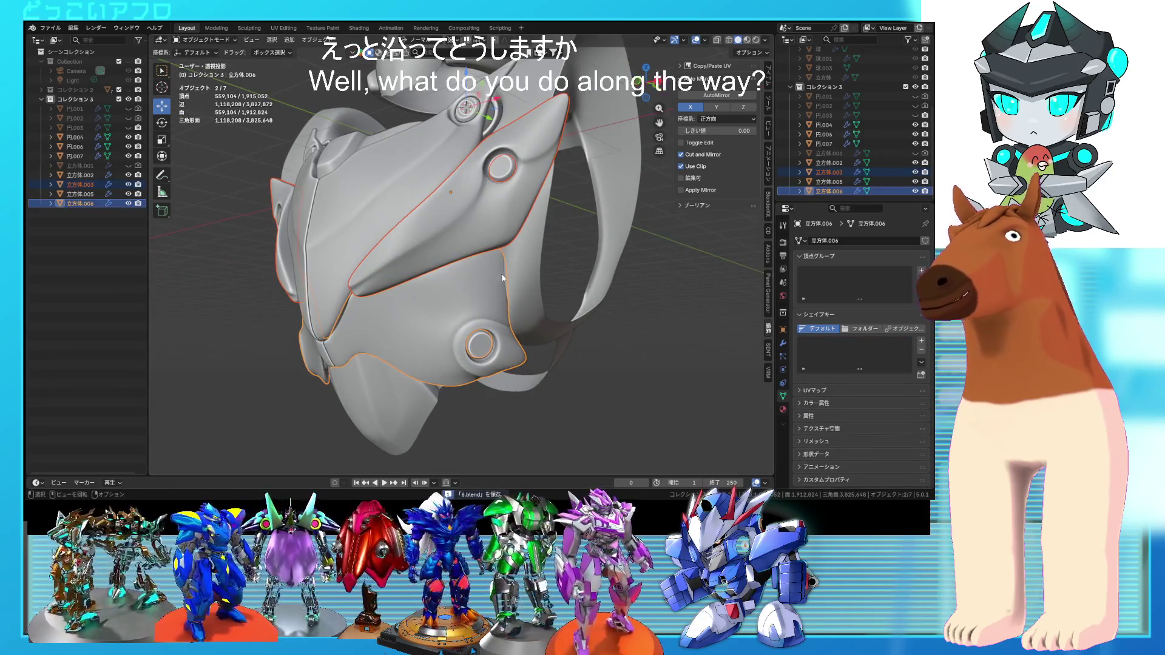
pyautogui.press('Tab')
pyautogui.hotkey('alt', 'z')
pyautogui.moveTo(500, 277); pyautogui.dragTo(497, 265, button='middle')
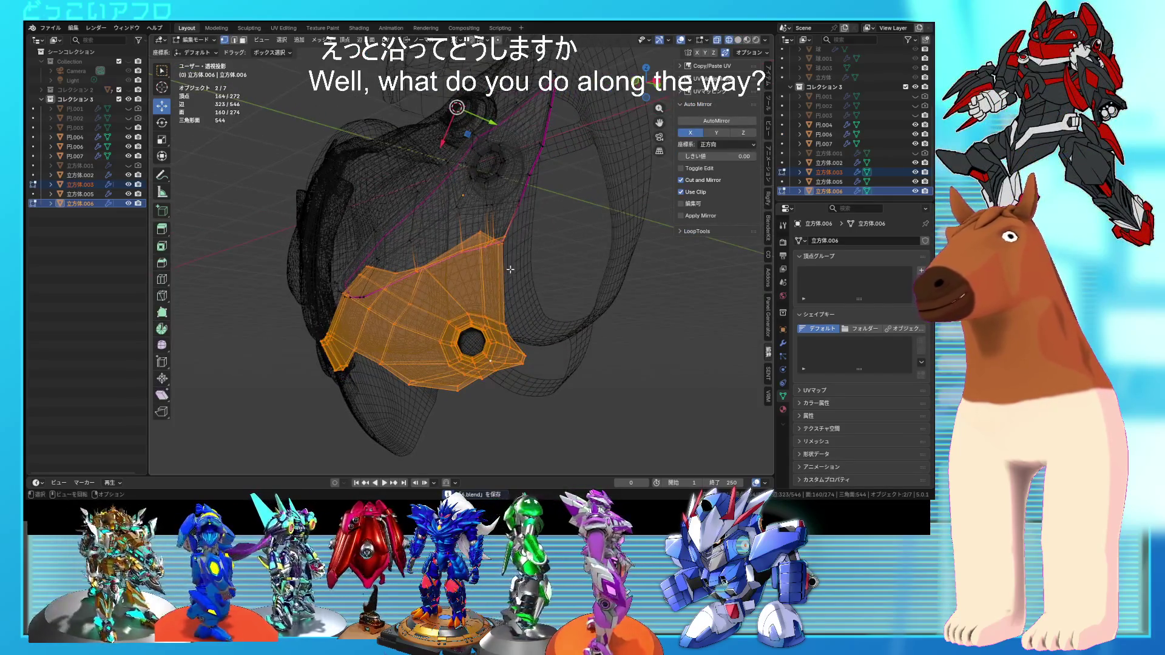
pyautogui.moveTo(456, 226); pyautogui.dragTo(457, 227)
pyautogui.hotkey('alt', 'z')
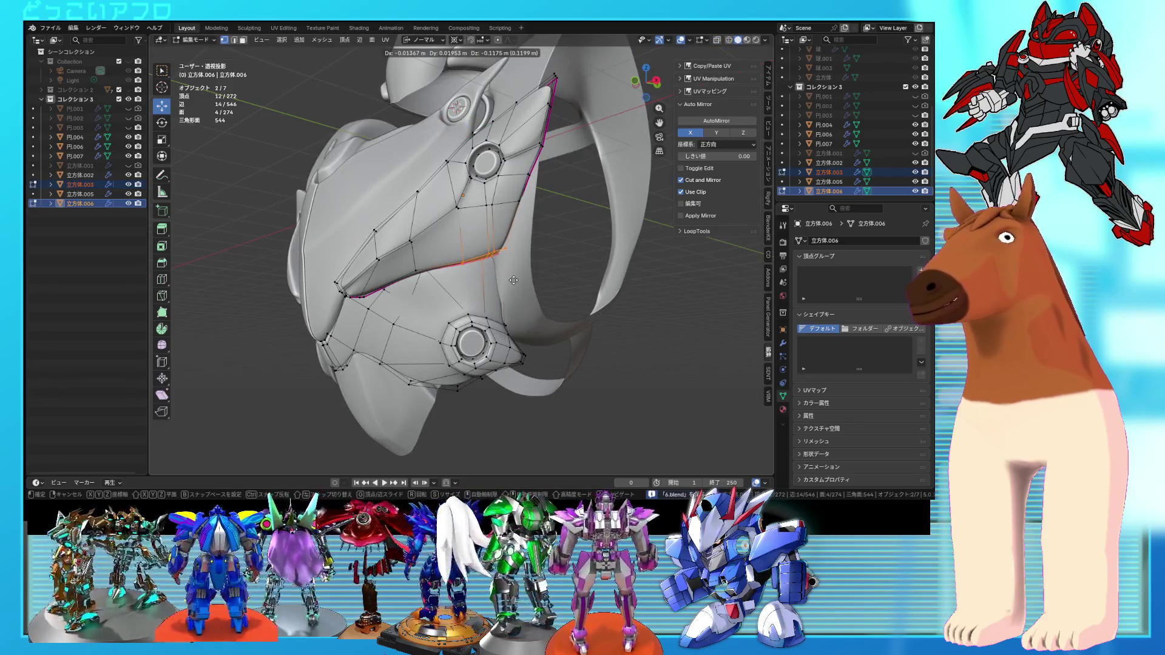
pyautogui.click(513, 280)
pyautogui.hotkey('alt', 'z')
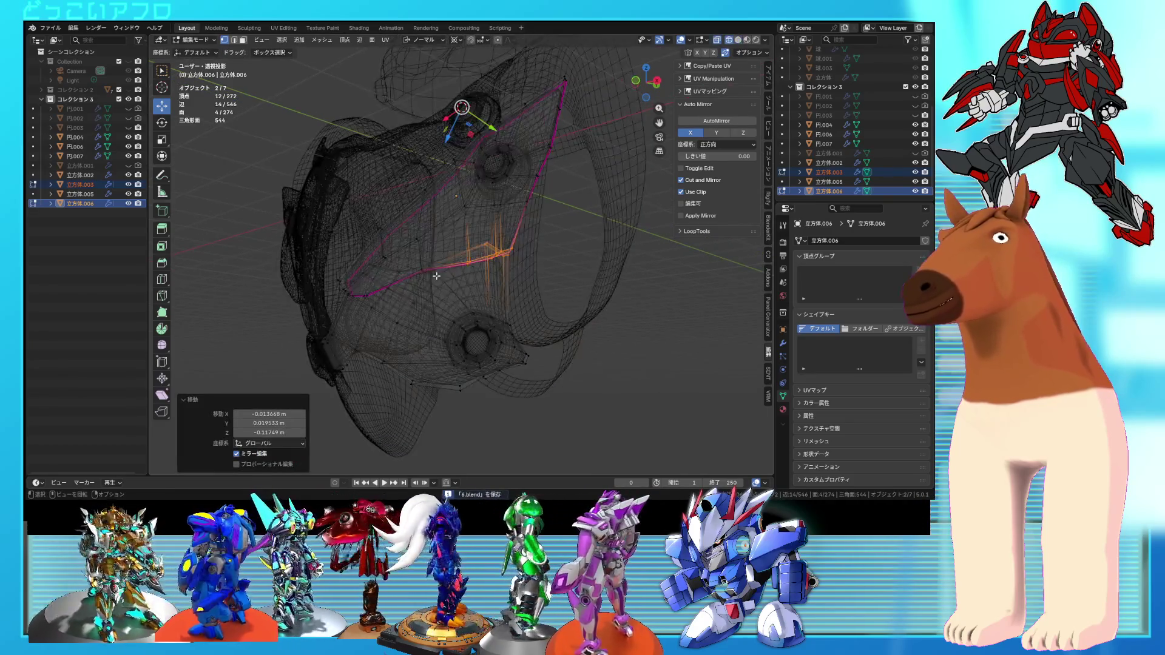
# - Return to Object Mode with X-ray off, switch to front view, and clear the selection
pyautogui.press('Tab')
pyautogui.hotkey('alt', 'z')
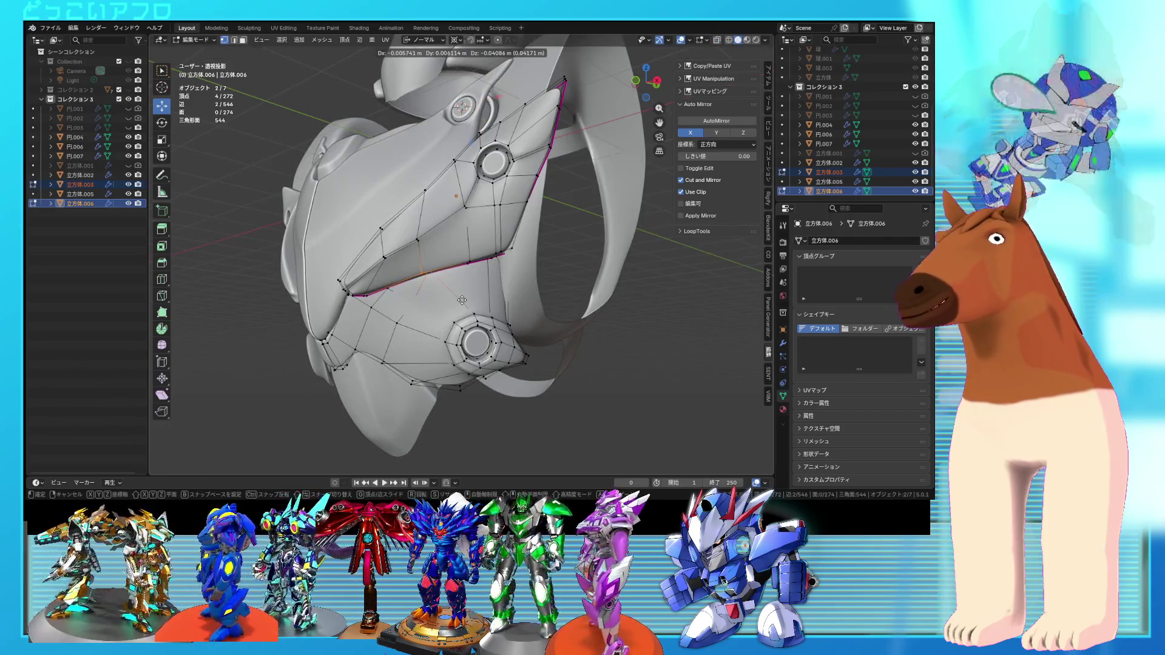
pyautogui.press('KP_1')
pyautogui.hotkey('alt', 'a')
pyautogui.moveTo(572, 319)
pyautogui.mouseDown(button='middle')
pyautogui.moveTo(539, 293)
pyautogui.moveTo(570, 296)
pyautogui.moveTo(569, 319)
pyautogui.moveTo(600, 331)
pyautogui.moveTo(617, 312)
pyautogui.moveTo(599, 297)
pyautogui.moveTo(547, 293)
pyautogui.moveTo(543, 313)
pyautogui.moveTo(559, 327)
pyautogui.moveTo(573, 320)
pyautogui.moveTo(530, 328)
pyautogui.moveTo(603, 330)
pyautogui.moveTo(561, 320)
pyautogui.mouseUp(button='middle')
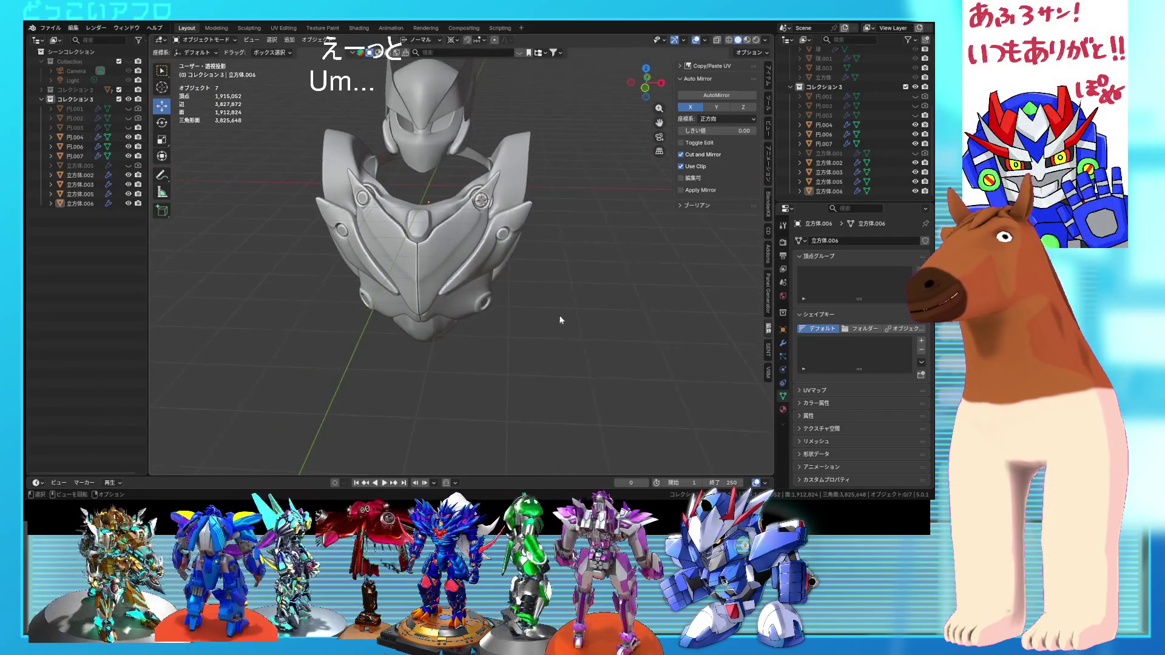
pyautogui.scroll(5, 483, 316)
# - In Edit Mode on the wing plate beside the bolt, move its tip vertices up and left
pyautogui.click(461, 243)
pyautogui.press('Tab')
pyautogui.moveTo(461, 242); pyautogui.dragTo(486, 258, button='middle')
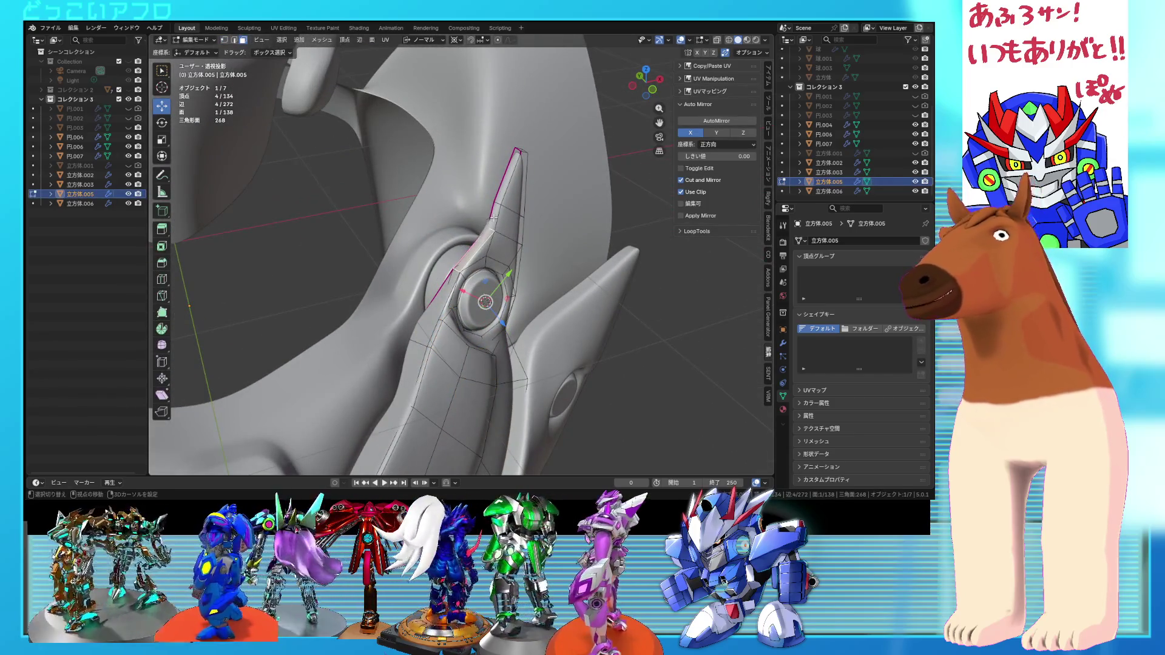
pyautogui.moveTo(502, 195); pyautogui.dragTo(490, 290, button='middle')
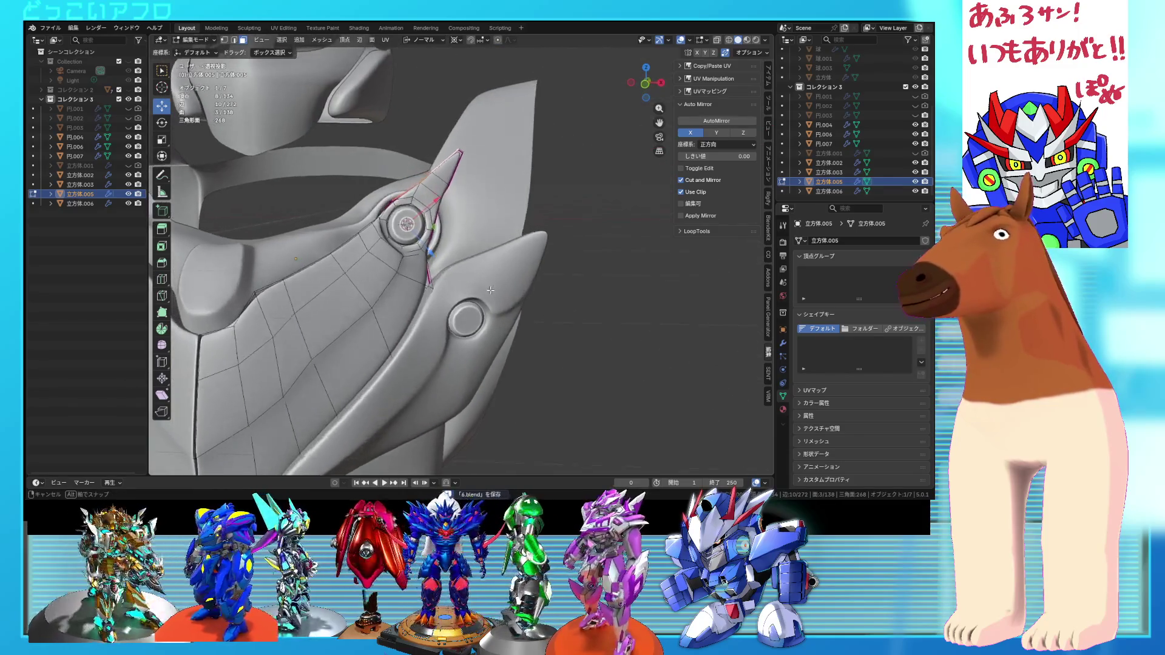
pyautogui.moveTo(490, 286); pyautogui.dragTo(484, 272)
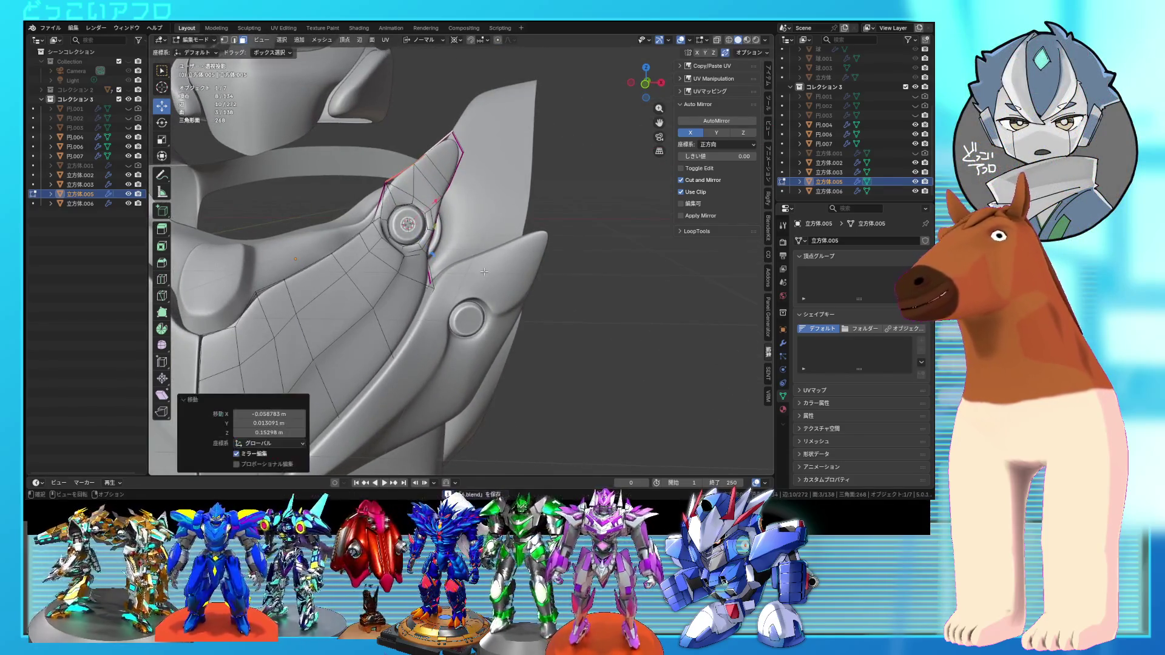
pyautogui.moveTo(459, 233); pyautogui.dragTo(469, 253, button='middle')
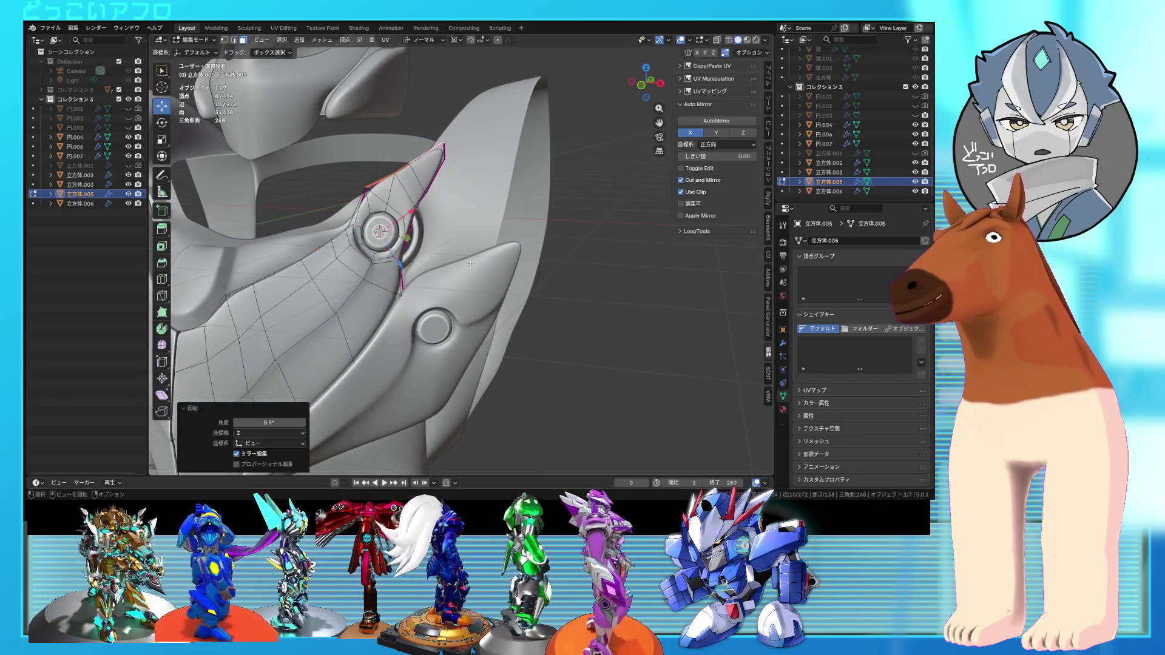
pyautogui.press('Home')
pyautogui.moveTo(493, 267)
pyautogui.mouseDown(button='middle')
pyautogui.moveTo(518, 264)
pyautogui.moveTo(484, 267)
pyautogui.moveTo(381, 217)
pyautogui.moveTo(447, 242)
pyautogui.moveTo(470, 237)
pyautogui.mouseUp(button='middle')
pyautogui.press('KP_Decimal')
# - Move a narrower set of vertices and rotate them to follow the bolt, then check the result in Object Mode
pyautogui.keyDown('shift'); pyautogui.click(370, 208); pyautogui.keyUp('shift')
pyautogui.press('g')
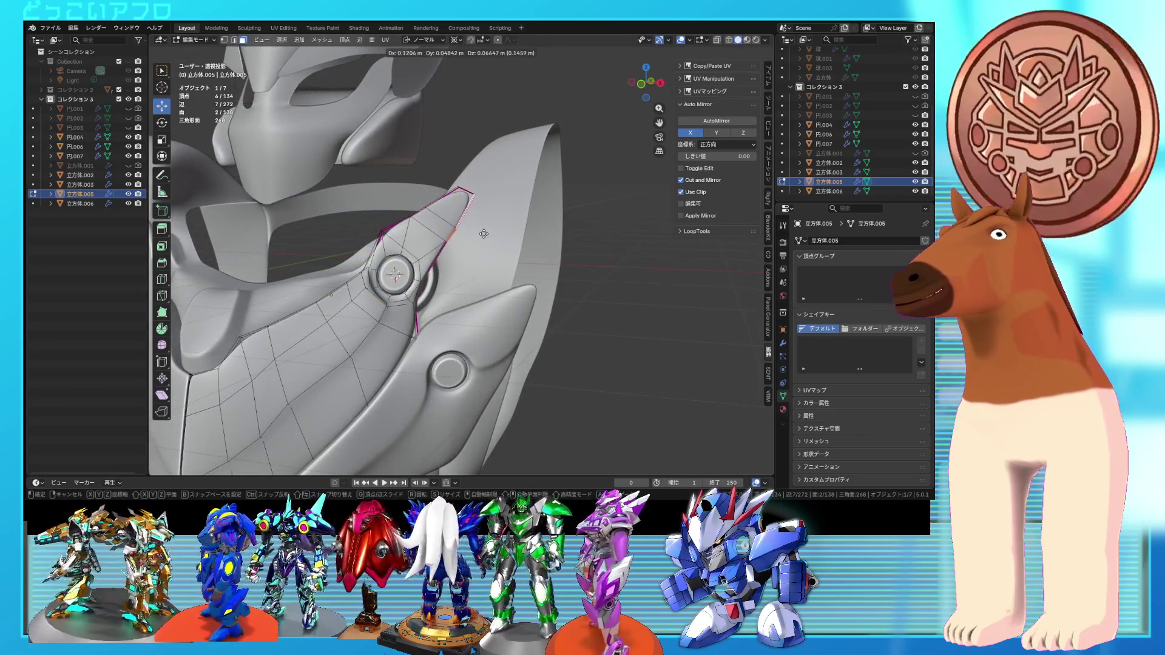
pyautogui.click(483, 233)
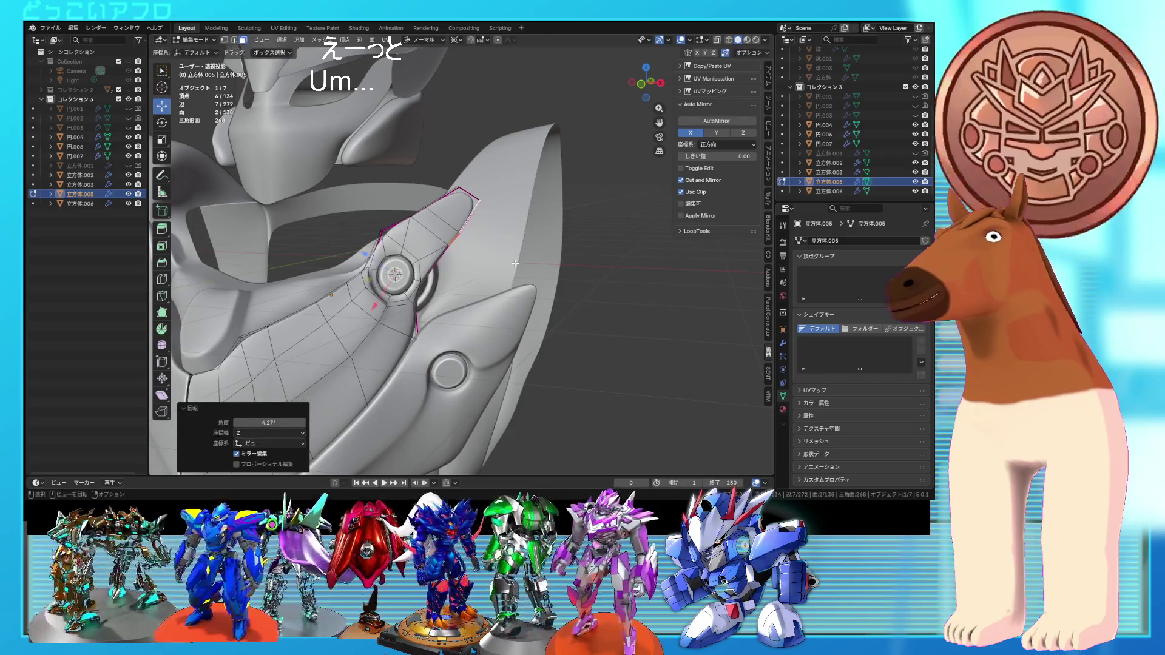
pyautogui.press('g')
pyautogui.click(512, 249)
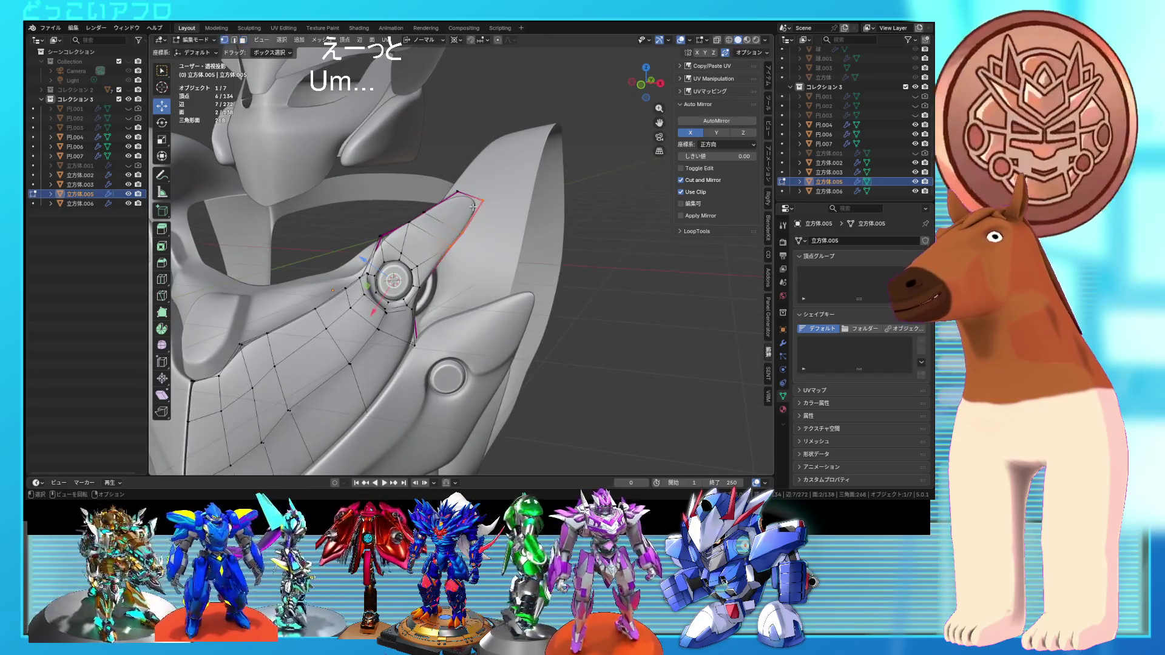
pyautogui.hotkey('shift', 'z')
pyautogui.click(461, 194)
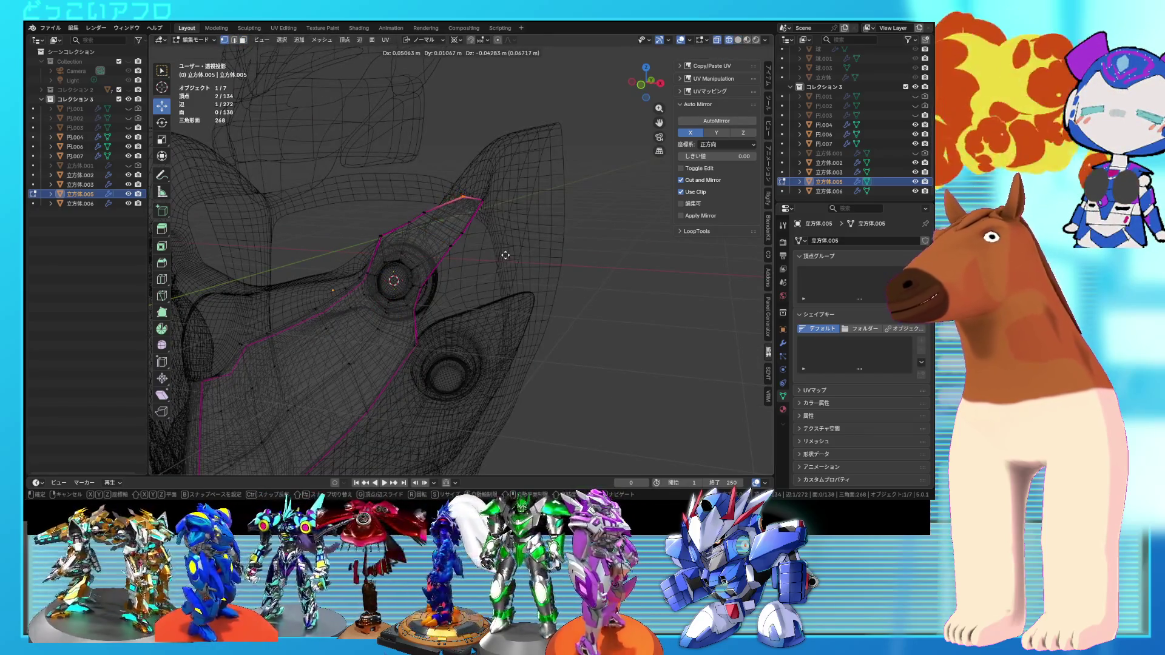
pyautogui.press('Tab')
pyautogui.hotkey('shift', 'z')
pyautogui.scroll(-4, 535, 276)
pyautogui.moveTo(535, 276); pyautogui.dragTo(531, 270, button='middle')
# - Adjust the wing plate's fin-tip vertices in wireframe, then return to Object Mode in solid display
pyautogui.press('Tab')
pyautogui.press('KP_Decimal')
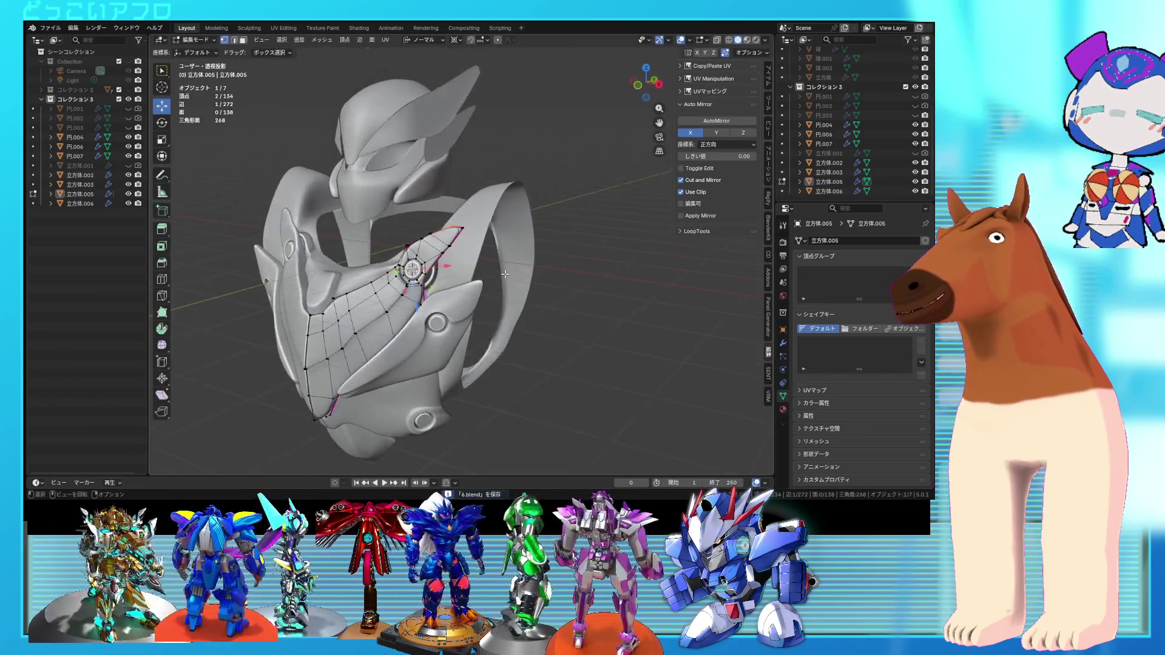
pyautogui.hotkey('shift', 'z')
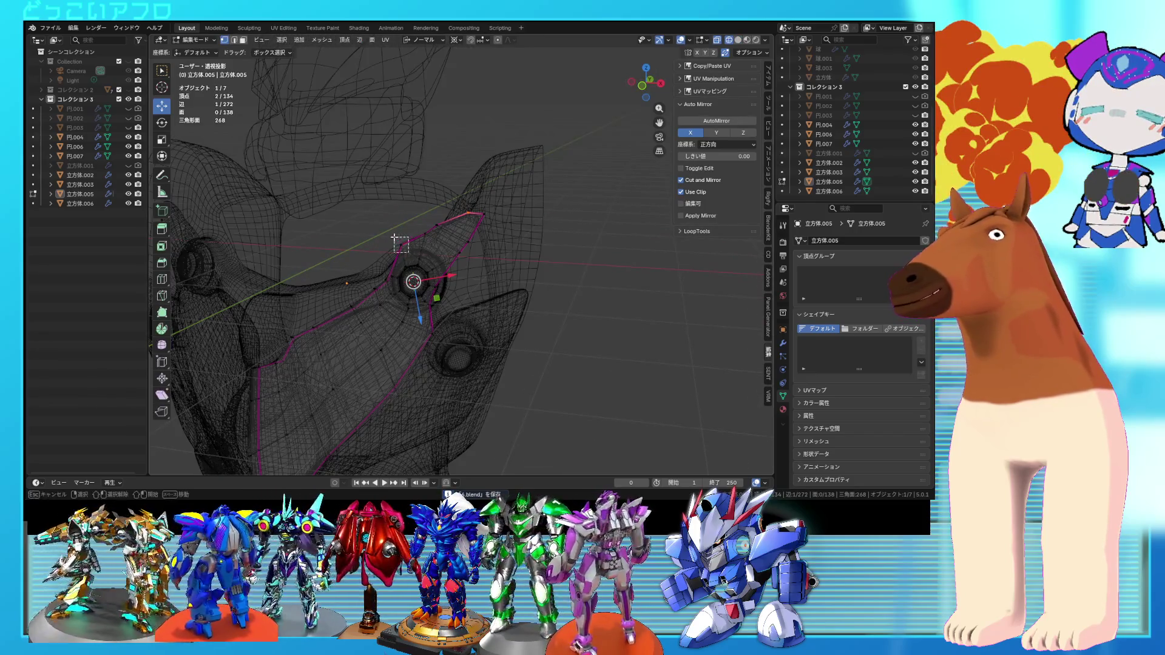
pyautogui.click(409, 272)
pyautogui.hotkey('shift', 'z')
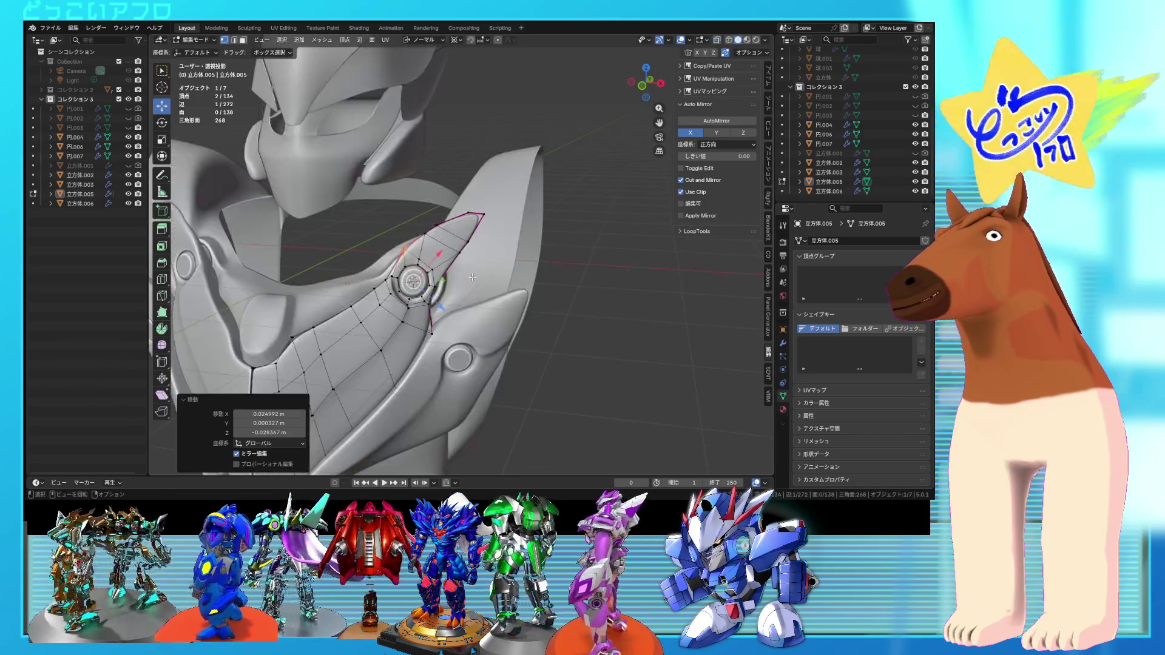
pyautogui.hotkey('shift', 'z')
pyautogui.moveTo(501, 253); pyautogui.dragTo(489, 212)
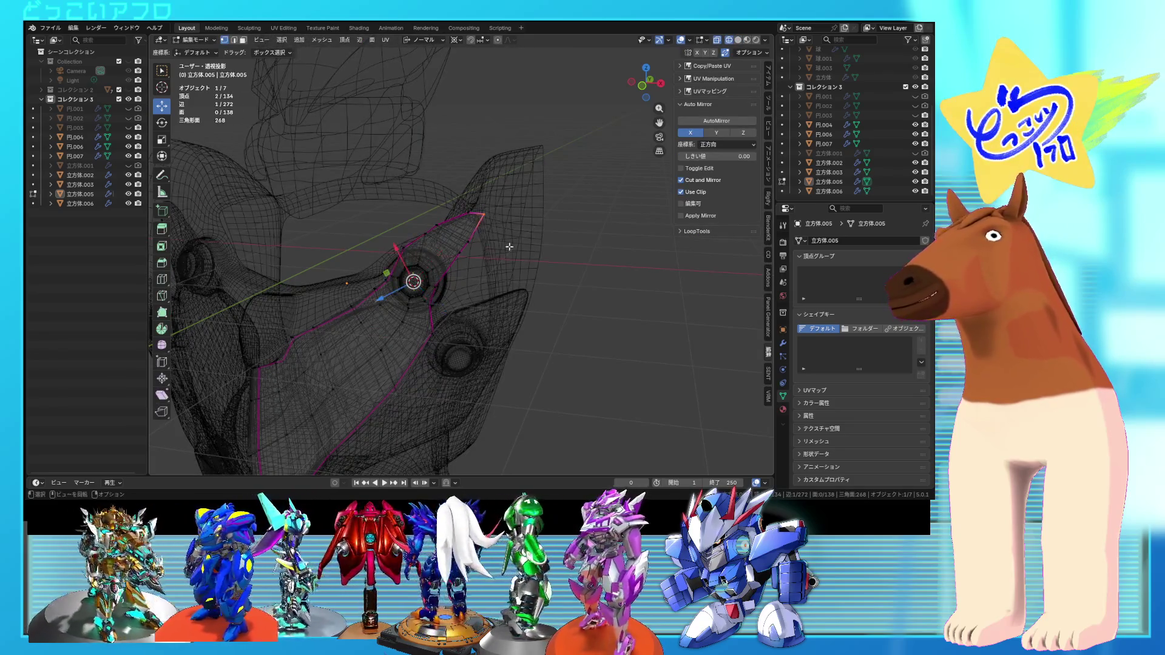
pyautogui.hotkey('shift', 'z')
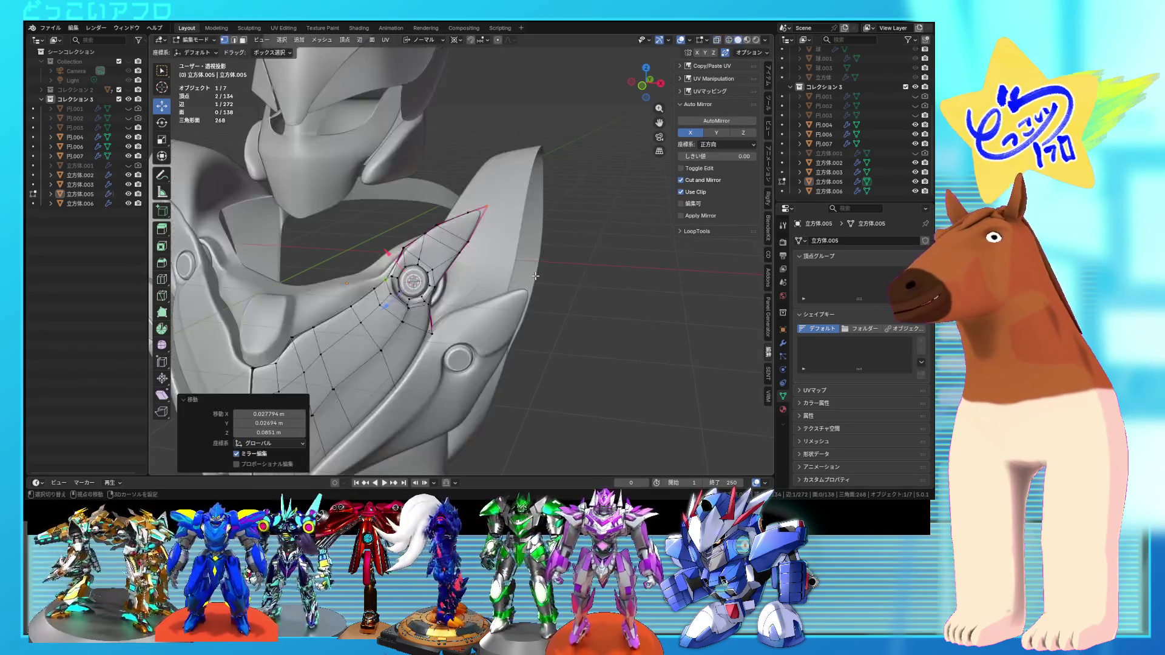
pyautogui.press('Tab')
# - Frame and orbit the finished armor, then save 6.blend
pyautogui.press('Home')
pyautogui.moveTo(570, 296)
pyautogui.mouseDown(button='middle')
pyautogui.moveTo(529, 290)
pyautogui.moveTo(540, 307)
pyautogui.moveTo(623, 315)
pyautogui.moveTo(529, 299)
pyautogui.moveTo(535, 275)
pyautogui.moveTo(503, 263)
pyautogui.moveTo(492, 290)
pyautogui.moveTo(479, 213)
pyautogui.moveTo(483, 283)
pyautogui.moveTo(501, 250)
pyautogui.moveTo(518, 278)
pyautogui.moveTo(543, 283)
pyautogui.moveTo(541, 308)
pyautogui.moveTo(520, 293)
pyautogui.moveTo(539, 286)
pyautogui.moveTo(540, 338)
pyautogui.moveTo(494, 304)
pyautogui.moveTo(507, 273)
pyautogui.moveTo(587, 304)
pyautogui.moveTo(530, 297)
pyautogui.moveTo(493, 343)
pyautogui.moveTo(466, 328)
pyautogui.moveTo(513, 335)
pyautogui.moveTo(294, 323)
pyautogui.moveTo(496, 311)
pyautogui.moveTo(463, 331)
pyautogui.moveTo(558, 315)
pyautogui.moveTo(541, 238)
pyautogui.mouseUp(button='middle')
pyautogui.hotkey('shift', 'z')
pyautogui.hotkey('shift', 'z')
pyautogui.hotkey('ctrl', 's')
pyautogui.hotkey('ctrl', 's')
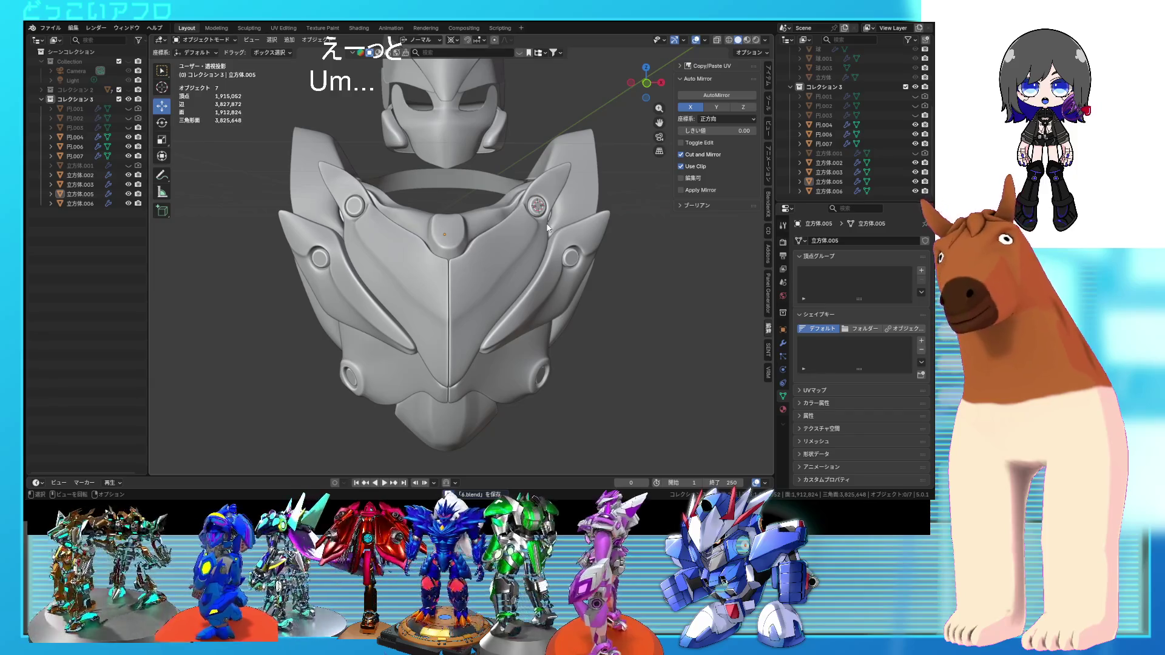
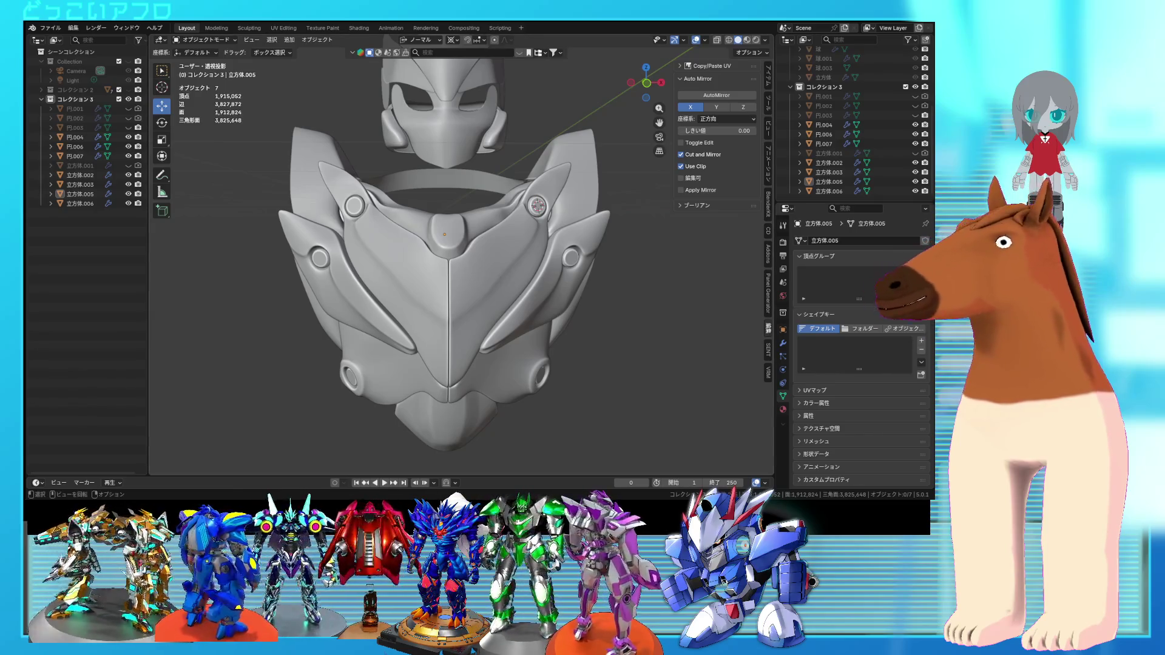
# - Select the side plate and give the edge loop around its round socket a slight crease
pyautogui.moveTo(401, 297)
pyautogui.mouseDown(button='middle')
pyautogui.moveTo(431, 260)
pyautogui.moveTo(485, 234)
pyautogui.moveTo(468, 253)
pyautogui.moveTo(478, 313)
pyautogui.moveTo(469, 256)
pyautogui.moveTo(472, 271)
pyautogui.moveTo(487, 271)
pyautogui.mouseUp(button='middle')
pyautogui.click(469, 257)
pyautogui.press('Tab')
pyautogui.scroll(4, 469, 257)
pyautogui.hotkey('alt', 'z')
pyautogui.hotkey('alt', 'z')
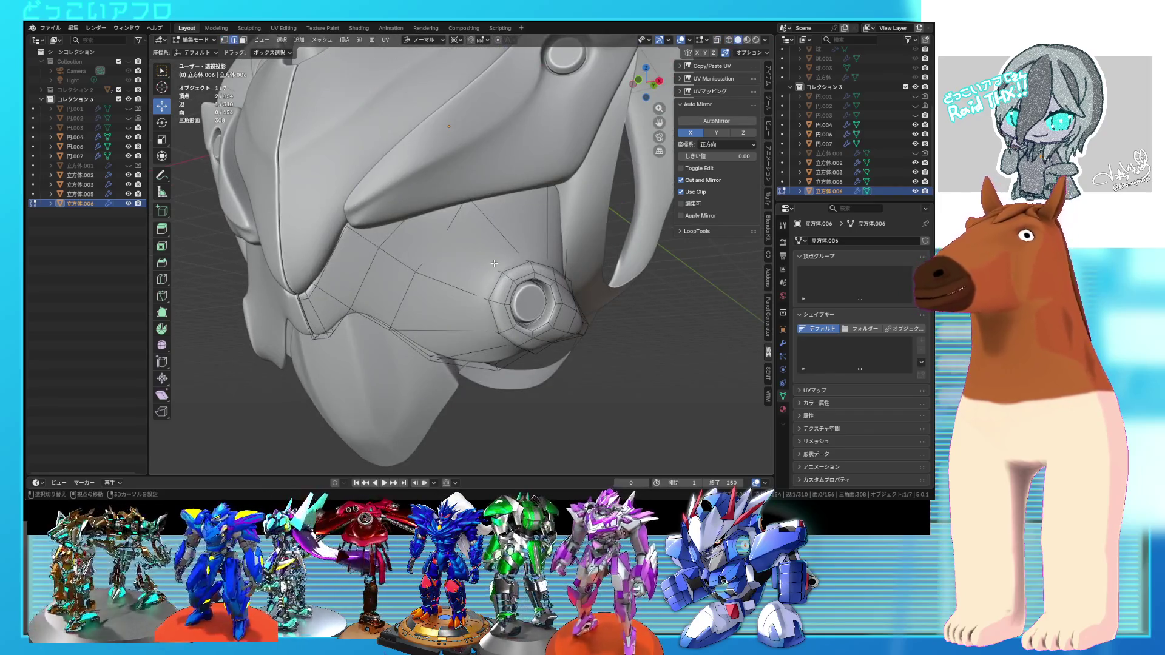
pyautogui.hotkey('alt', 'z')
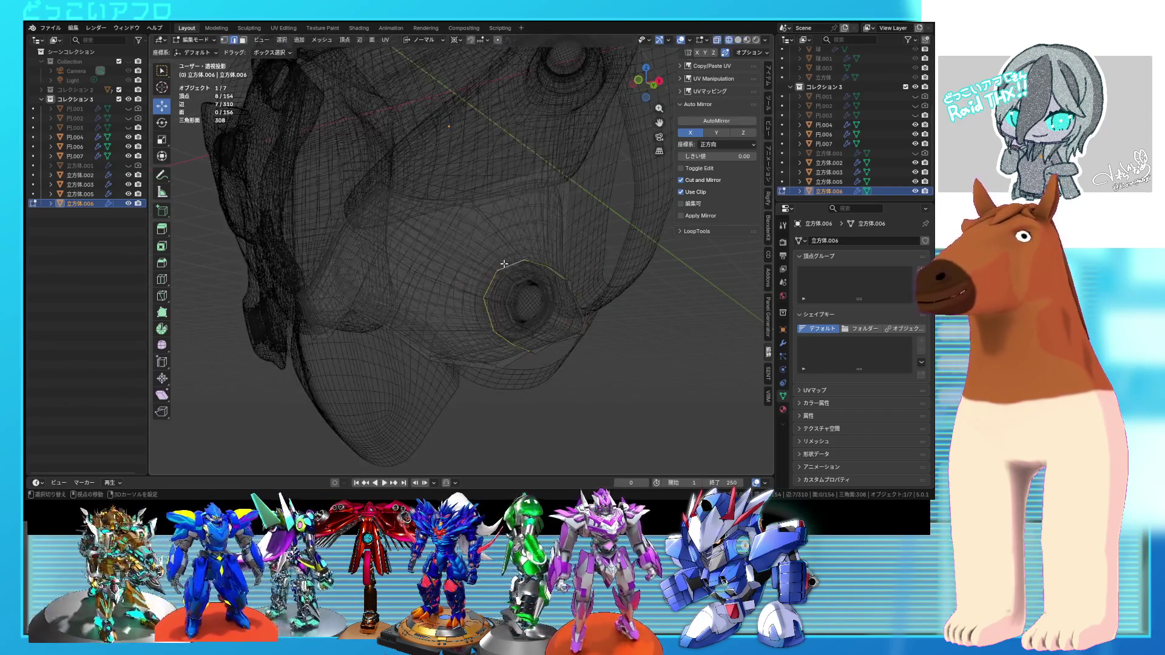
pyautogui.keyDown('alt'); pyautogui.click(518, 286); pyautogui.keyUp('alt')
pyautogui.hotkey('alt', 'z')
pyautogui.click(581, 312)
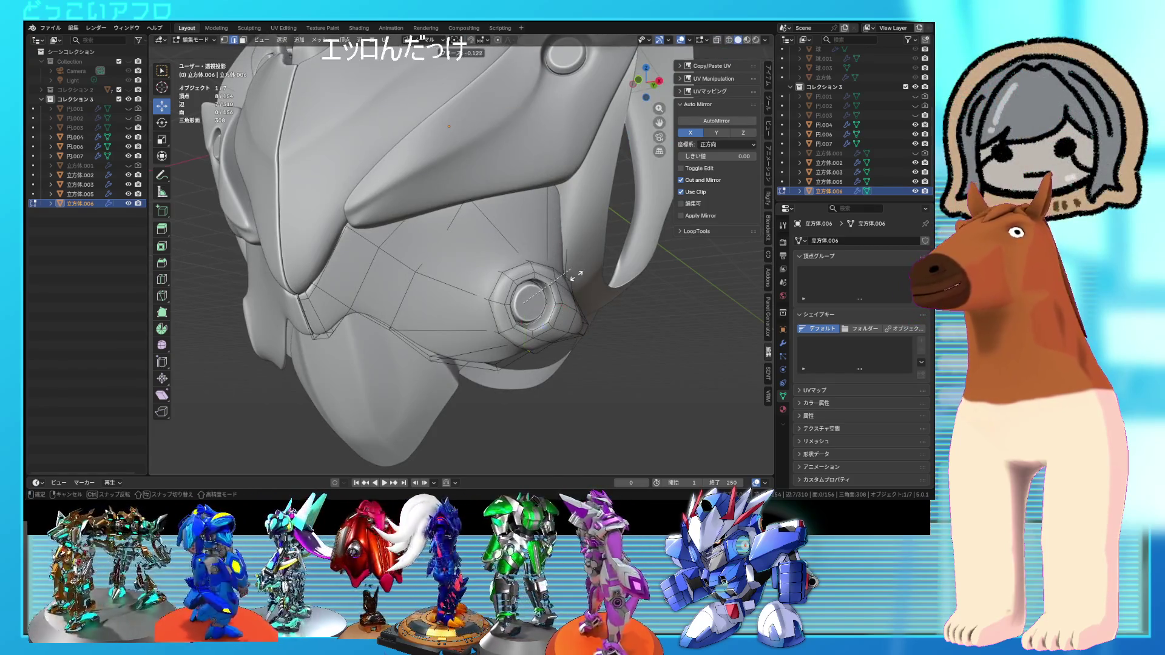
# - Strengthen the crease on the socket loop and check the helmet from the side
pyautogui.moveTo(624, 316); pyautogui.dragTo(673, 294, button='middle')
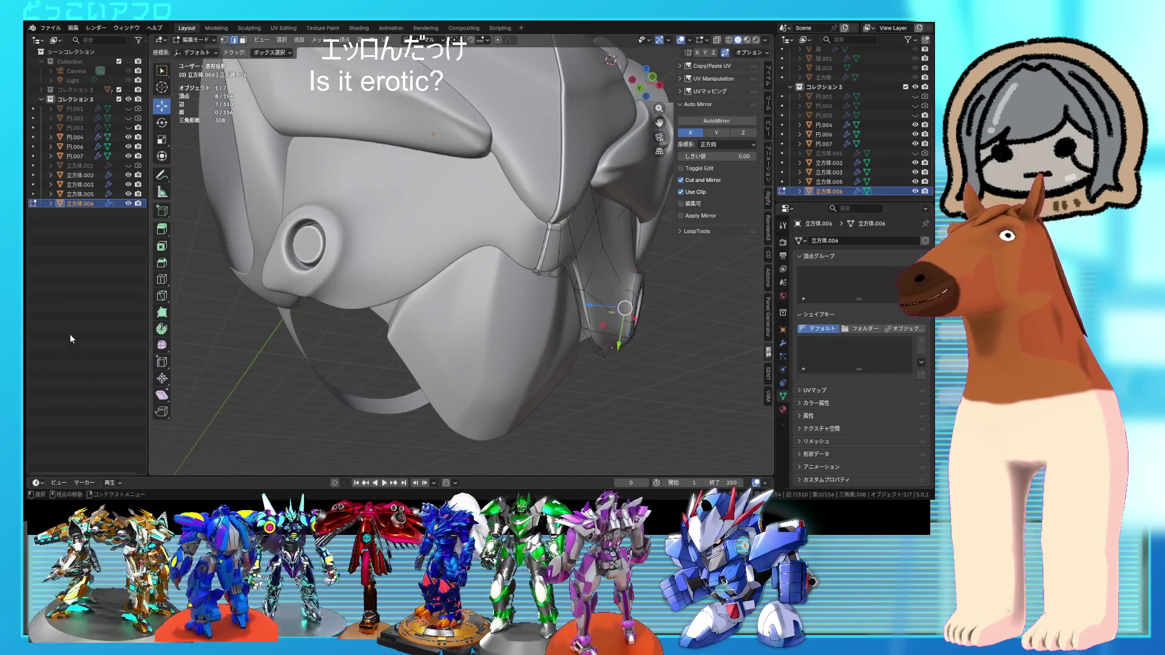
pyautogui.moveTo(350, 336); pyautogui.dragTo(421, 351, button='middle')
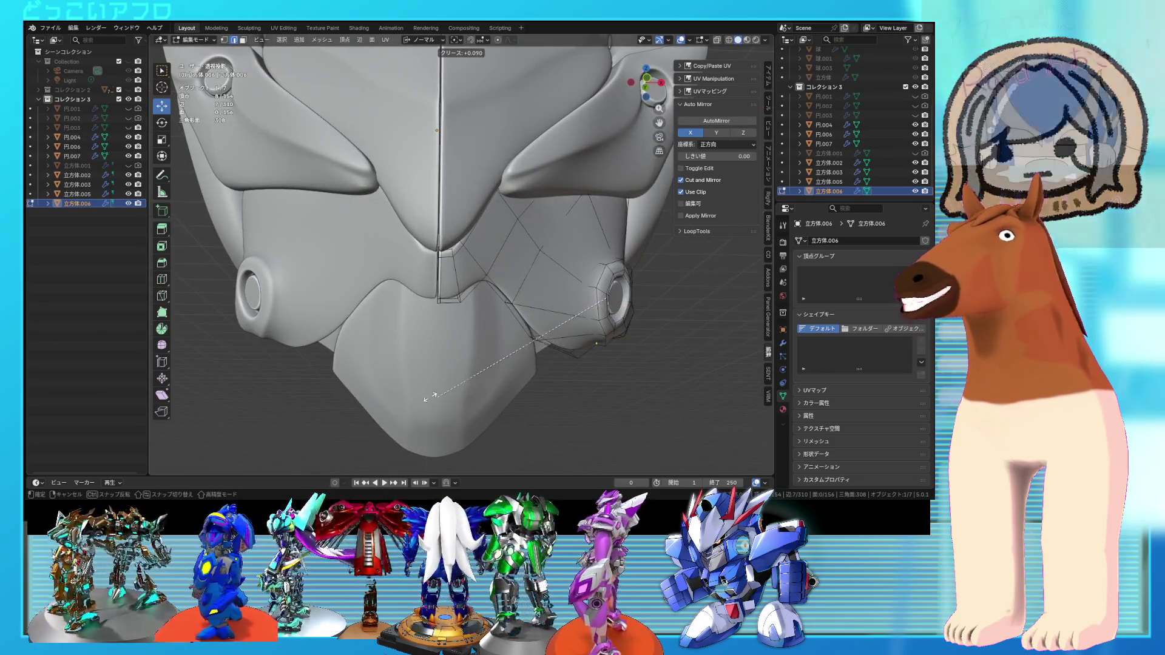
pyautogui.click(376, 395)
pyautogui.press('Tab')
pyautogui.moveTo(376, 395)
pyautogui.mouseDown(button='middle')
pyautogui.moveTo(563, 391)
pyautogui.moveTo(449, 402)
pyautogui.moveTo(472, 391)
pyautogui.mouseUp(button='middle')
pyautogui.press('Tab')
pyautogui.scroll(3, 472, 388)
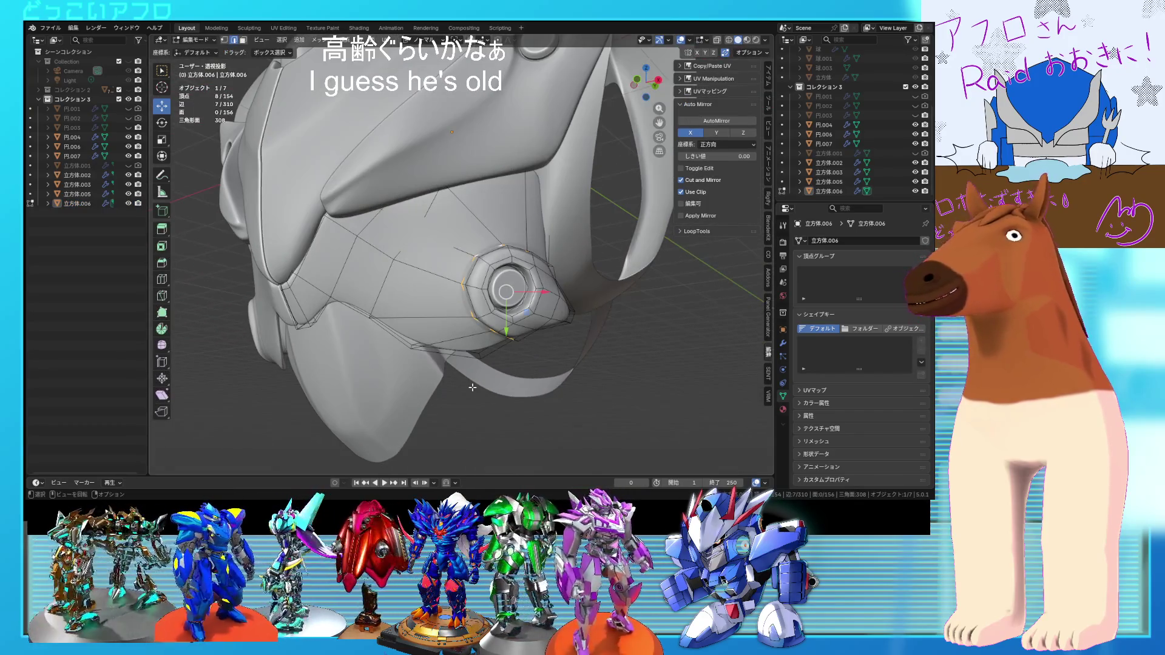
# - Reselect the round-socket plate in Edit Mode and save the file as 4.blend
pyautogui.press('Tab')
pyautogui.click(486, 390)
pyautogui.press('Tab')
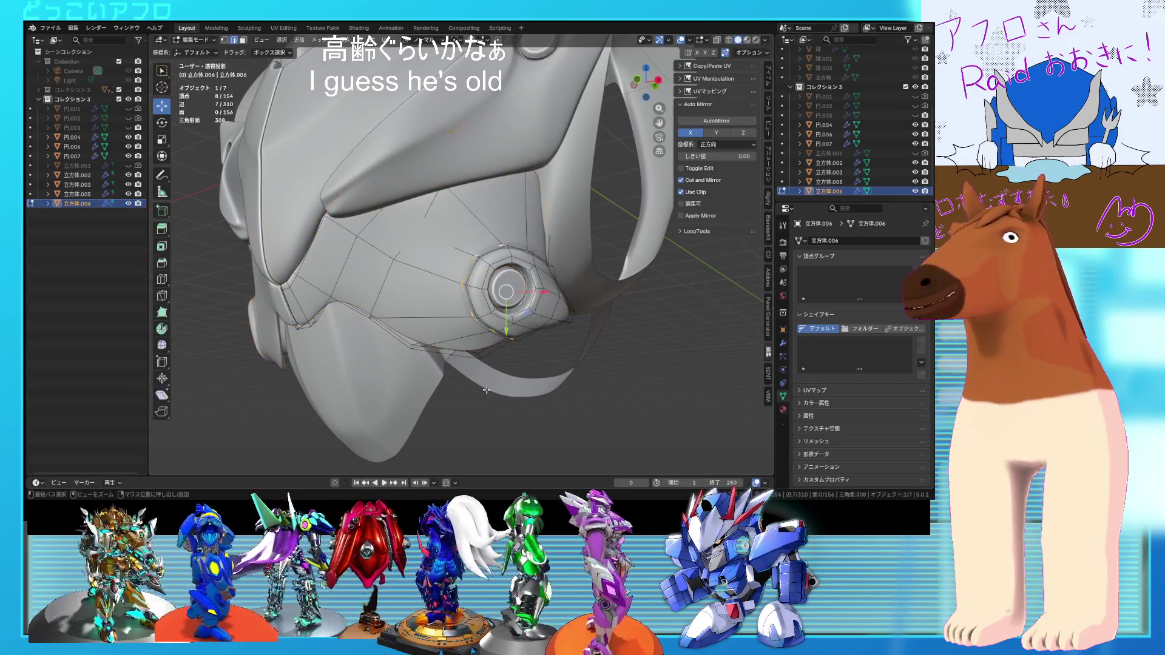
pyautogui.hotkey('ctrl', 's')
pyautogui.moveTo(486, 389); pyautogui.dragTo(466, 337, button='middle')
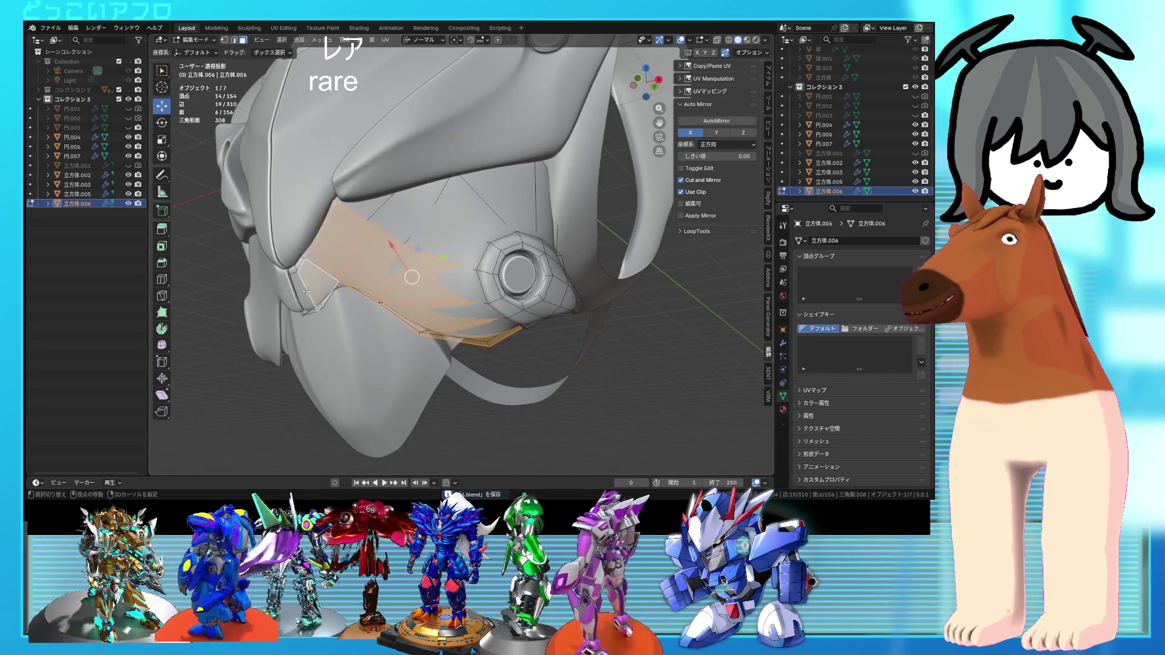
# - Select the faces along the left strip beside the socket and save the file
pyautogui.scroll(4, 302, 273)
pyautogui.hotkey('shift', 'z')
pyautogui.hotkey('shift', 'z')
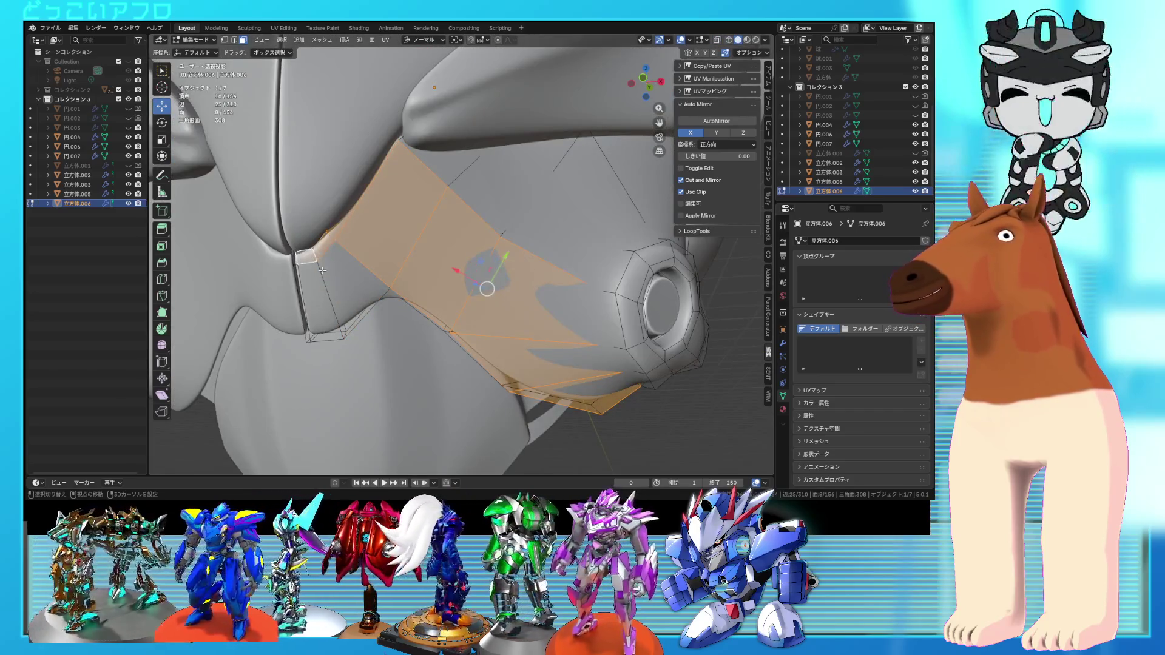
pyautogui.keyDown('shift'); pyautogui.click(316, 320); pyautogui.keyUp('shift')
pyautogui.keyDown('shift'); pyautogui.click(300, 301); pyautogui.keyUp('shift')
pyautogui.keyDown('shift'); pyautogui.click(294, 257); pyautogui.keyUp('shift')
pyautogui.hotkey('ctrl', 's')
pyautogui.moveTo(294, 258)
pyautogui.mouseDown(button='middle')
pyautogui.moveTo(520, 350)
pyautogui.moveTo(437, 318)
pyautogui.moveTo(537, 373)
pyautogui.moveTo(471, 367)
pyautogui.moveTo(490, 367)
pyautogui.mouseUp(button='middle')
pyautogui.scroll(-3, 514, 346)
# - Push the selected faces about 0.036 along their normals
pyautogui.press('g')
pyautogui.press('z')
pyautogui.press('z')
pyautogui.click(436, 317)
pyautogui.press('Tab')
pyautogui.press('Tab')
pyautogui.scroll(3, 471, 367)
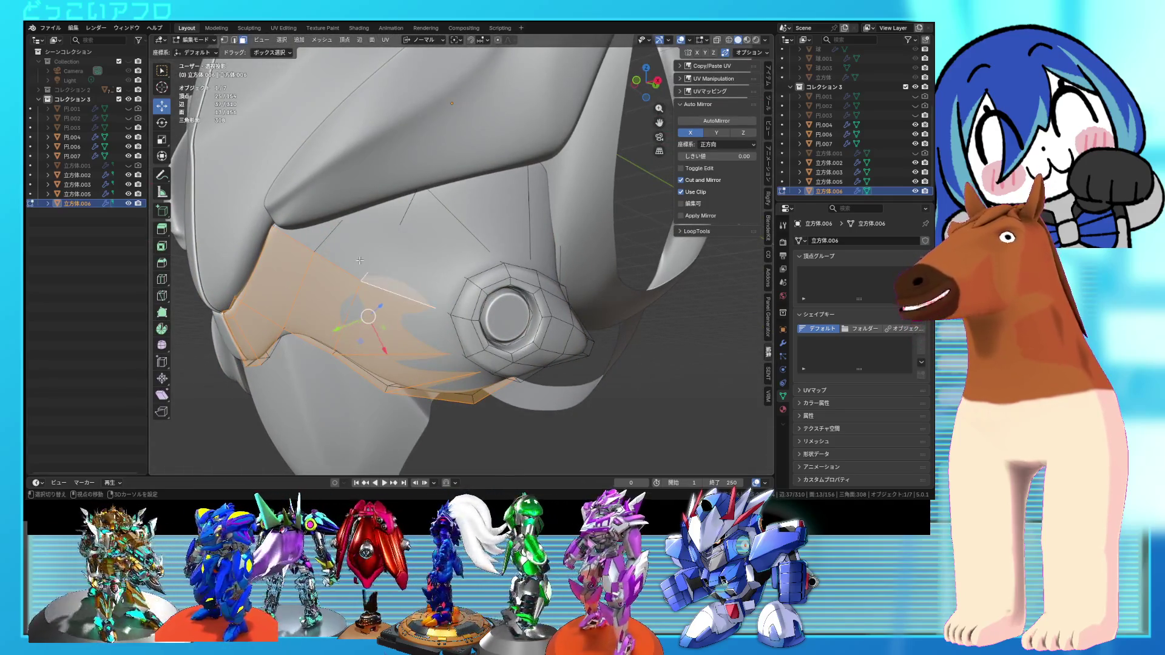
# - Add the top-edge faces to the selection and extrude them outward into a raised plate
pyautogui.keyDown('shift'); pyautogui.click(296, 222); pyautogui.keyUp('shift')
pyautogui.hotkey('shift', 'z')
pyautogui.hotkey('shift', 'z')
pyautogui.keyDown('shift'); pyautogui.click(285, 199); pyautogui.keyUp('shift')
pyautogui.hotkey('shift', 'z')
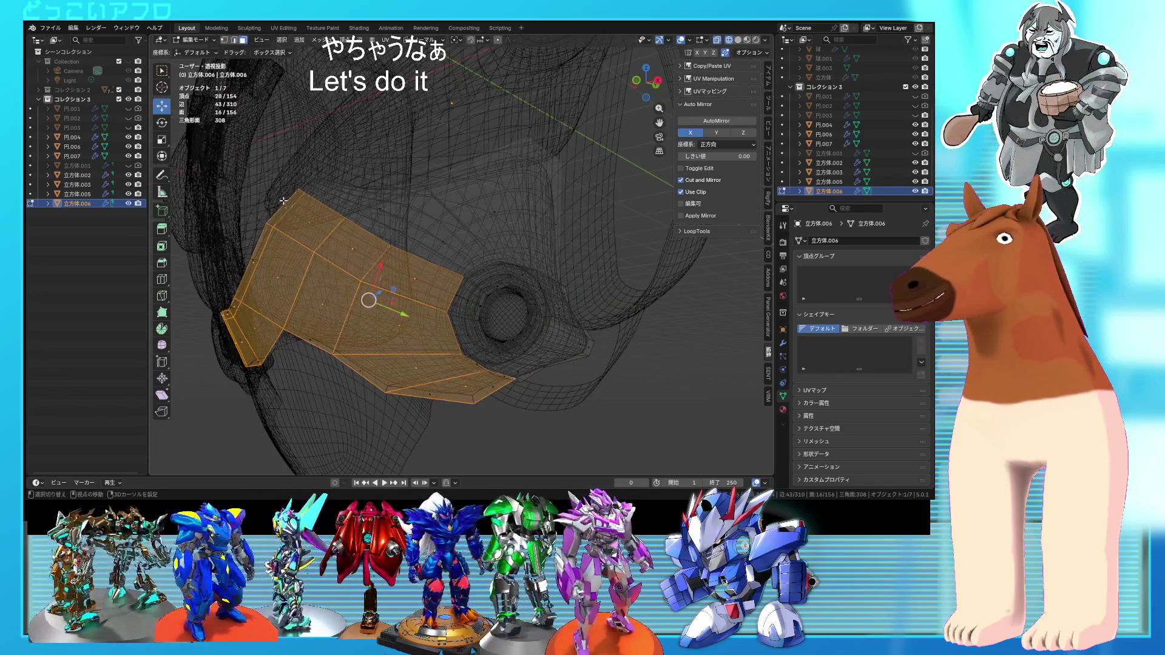
pyautogui.moveTo(352, 272)
pyautogui.mouseDown(button='middle')
pyautogui.moveTo(494, 403)
pyautogui.moveTo(569, 406)
pyautogui.moveTo(586, 421)
pyautogui.moveTo(560, 415)
pyautogui.moveTo(562, 399)
pyautogui.moveTo(435, 405)
pyautogui.moveTo(488, 409)
pyautogui.moveTo(455, 382)
pyautogui.moveTo(484, 329)
pyautogui.mouseUp(button='middle')
pyautogui.hotkey('shift', 'z')
pyautogui.scroll(-3, 374, 293)
pyautogui.press('e')
pyautogui.click(574, 407)
pyautogui.press('Tab')
pyautogui.press('Tab')
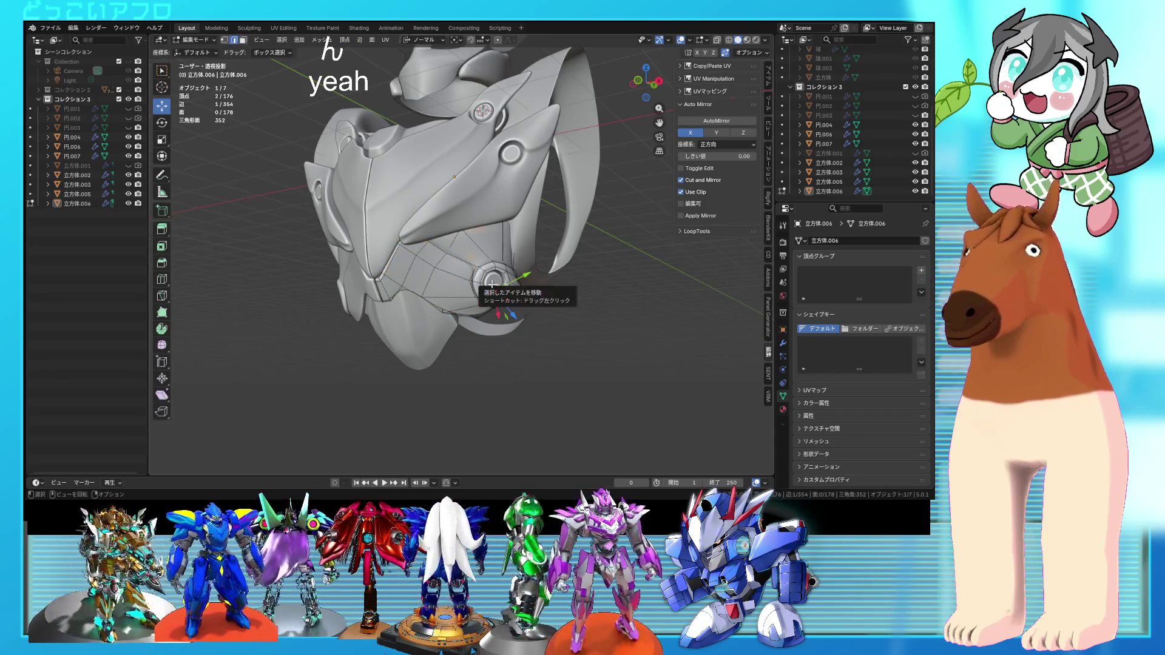
# - Select all of the socket plate, rotate it -175°, then add a -1.99° tweak
pyautogui.press('a')
pyautogui.moveTo(491, 284); pyautogui.dragTo(488, 283)
pyautogui.moveTo(491, 283); pyautogui.dragTo(461, 243, button='middle')
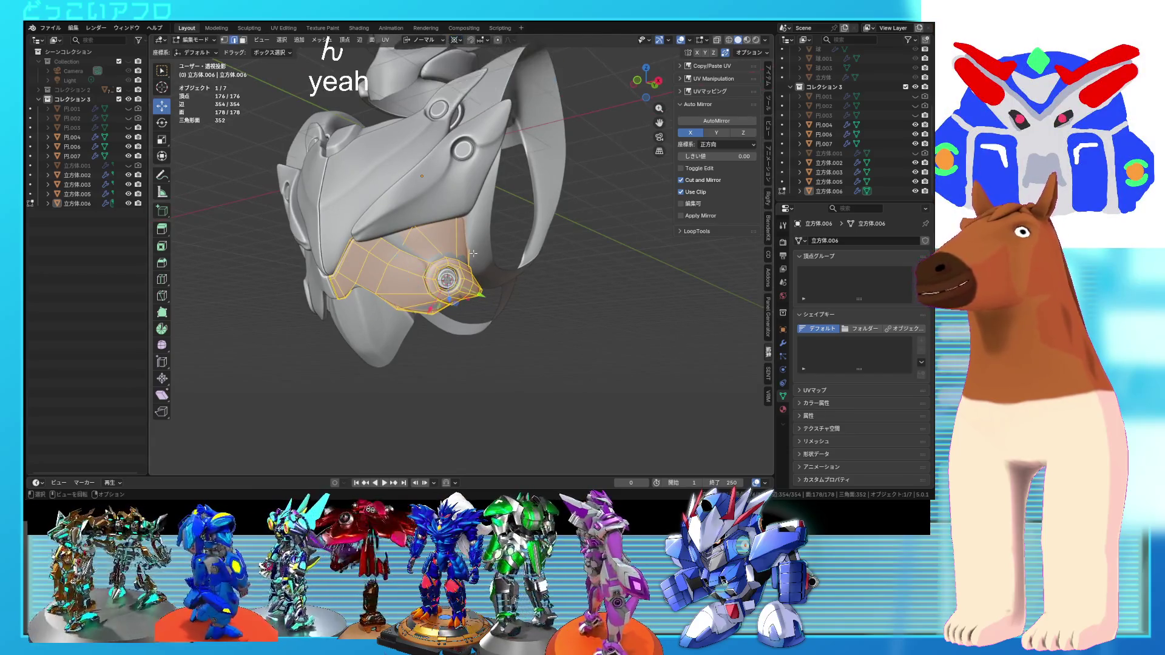
pyautogui.click(433, 213)
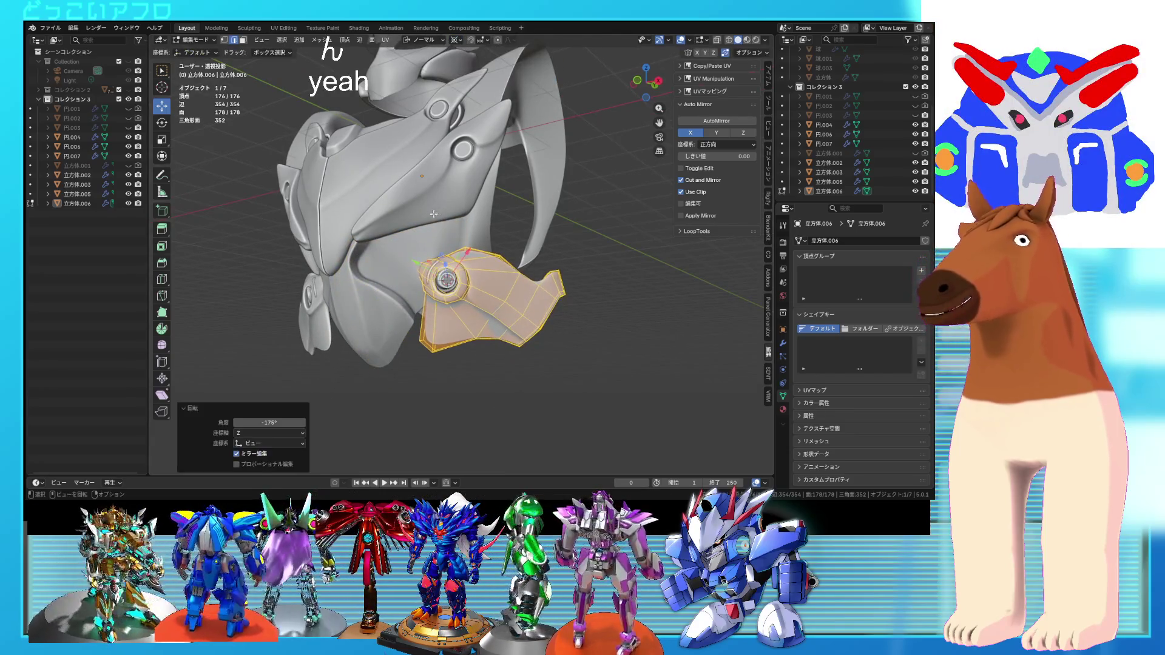
pyautogui.moveTo(530, 287)
pyautogui.mouseDown(button='middle')
pyautogui.moveTo(597, 307)
pyautogui.moveTo(574, 304)
pyautogui.mouseUp(button='middle')
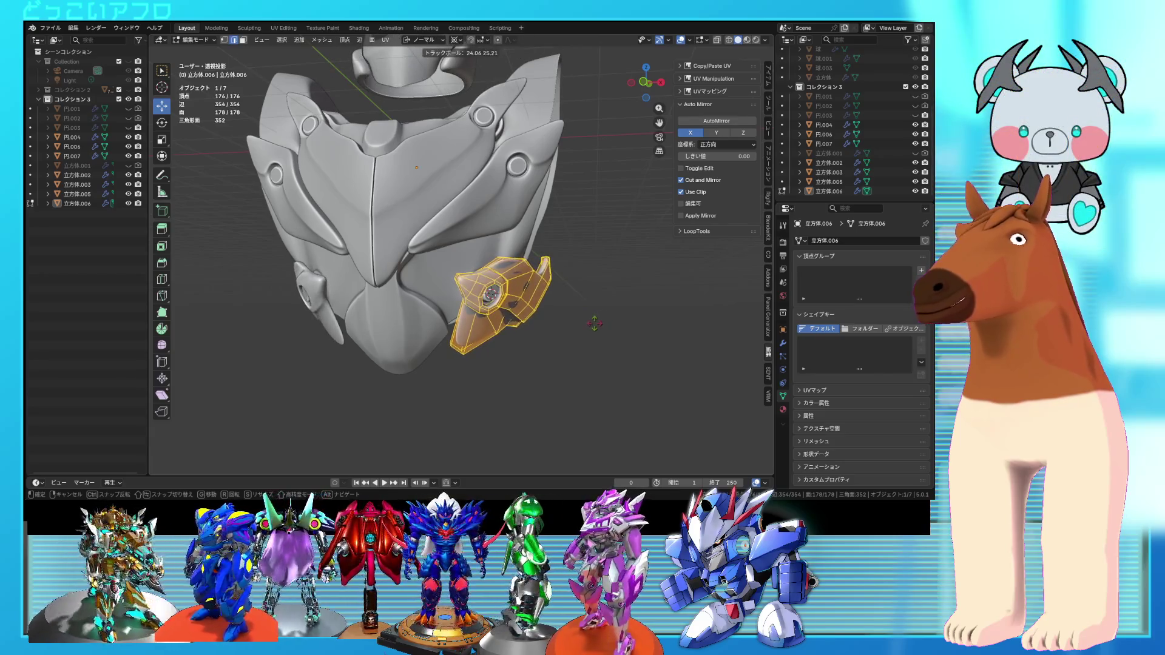
pyautogui.click(601, 316)
pyautogui.moveTo(600, 316)
pyautogui.mouseDown(button='middle')
pyautogui.moveTo(619, 316)
pyautogui.moveTo(546, 308)
pyautogui.moveTo(663, 305)
pyautogui.moveTo(645, 295)
pyautogui.mouseUp(button='middle')
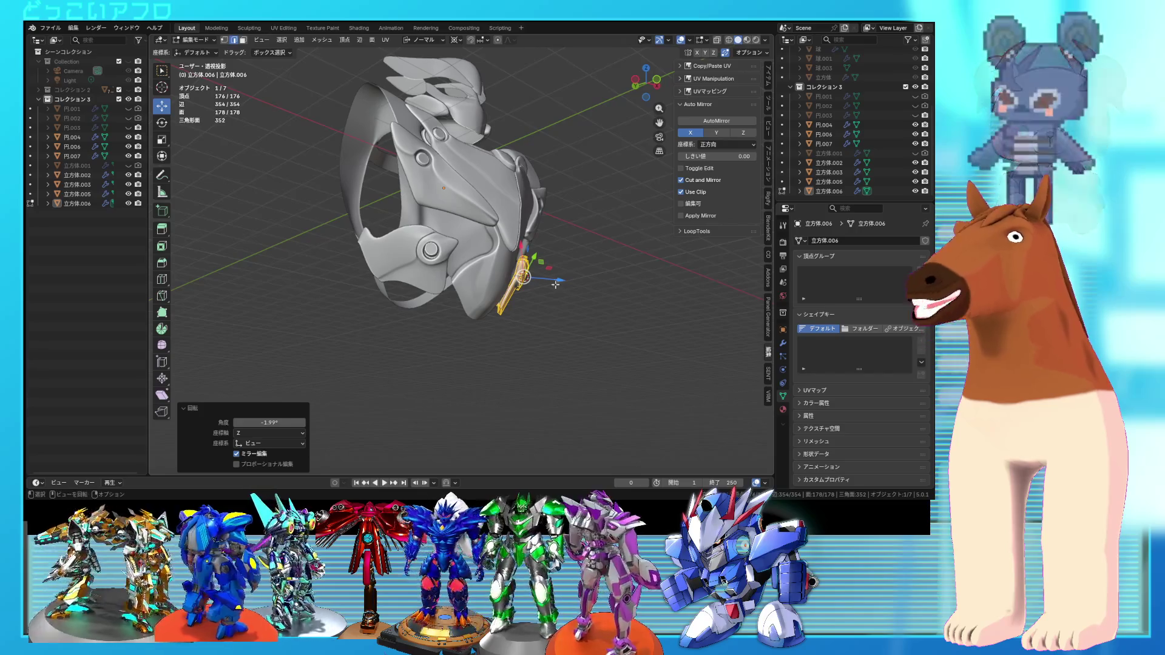
pyautogui.scroll(2, 502, 299)
pyautogui.moveTo(502, 299)
pyautogui.mouseDown(button='middle')
pyautogui.moveTo(424, 318)
pyautogui.moveTo(495, 340)
pyautogui.moveTo(458, 322)
pyautogui.moveTo(437, 272)
pyautogui.moveTo(442, 222)
pyautogui.moveTo(308, 265)
pyautogui.moveTo(403, 286)
pyautogui.mouseUp(button='middle')
pyautogui.press('Tab')
# - On 立方体.005, push a face strip along its normals and thicken it into a ridge, then save
pyautogui.click(439, 246)
pyautogui.press('Tab')
pyautogui.click(448, 197)
pyautogui.keyDown('shift'); pyautogui.click(405, 289); pyautogui.keyUp('shift')
pyautogui.hotkey('alt', 'z')
pyautogui.hotkey('alt', 'z')
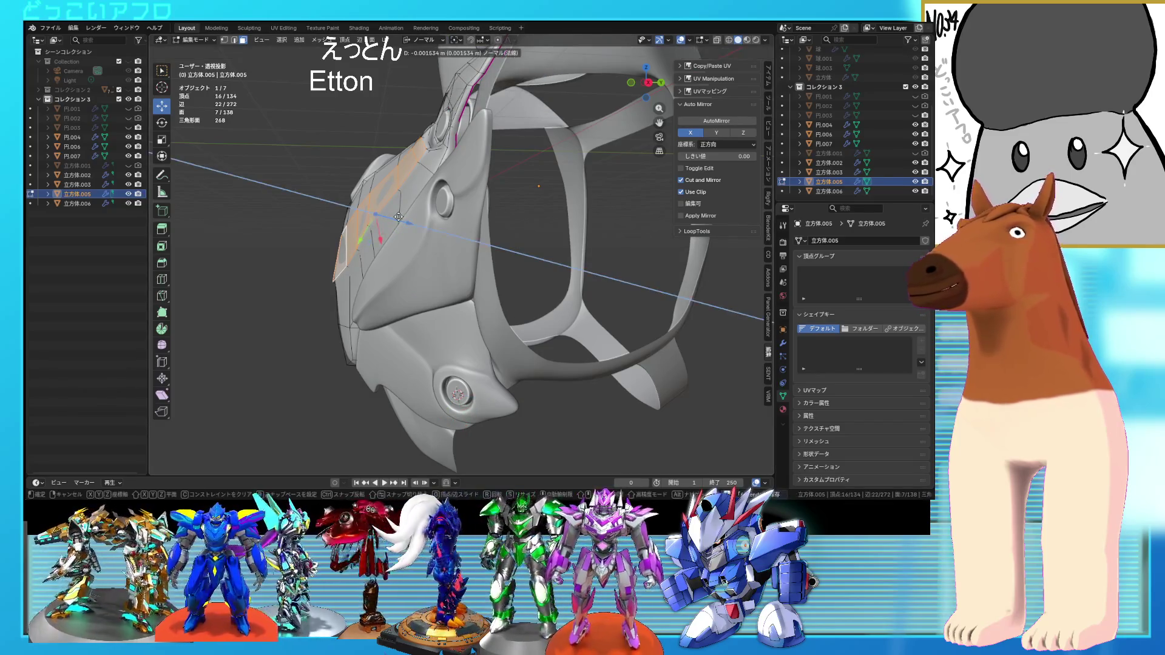
pyautogui.moveTo(398, 217); pyautogui.dragTo(400, 217)
pyautogui.moveTo(400, 217)
pyautogui.mouseDown(button='middle')
pyautogui.moveTo(502, 197)
pyautogui.moveTo(503, 172)
pyautogui.mouseUp(button='middle')
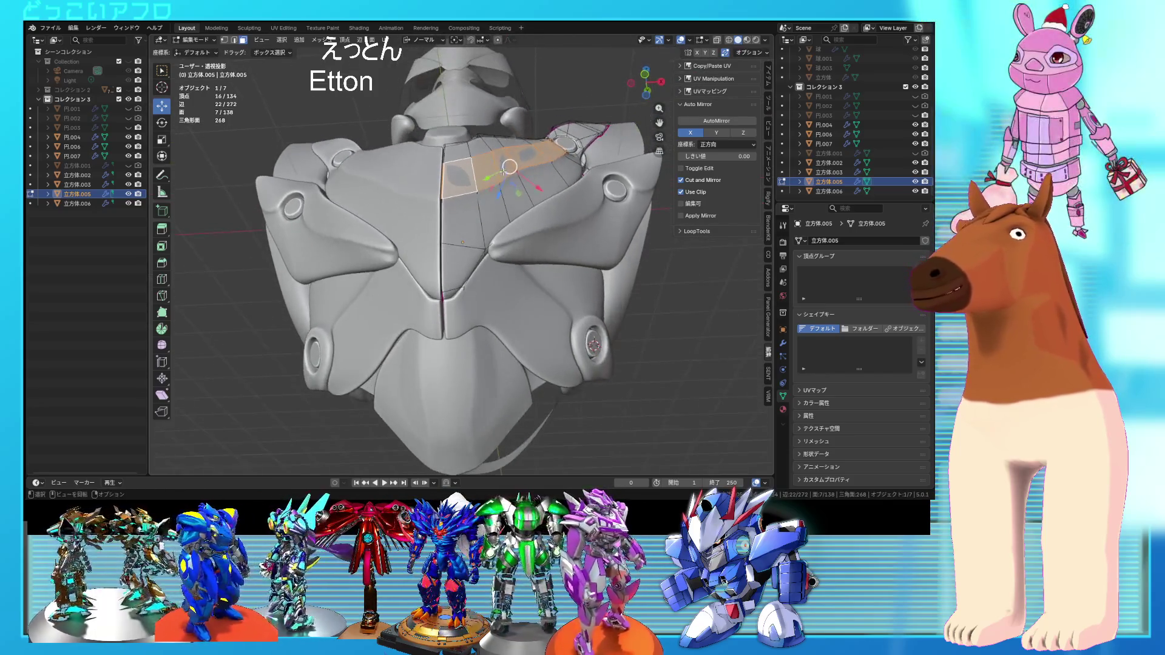
pyautogui.click(547, 243)
pyautogui.moveTo(541, 239)
pyautogui.mouseDown(button='middle')
pyautogui.moveTo(543, 329)
pyautogui.moveTo(522, 297)
pyautogui.mouseUp(button='middle')
pyautogui.hotkey('ctrl', 's')
# - Edge-slide the seam vertex into place, return to Object Mode, and save
pyautogui.scroll(3, 522, 297)
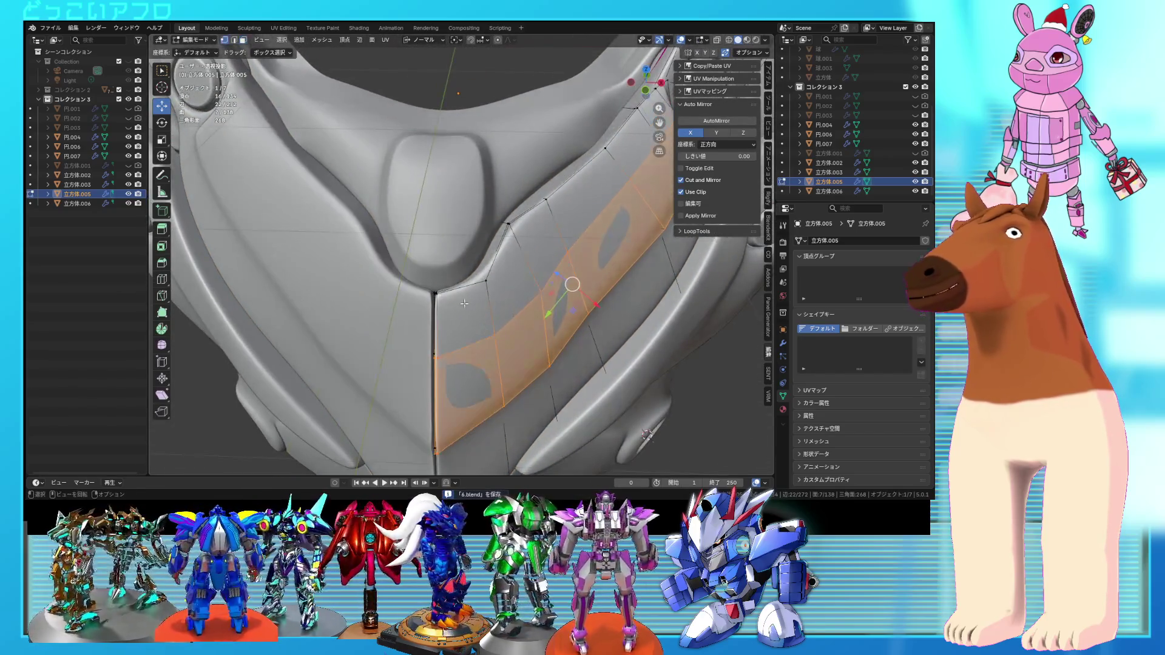
pyautogui.press('1')
pyautogui.click(437, 294)
pyautogui.scroll(2, 497, 291)
pyautogui.scroll(2, 497, 292)
pyautogui.moveTo(522, 280)
pyautogui.mouseDown(button='middle')
pyautogui.moveTo(557, 337)
pyautogui.moveTo(557, 270)
pyautogui.mouseUp(button='middle')
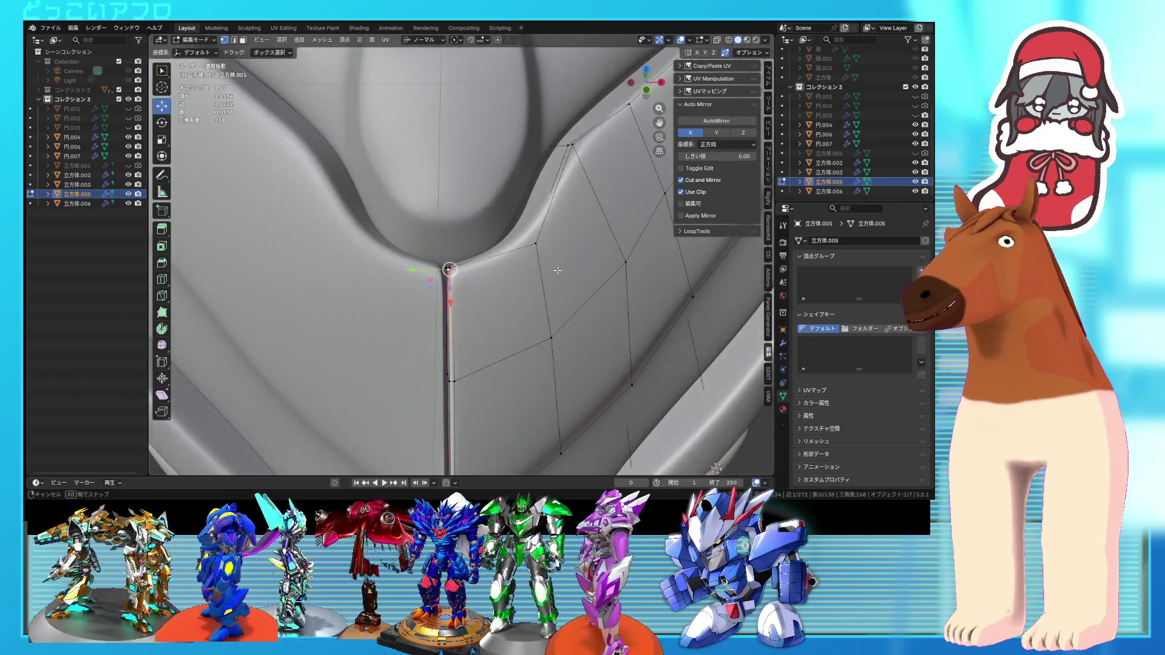
pyautogui.click(557, 274)
pyautogui.press('Tab')
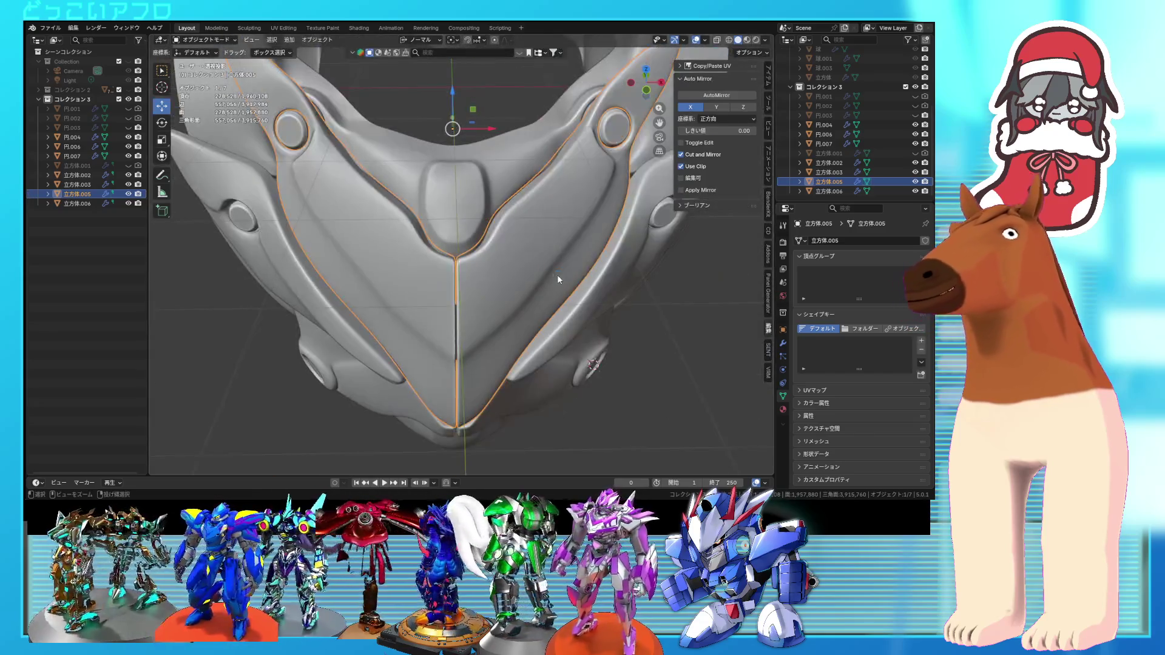
pyautogui.hotkey('ctrl', 's')
# - Select the lower chest plate
pyautogui.moveTo(526, 261)
pyautogui.mouseDown(button='middle')
pyautogui.moveTo(529, 291)
pyautogui.moveTo(498, 243)
pyautogui.moveTo(449, 253)
pyautogui.moveTo(491, 315)
pyautogui.moveTo(576, 325)
pyautogui.moveTo(543, 341)
pyautogui.moveTo(580, 318)
pyautogui.moveTo(483, 329)
pyautogui.mouseUp(button='middle')
pyautogui.click(449, 253)
pyautogui.scroll(1, 522, 332)
pyautogui.scroll(-1, 545, 311)
# - Select the lower chest plate and enter its mesh in Edit Mode
pyautogui.click(480, 246)
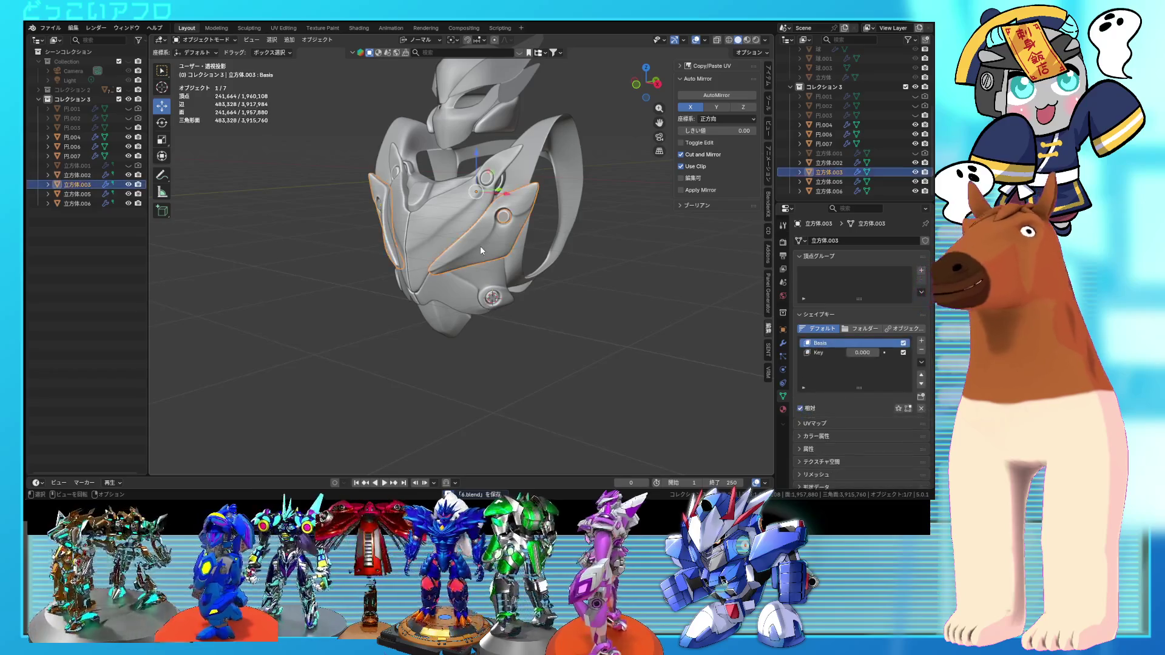
pyautogui.moveTo(479, 245); pyautogui.dragTo(539, 246, button='middle')
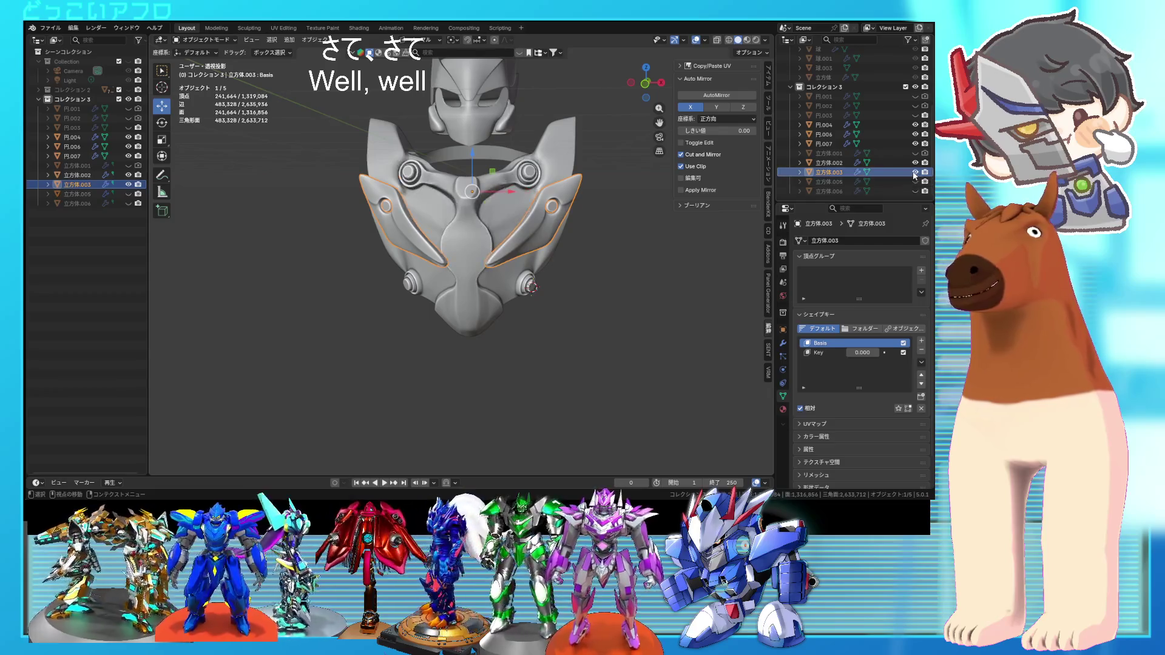
pyautogui.moveTo(546, 231)
pyautogui.mouseDown(button='middle')
pyautogui.moveTo(456, 244)
pyautogui.moveTo(559, 263)
pyautogui.moveTo(500, 263)
pyautogui.moveTo(562, 256)
pyautogui.moveTo(504, 260)
pyautogui.moveTo(494, 247)
pyautogui.moveTo(507, 243)
pyautogui.moveTo(494, 267)
pyautogui.mouseUp(button='middle')
pyautogui.click(457, 243)
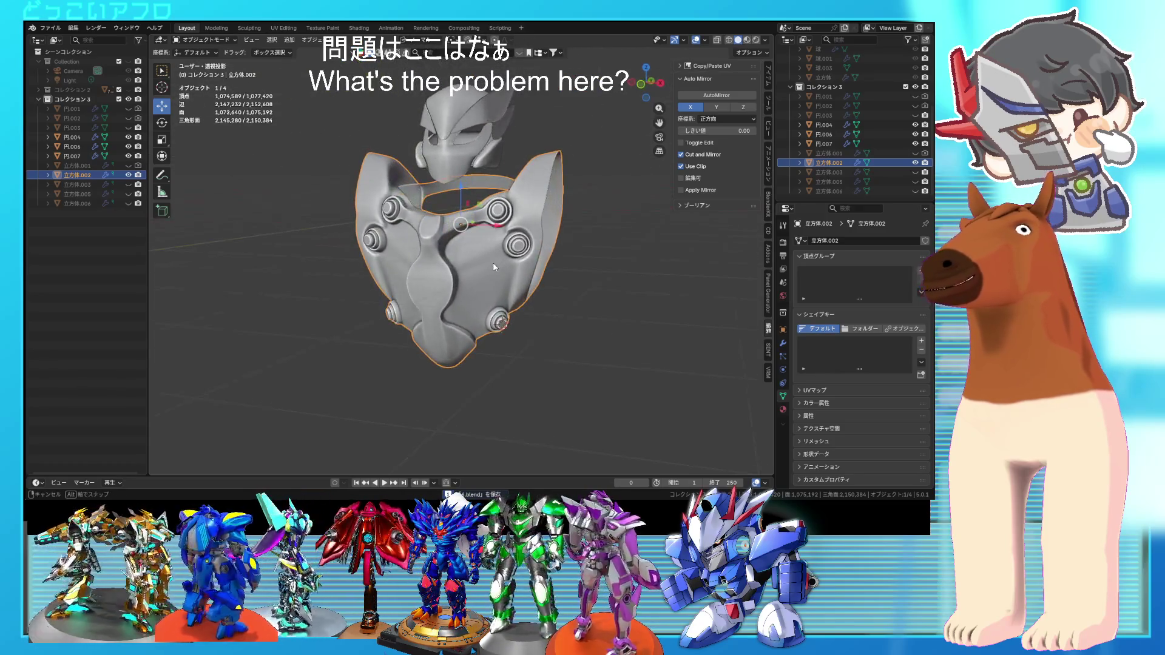
pyautogui.scroll(3, 500, 262)
pyautogui.press('Tab')
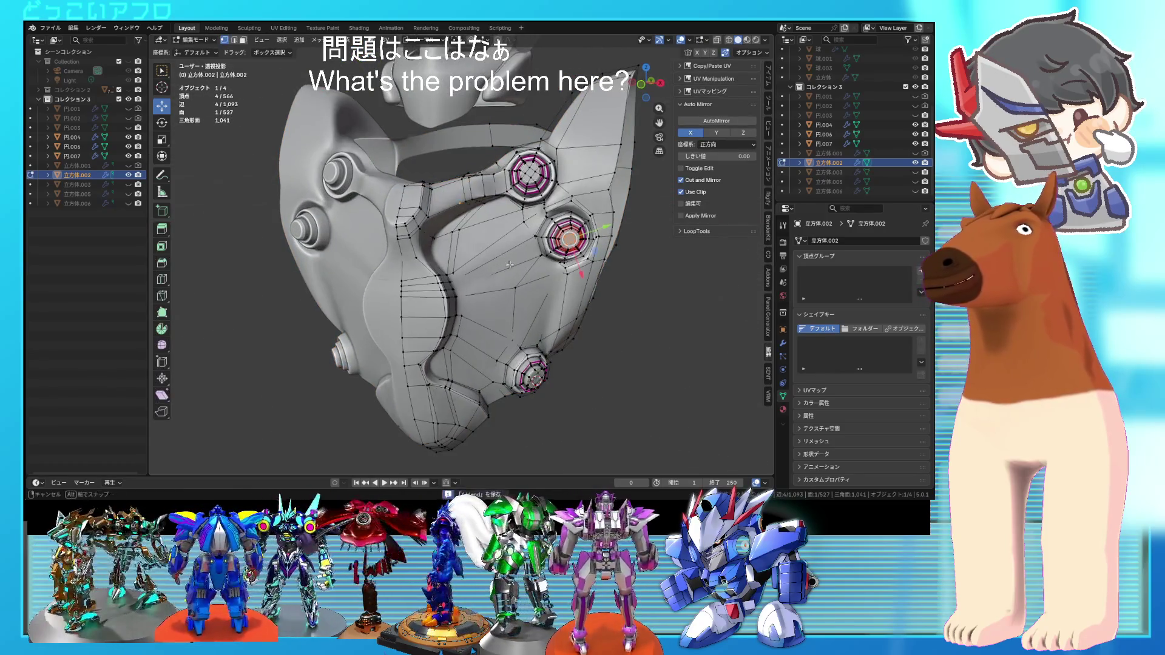
pyautogui.moveTo(469, 271)
pyautogui.mouseDown(button='middle')
pyautogui.moveTo(493, 276)
pyautogui.moveTo(436, 285)
pyautogui.moveTo(536, 250)
pyautogui.moveTo(455, 235)
pyautogui.mouseUp(button='middle')
# - Pick a single vertex on the plate in wireframe and move it
pyautogui.hotkey('shift', 'z')
pyautogui.press('a')
pyautogui.click(420, 286)
pyautogui.hotkey('shift', 'z')
pyautogui.hotkey('shift', 'z')
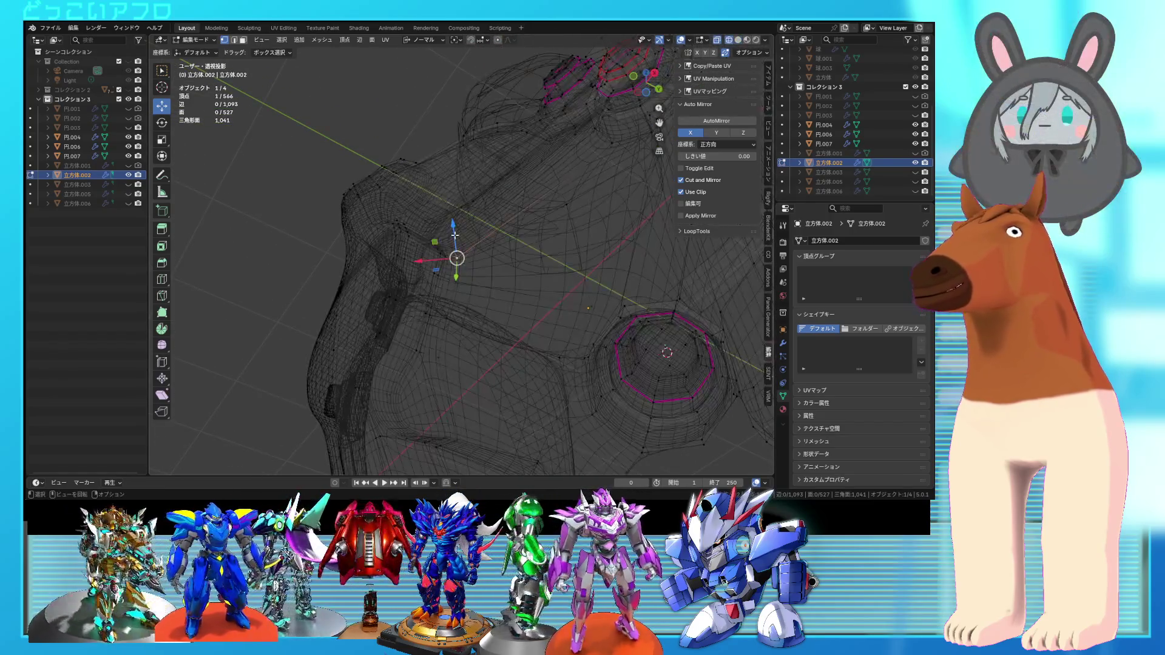
pyautogui.hotkey('shift', 'z')
pyautogui.moveTo(457, 225)
pyautogui.mouseDown(button='middle')
pyautogui.moveTo(454, 191)
pyautogui.moveTo(478, 305)
pyautogui.mouseUp(button='middle')
pyautogui.click(457, 179)
pyautogui.hotkey('shift', 'z')
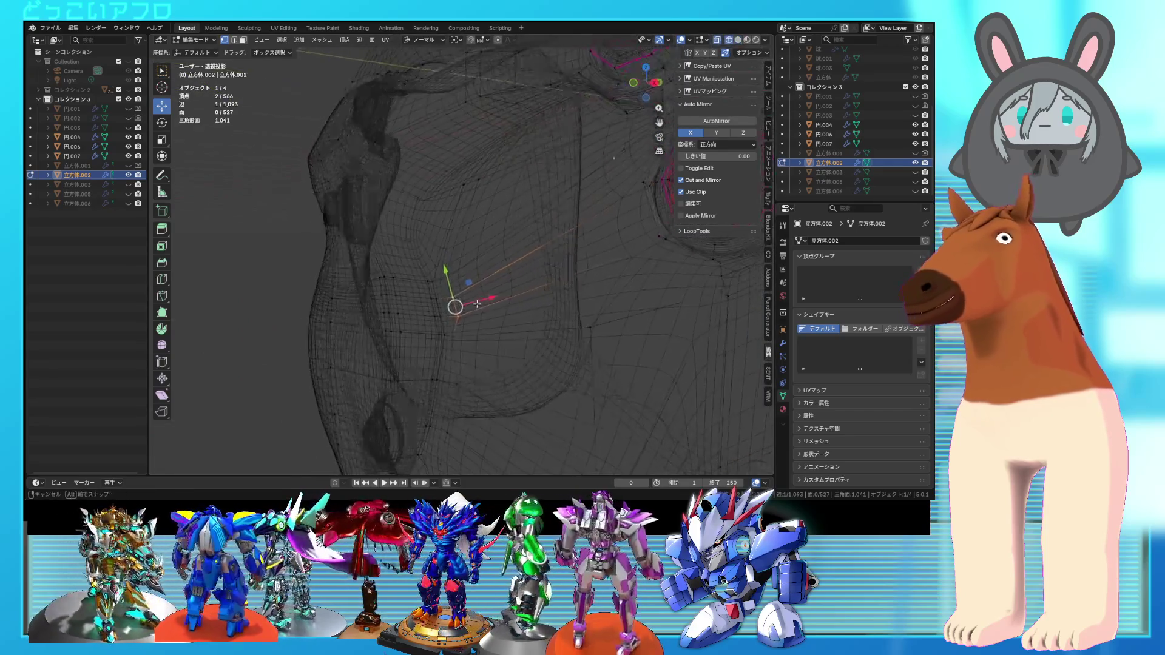
pyautogui.press('g')
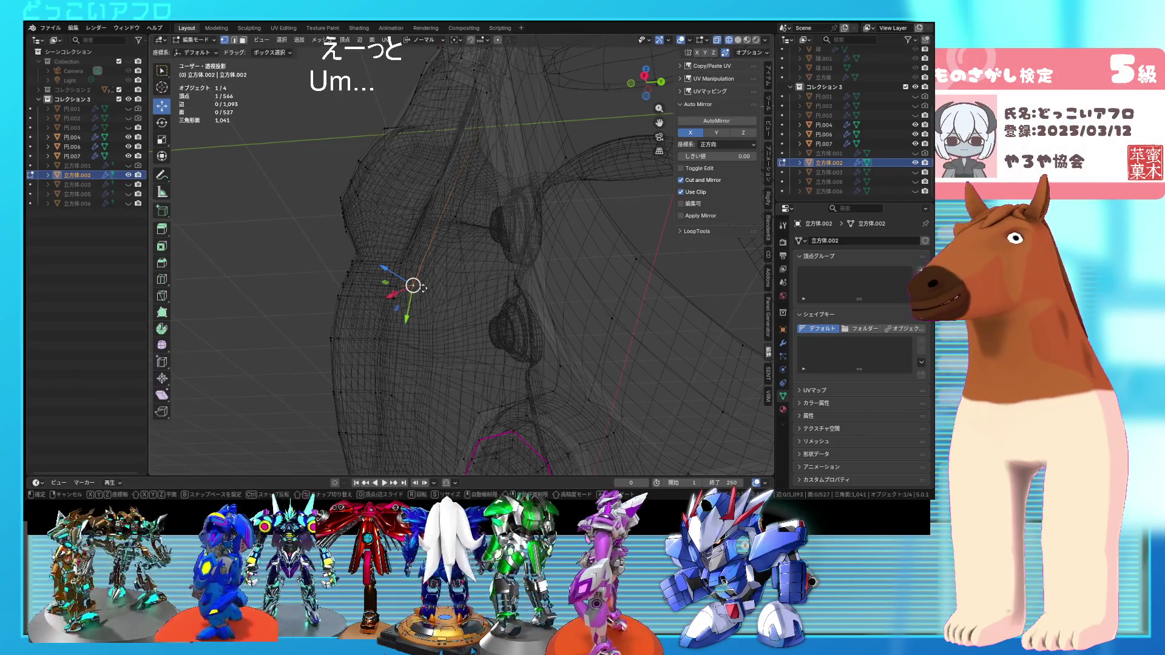
pyautogui.hotkey('shift', 'z')
pyautogui.moveTo(420, 287)
pyautogui.mouseDown(button='middle')
pyautogui.moveTo(482, 319)
pyautogui.moveTo(504, 297)
pyautogui.moveTo(451, 297)
pyautogui.moveTo(438, 258)
pyautogui.mouseUp(button='middle')
# - Slide another plate vertex along its edge and return to Object Mode
pyautogui.hotkey('shift', 'z')
pyautogui.press('a')
pyautogui.click(410, 252)
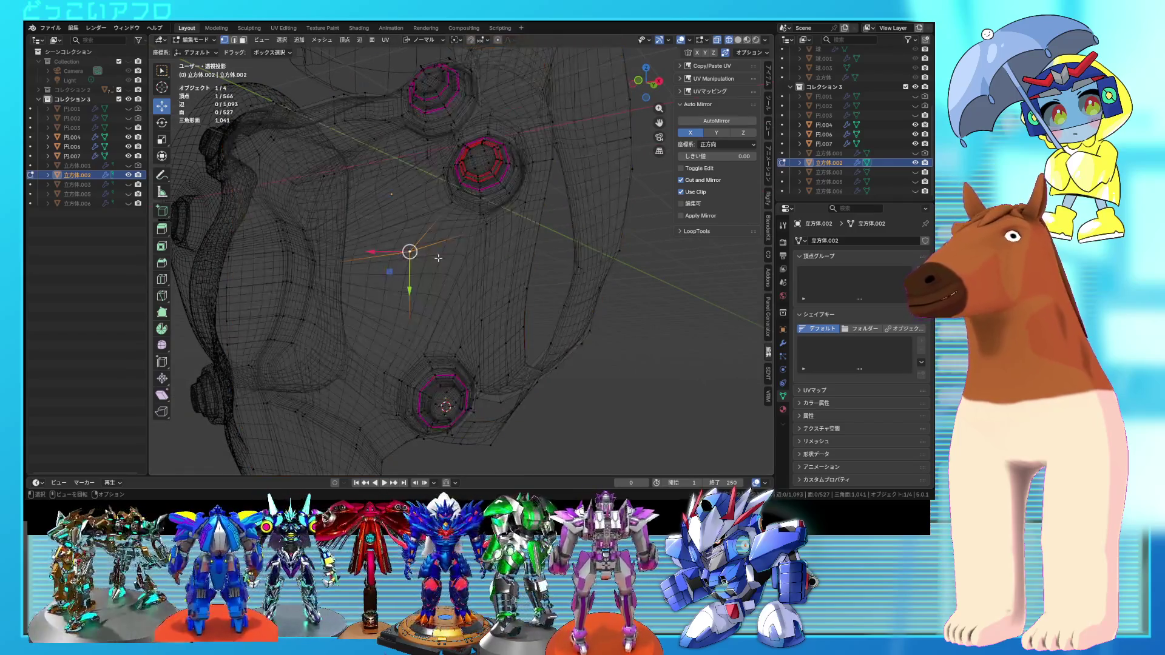
pyautogui.scroll(2, 441, 260)
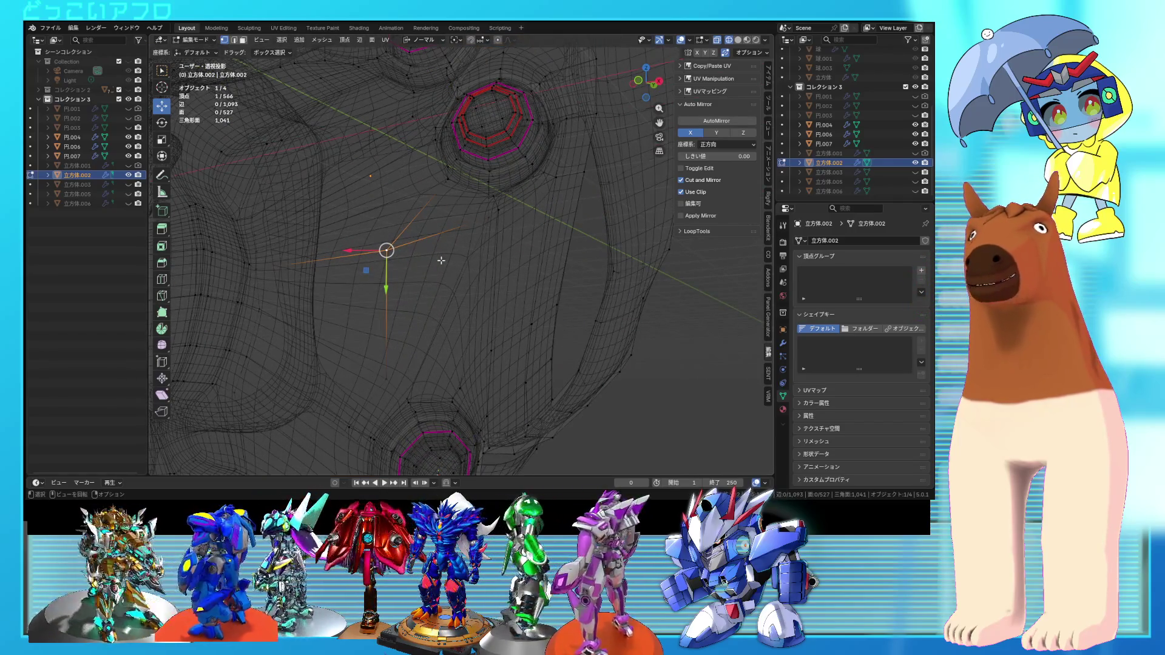
pyautogui.press('g')
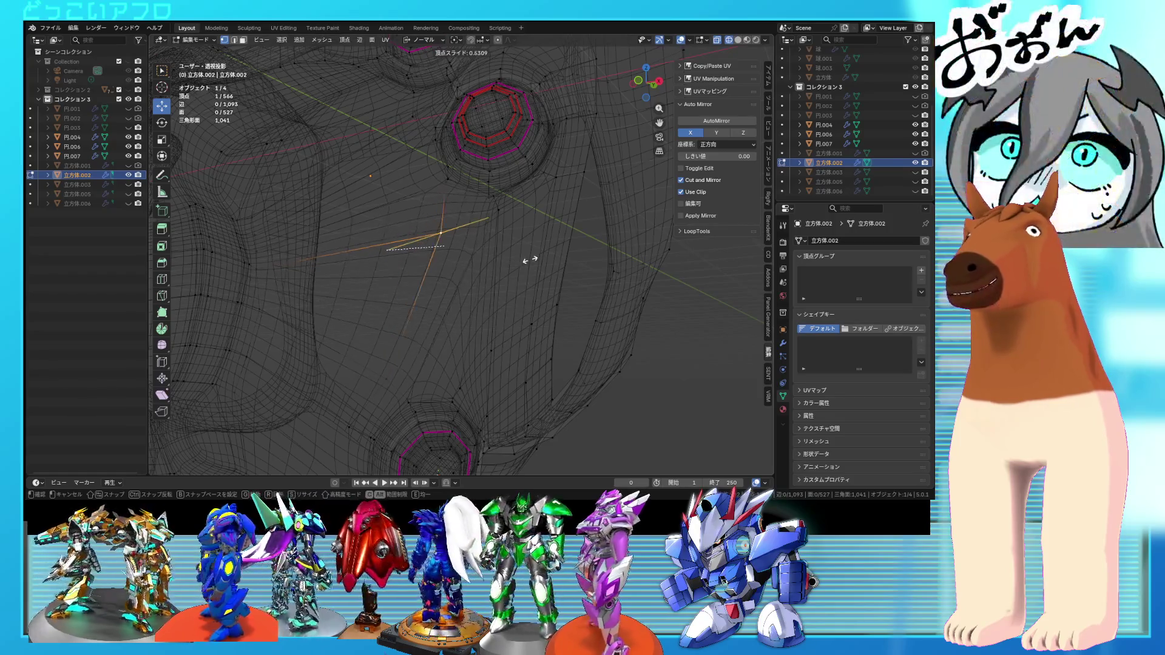
pyautogui.click(530, 260)
pyautogui.scroll(-3, 521, 255)
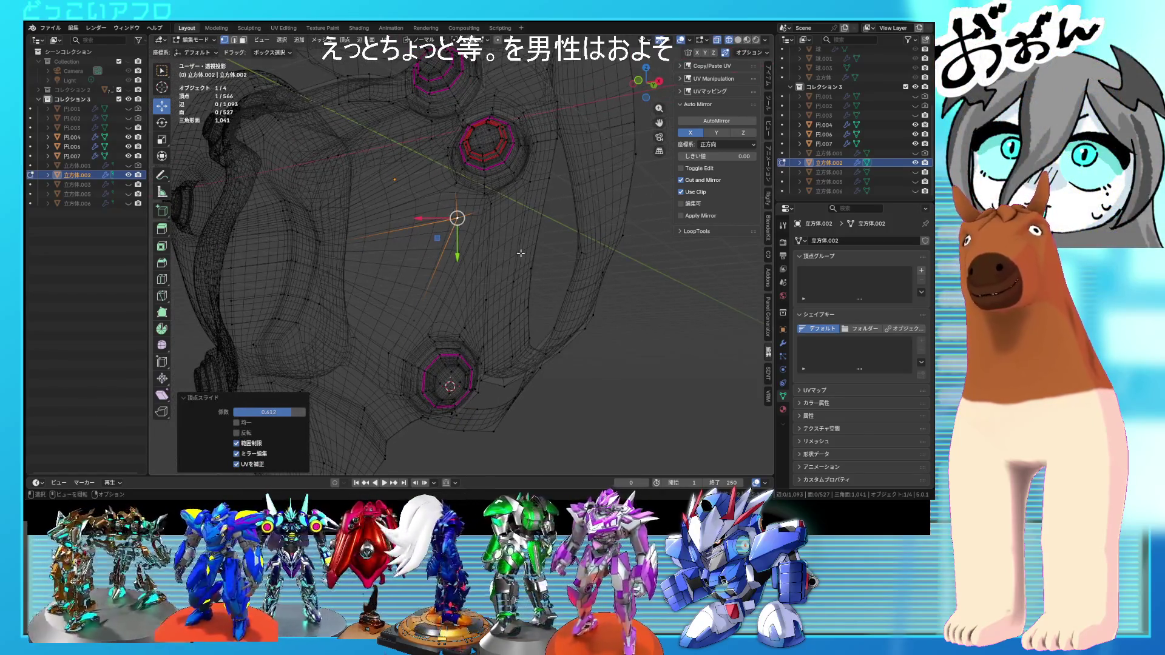
pyautogui.press('Tab')
pyautogui.hotkey('shift', 'z')
pyautogui.moveTo(520, 253); pyautogui.dragTo(553, 277, button='middle')
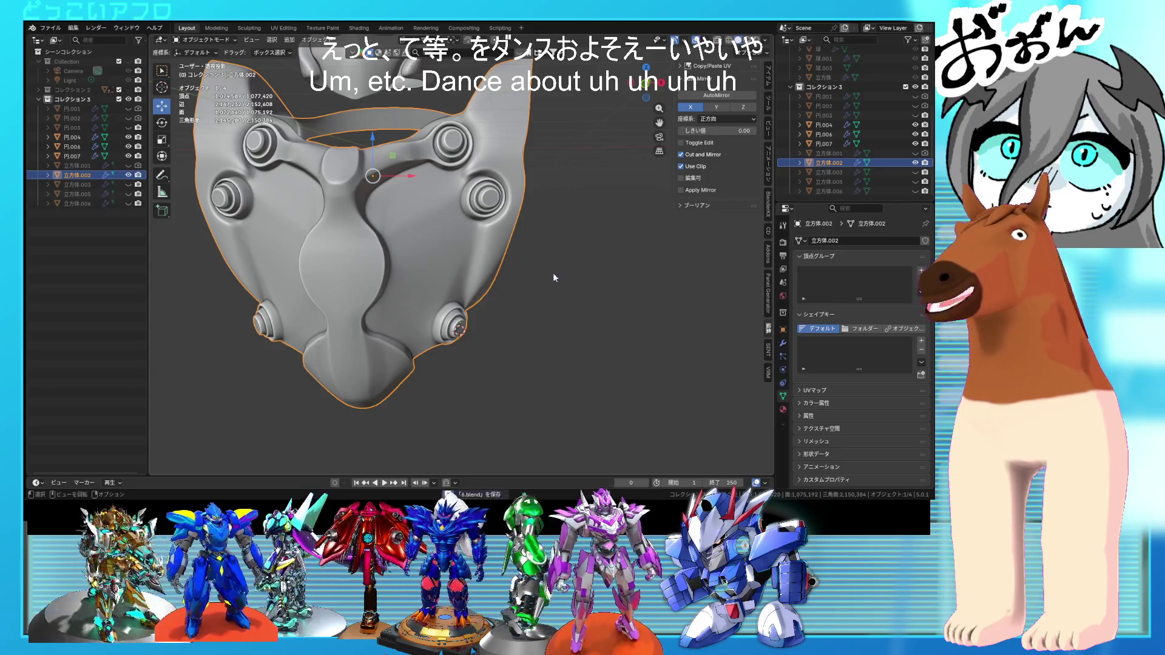
# - Unhide 立方体.003, 立方体.005 and 立方体.006 in the Outliner and clear the selection
pyautogui.click(915, 172)
pyautogui.click(915, 181)
pyautogui.click(915, 191)
pyautogui.scroll(-3, 530, 245)
pyautogui.click(530, 245)
pyautogui.moveTo(530, 245)
pyautogui.mouseDown(button='middle')
pyautogui.moveTo(461, 250)
pyautogui.moveTo(563, 274)
pyautogui.moveTo(485, 277)
pyautogui.moveTo(504, 262)
pyautogui.moveTo(532, 279)
pyautogui.moveTo(493, 286)
pyautogui.moveTo(495, 268)
pyautogui.moveTo(535, 256)
pyautogui.moveTo(524, 209)
pyautogui.moveTo(550, 216)
pyautogui.moveTo(519, 295)
pyautogui.moveTo(533, 286)
pyautogui.moveTo(578, 306)
pyautogui.moveTo(538, 293)
pyautogui.mouseUp(button='middle')
pyautogui.scroll(5, 505, 262)
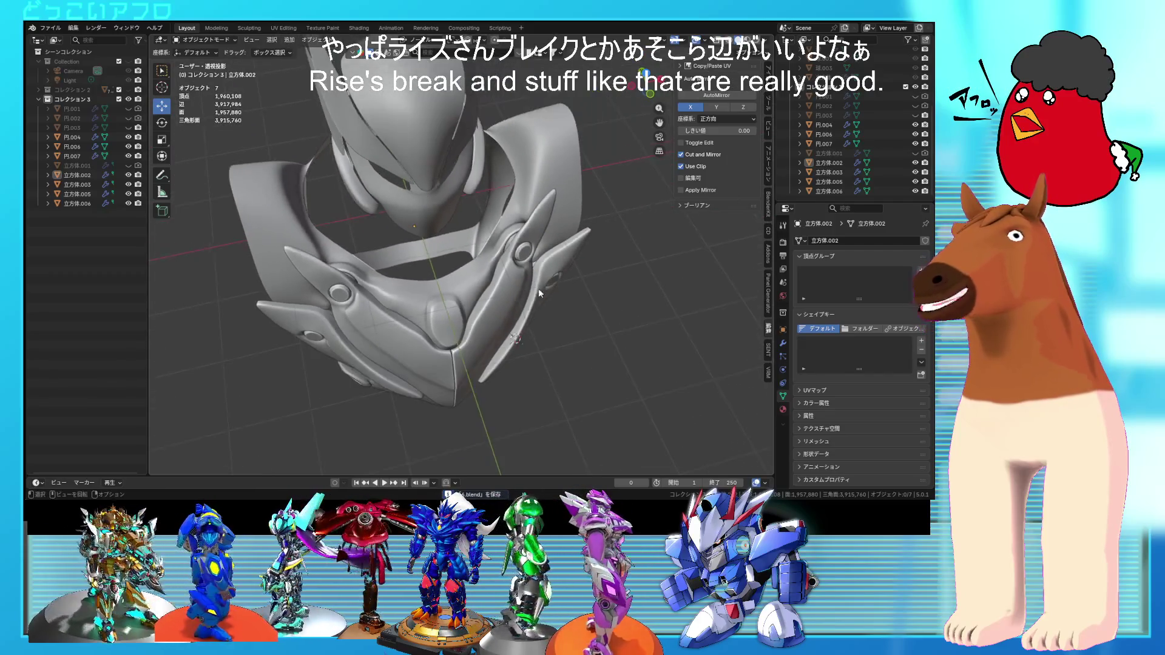
# - Nudge the selected chest-plate vertices slightly along X and save the file
pyautogui.press('Tab')
pyautogui.scroll(6, 485, 273)
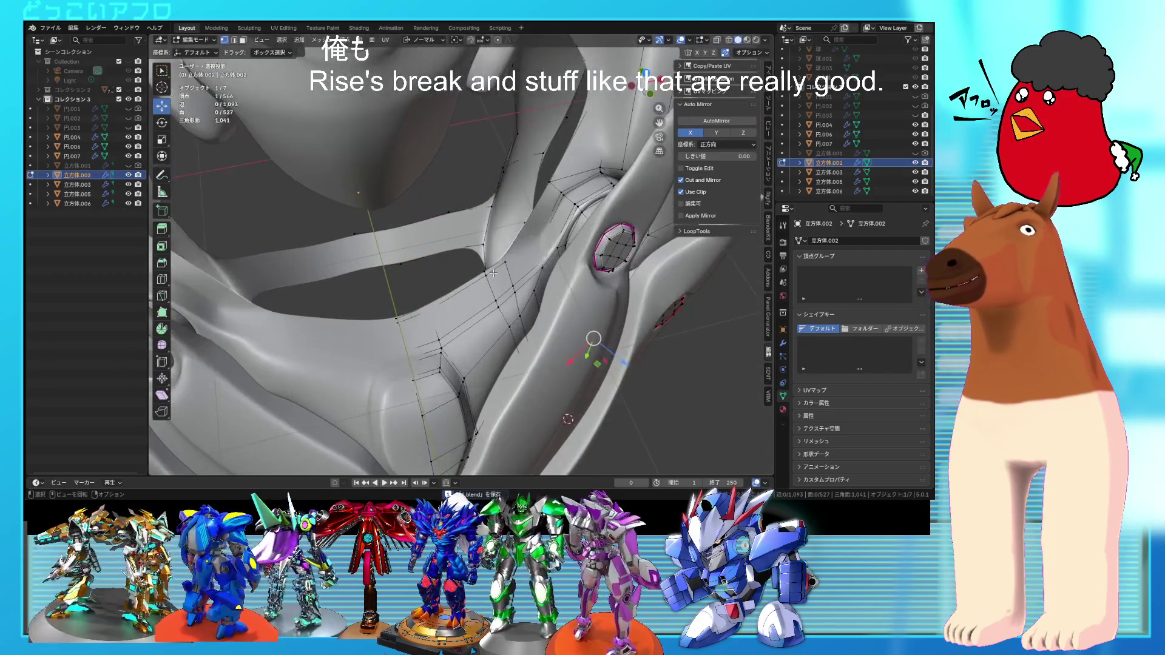
pyautogui.keyDown('shift'); pyautogui.click(447, 295); pyautogui.keyUp('shift')
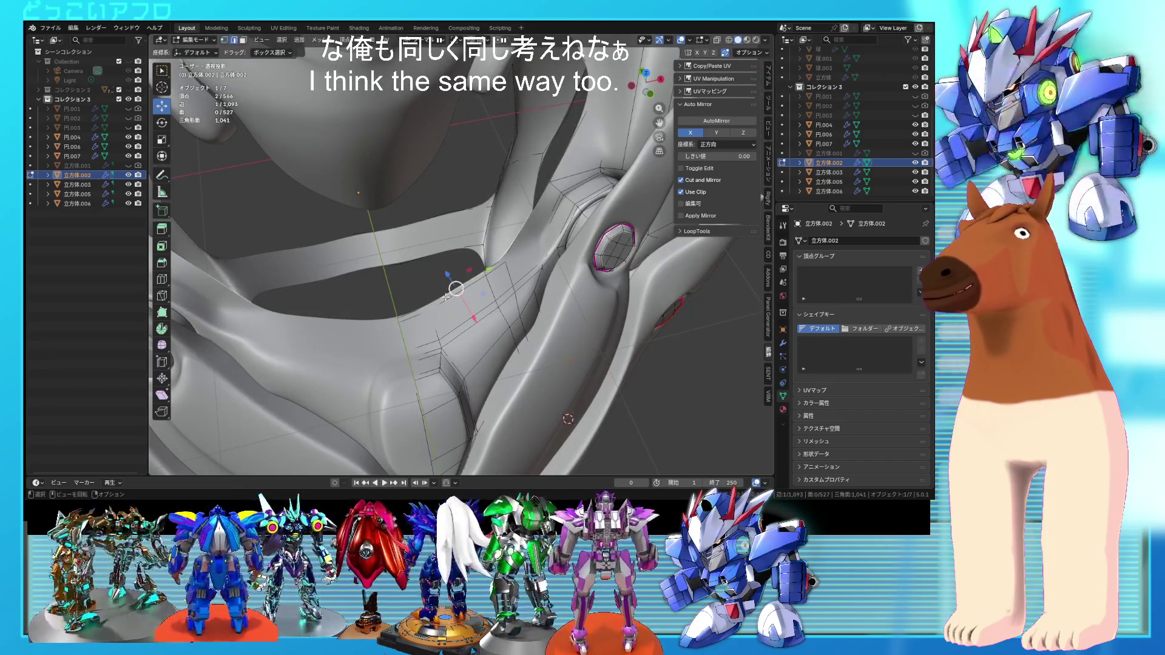
pyautogui.hotkey('shift', 'z')
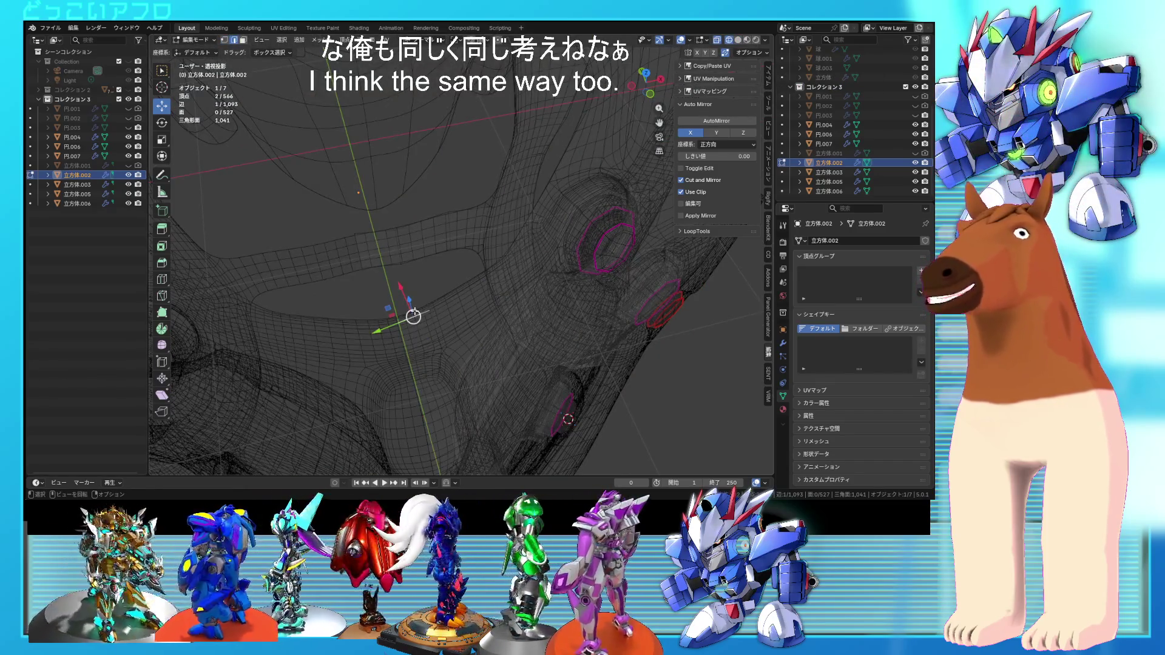
pyautogui.hotkey('shift', 'z')
pyautogui.moveTo(461, 288)
pyautogui.mouseDown(button='middle')
pyautogui.moveTo(558, 240)
pyautogui.moveTo(512, 250)
pyautogui.mouseUp(button='middle')
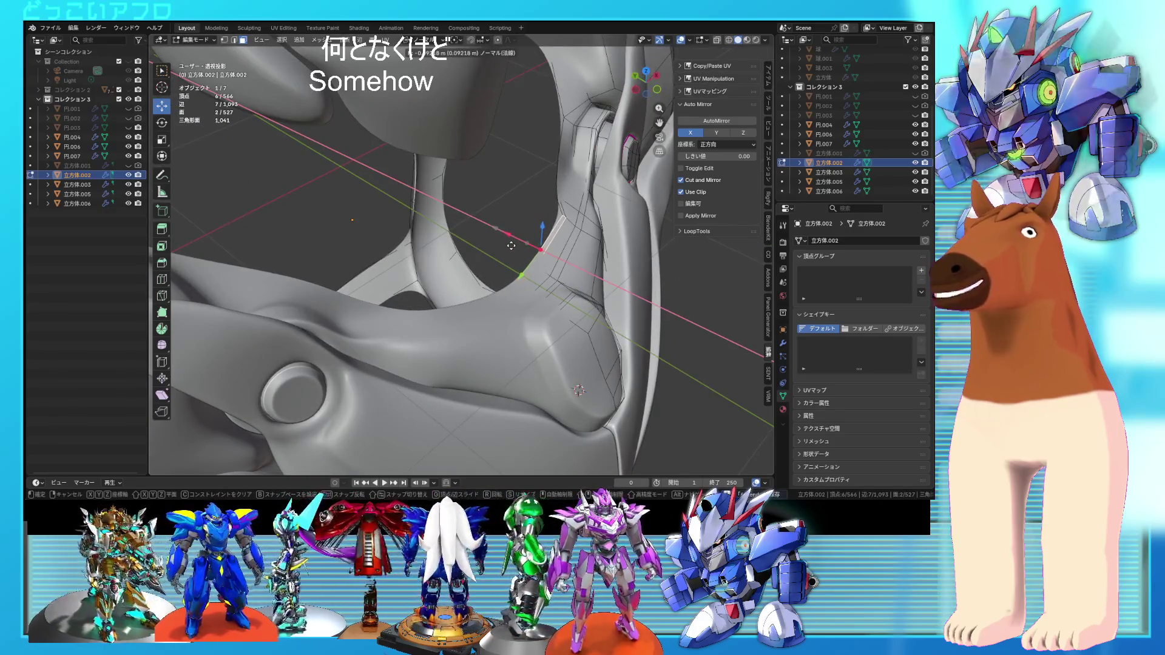
pyautogui.click(511, 245)
pyautogui.moveTo(510, 245)
pyautogui.keyDown('ctrl'); pyautogui.mouseDown(button='middle')
pyautogui.moveTo(536, 301)
pyautogui.moveTo(445, 254)
pyautogui.moveTo(389, 201)
pyautogui.mouseUp(button='middle'); pyautogui.keyUp('ctrl')
pyautogui.hotkey('ctrl', 's')
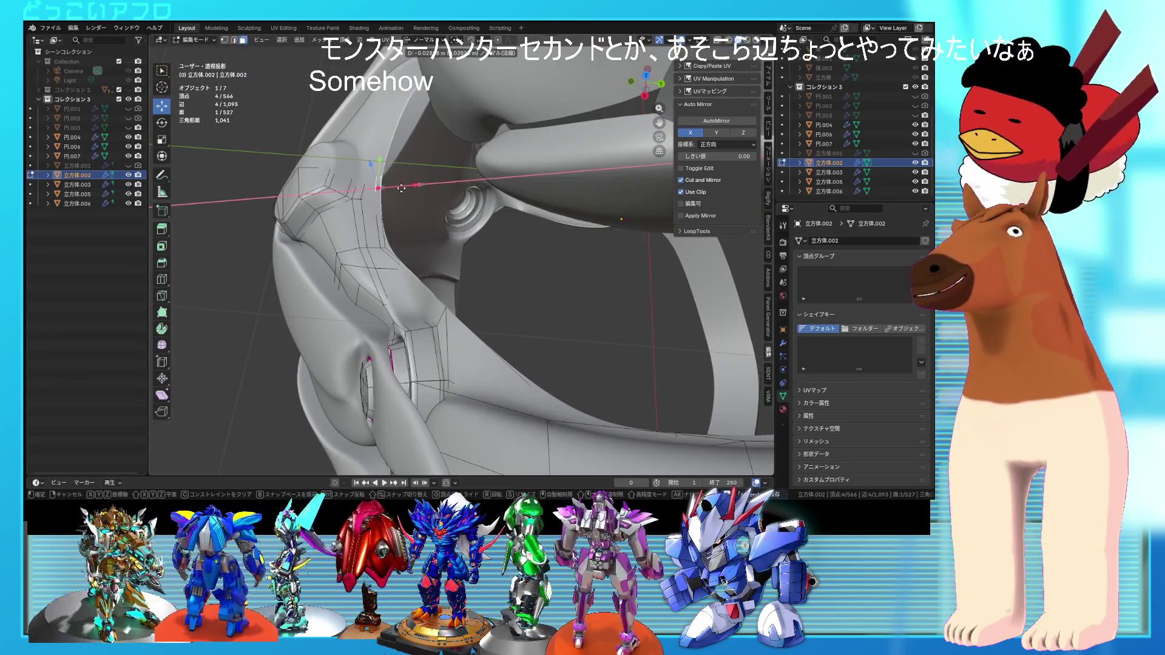
pyautogui.click(401, 188)
# - Add another vertex beside the socket, inspect it in X-ray, and leave Edit Mode
pyautogui.moveTo(401, 189); pyautogui.dragTo(501, 303, button='middle')
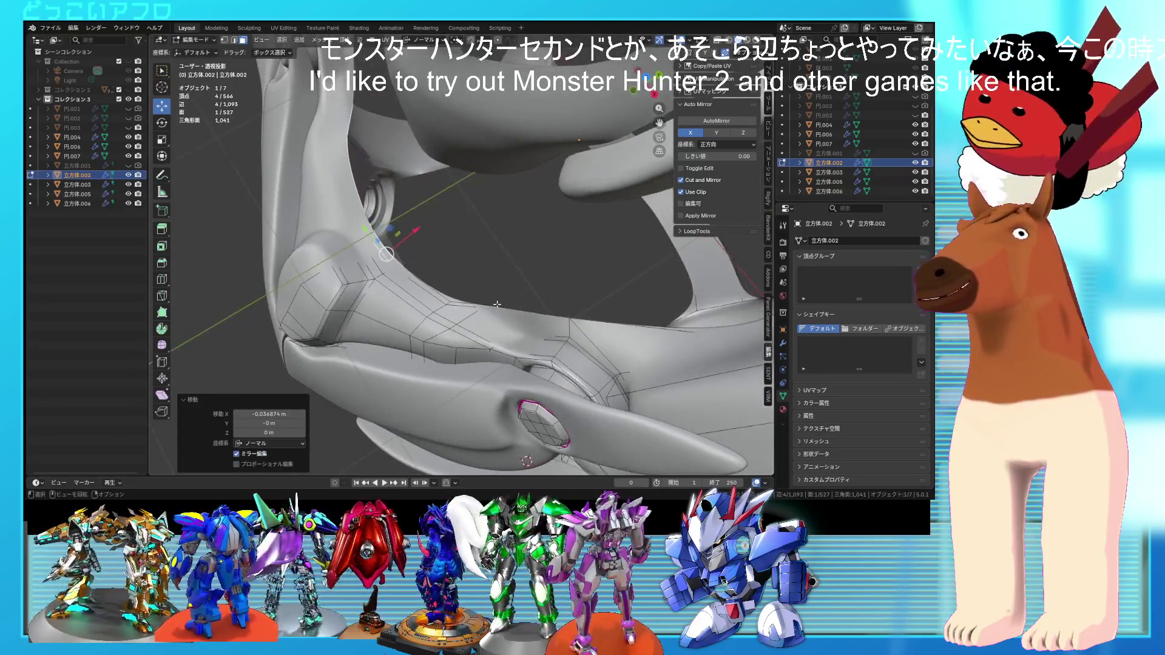
pyautogui.keyDown('shift'); pyautogui.click(484, 309); pyautogui.keyUp('shift')
pyautogui.hotkey('alt', 'z')
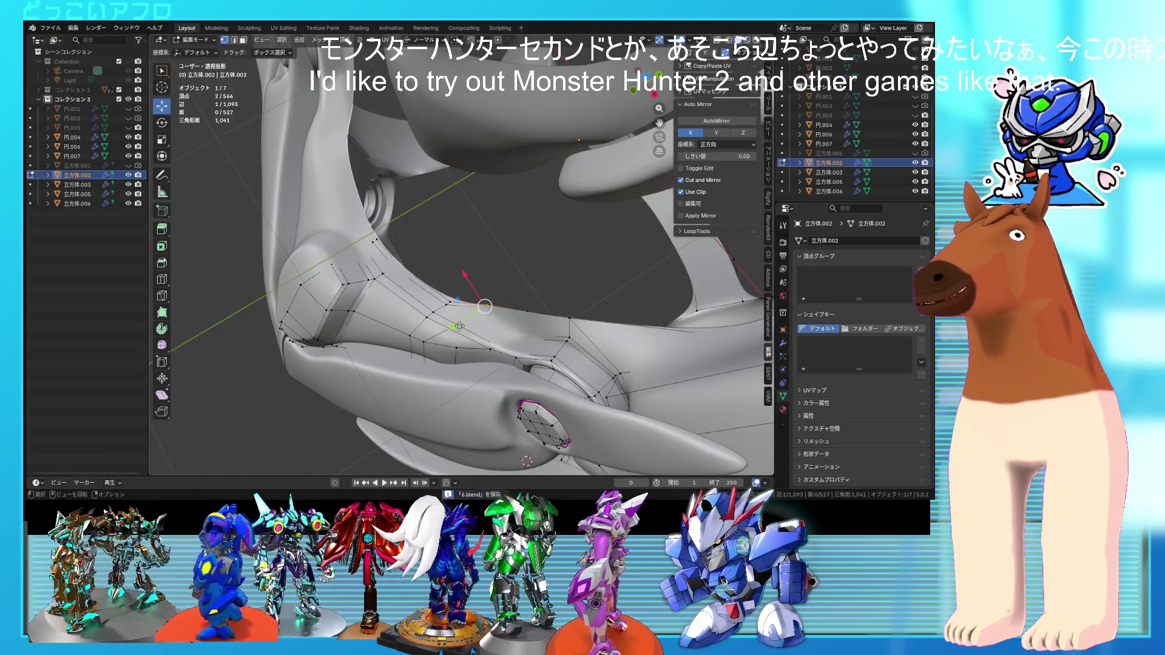
pyautogui.moveTo(455, 328)
pyautogui.mouseDown(button='middle')
pyautogui.moveTo(549, 355)
pyautogui.moveTo(485, 316)
pyautogui.moveTo(507, 329)
pyautogui.moveTo(490, 280)
pyautogui.moveTo(598, 263)
pyautogui.moveTo(501, 249)
pyautogui.moveTo(516, 205)
pyautogui.moveTo(497, 247)
pyautogui.moveTo(520, 258)
pyautogui.moveTo(540, 238)
pyautogui.moveTo(524, 275)
pyautogui.moveTo(532, 261)
pyautogui.moveTo(482, 222)
pyautogui.mouseUp(button='middle')
pyautogui.press('Tab')
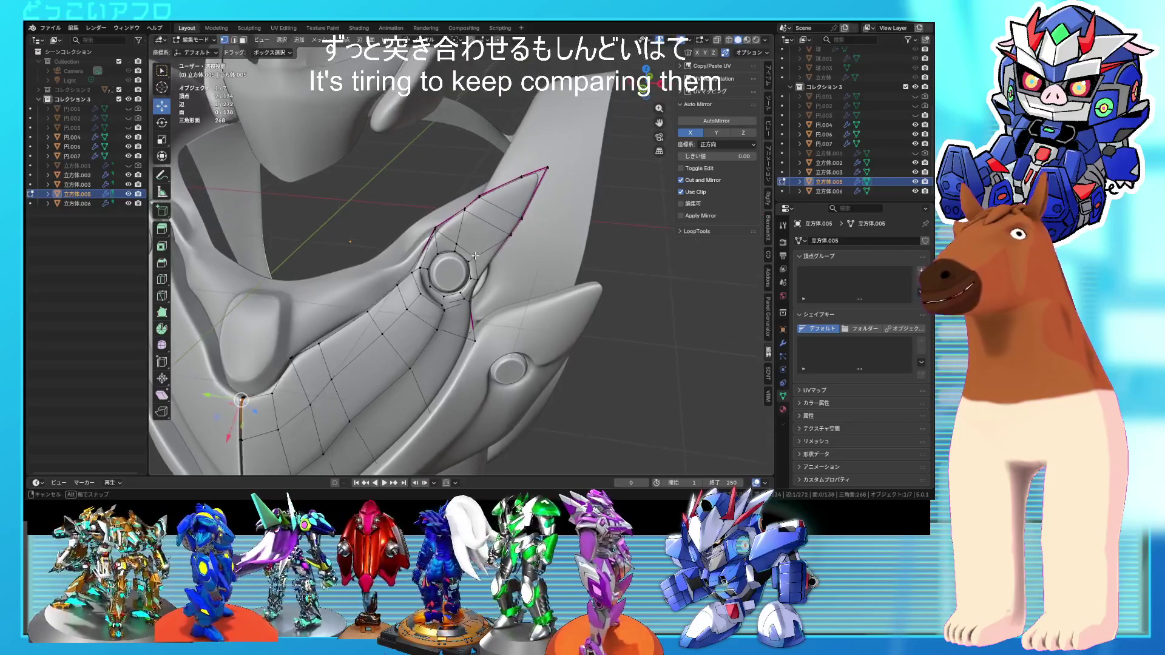
# - Rotate the shoulder fin's tip vertices about 3.25° in wireframe to refine its outline
pyautogui.hotkey('shift', 'z')
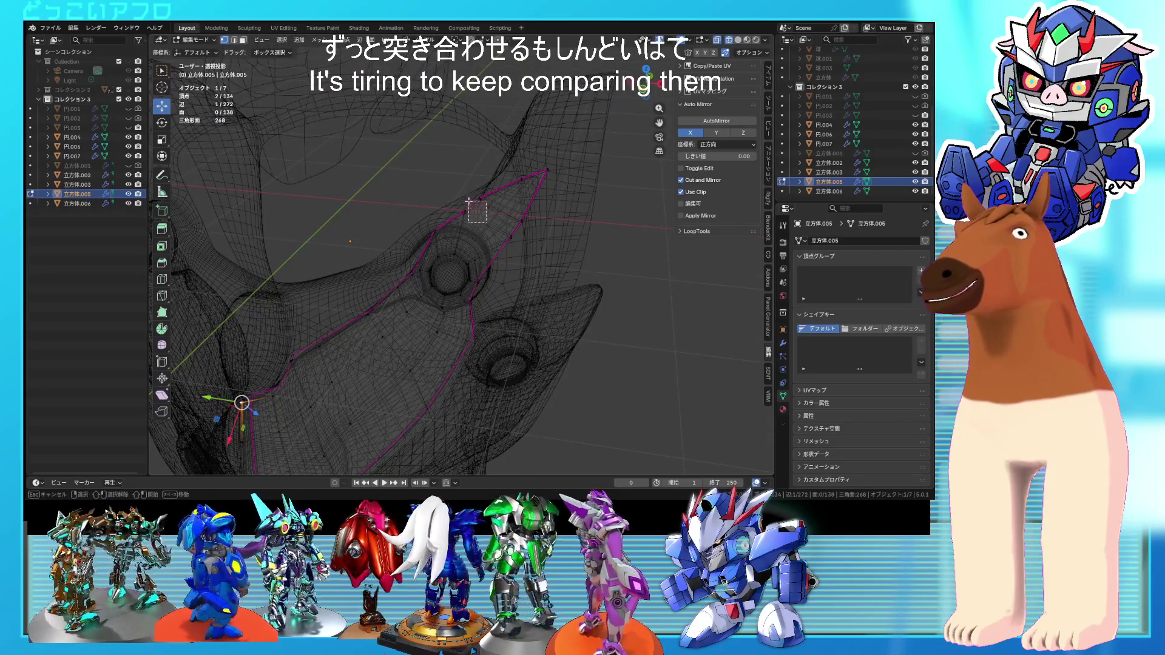
pyautogui.press('r')
pyautogui.click(492, 213)
pyautogui.moveTo(491, 212); pyautogui.dragTo(524, 248, button='middle')
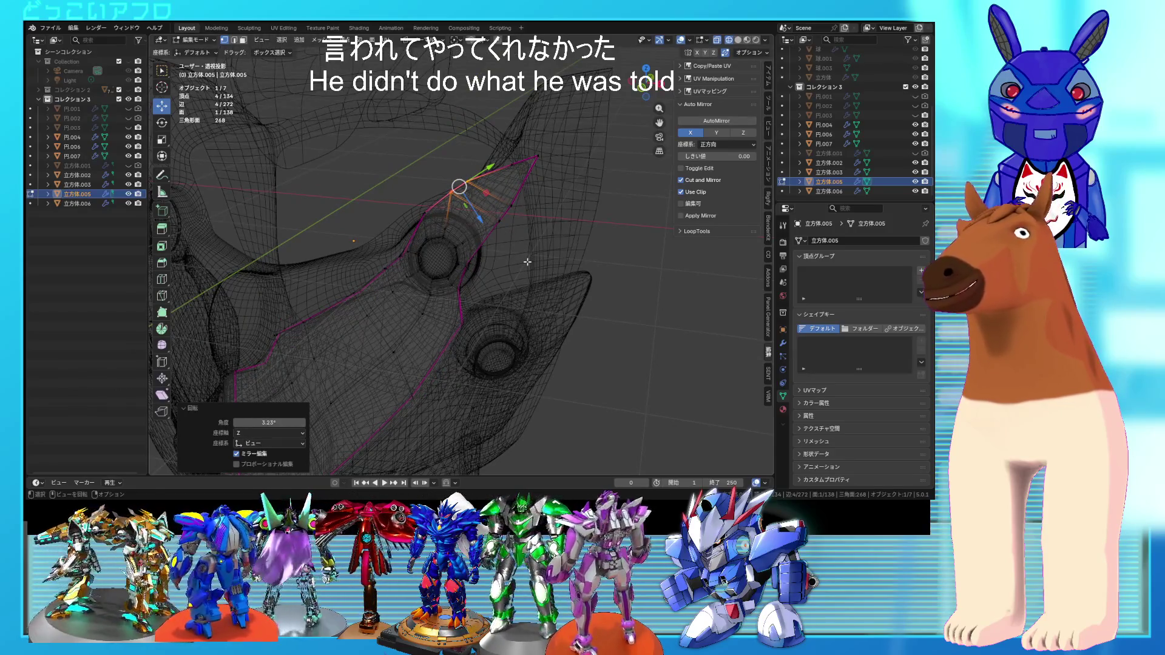
pyautogui.hotkey('shift', 'z')
pyautogui.scroll(-3, 528, 261)
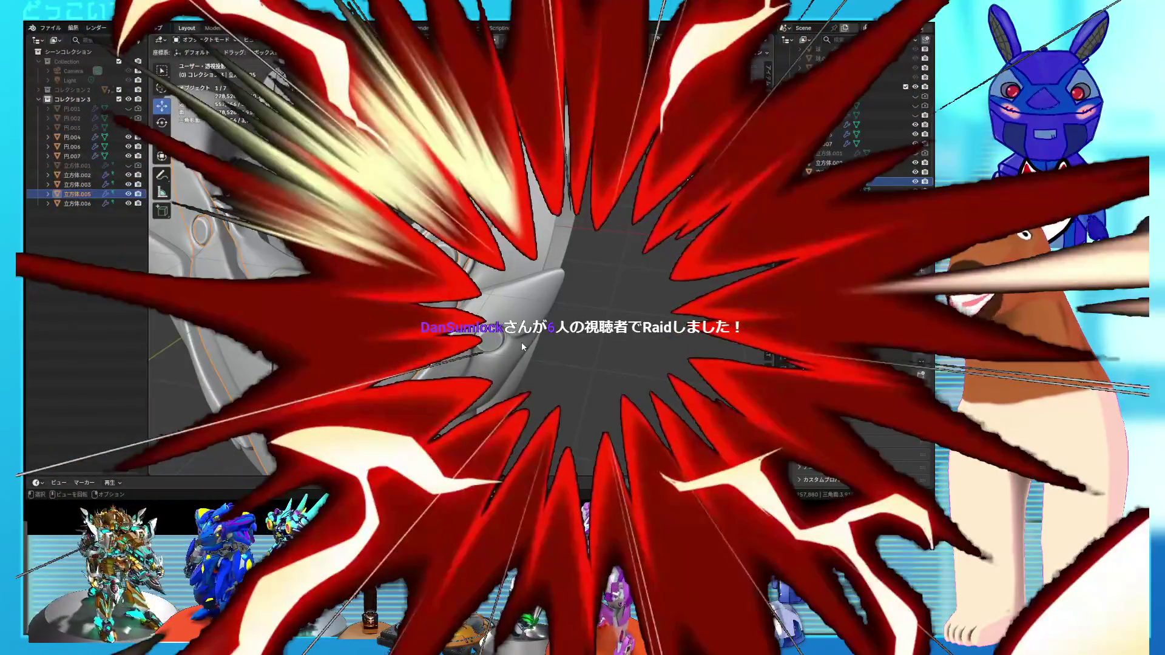
pyautogui.moveTo(522, 347); pyautogui.dragTo(503, 339, button='middle')
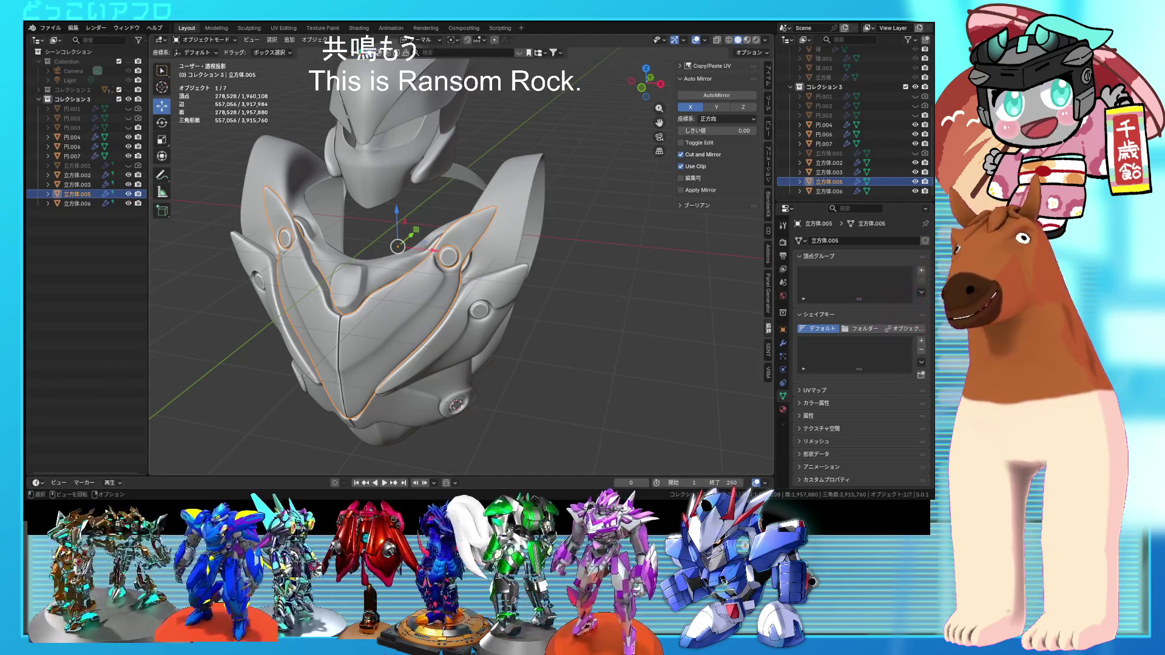
# - Save the armor file with Ctrl+S
pyautogui.scroll(-4, 475, 372)
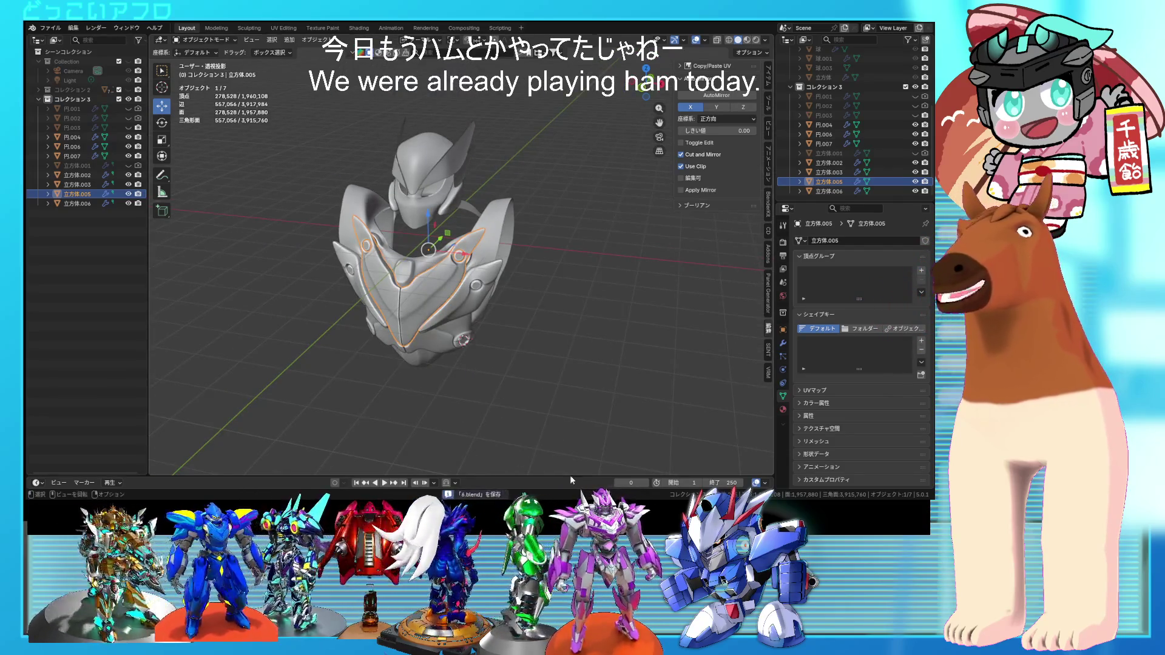
pyautogui.hotkey('ctrl', 's')
pyautogui.click(468, 305)
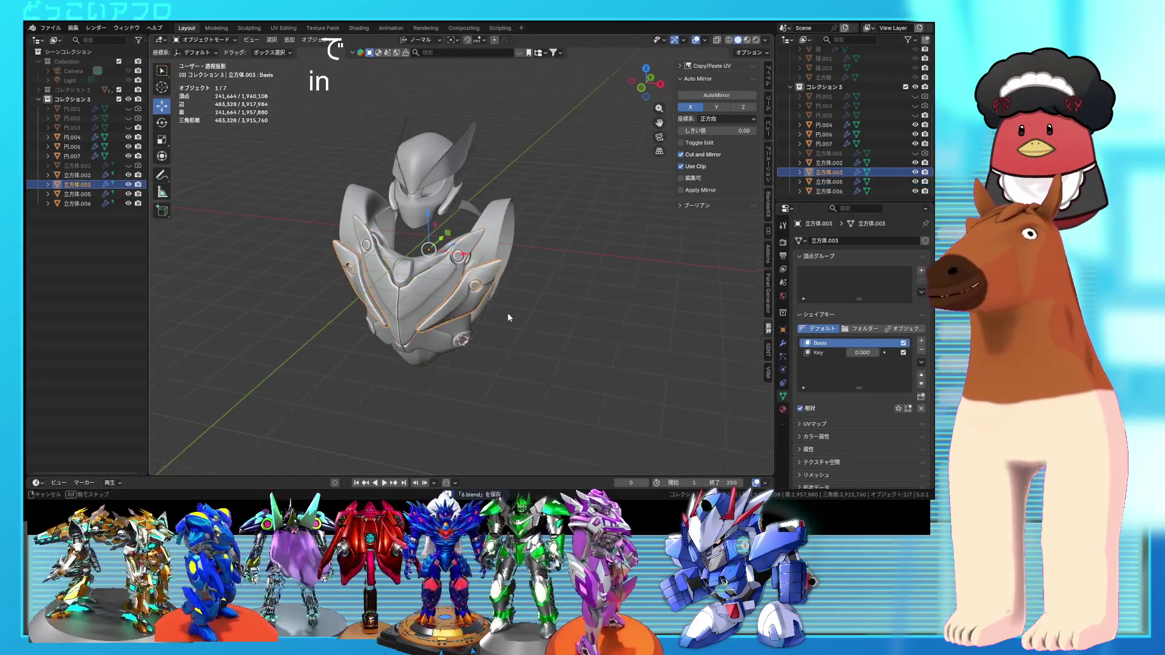
pyautogui.moveTo(507, 318); pyautogui.dragTo(485, 313, button='middle')
# - Open the teal robot .blend file from File > Open Recent
pyautogui.click(48, 29)
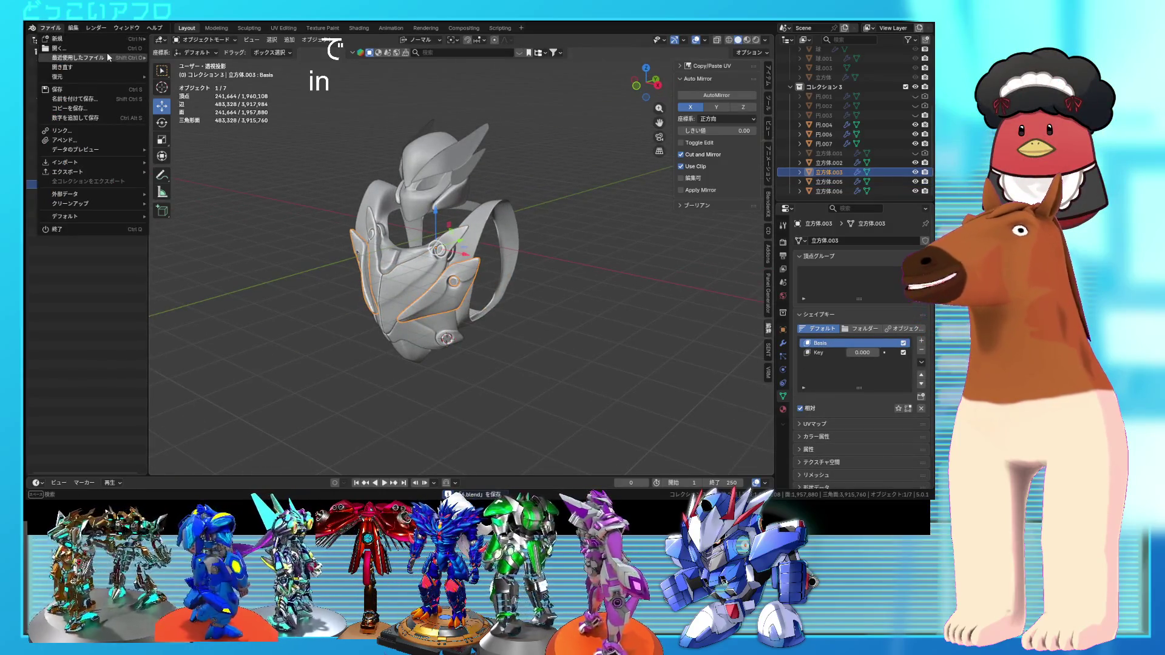
pyautogui.moveTo(107, 52)
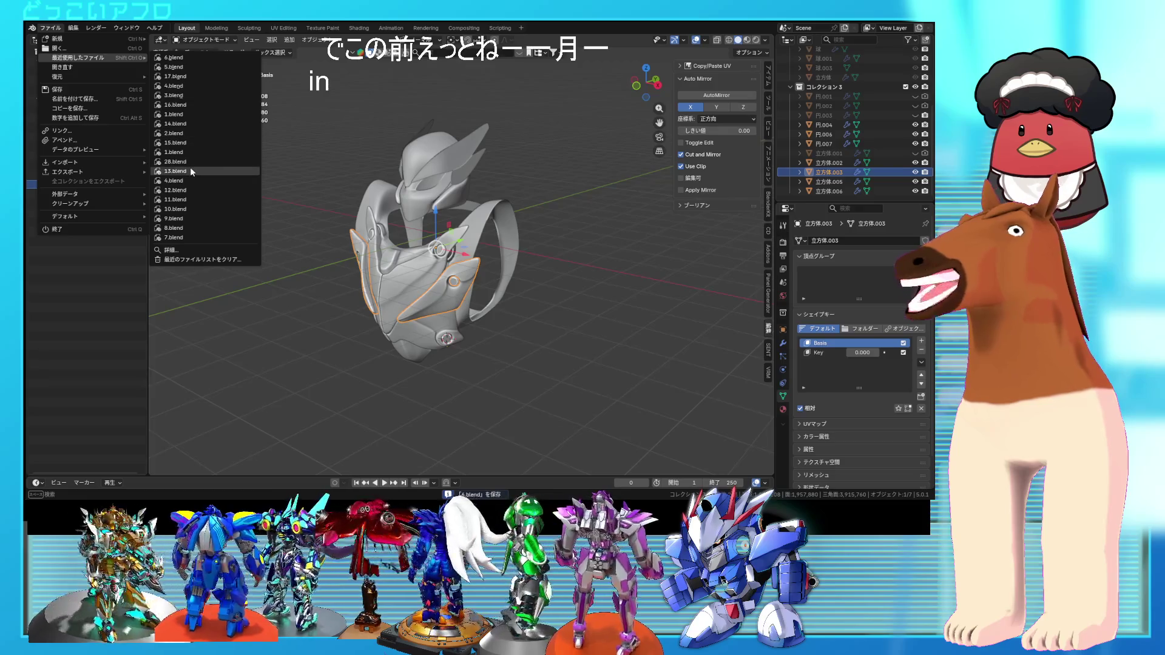
pyautogui.moveTo(190, 162)
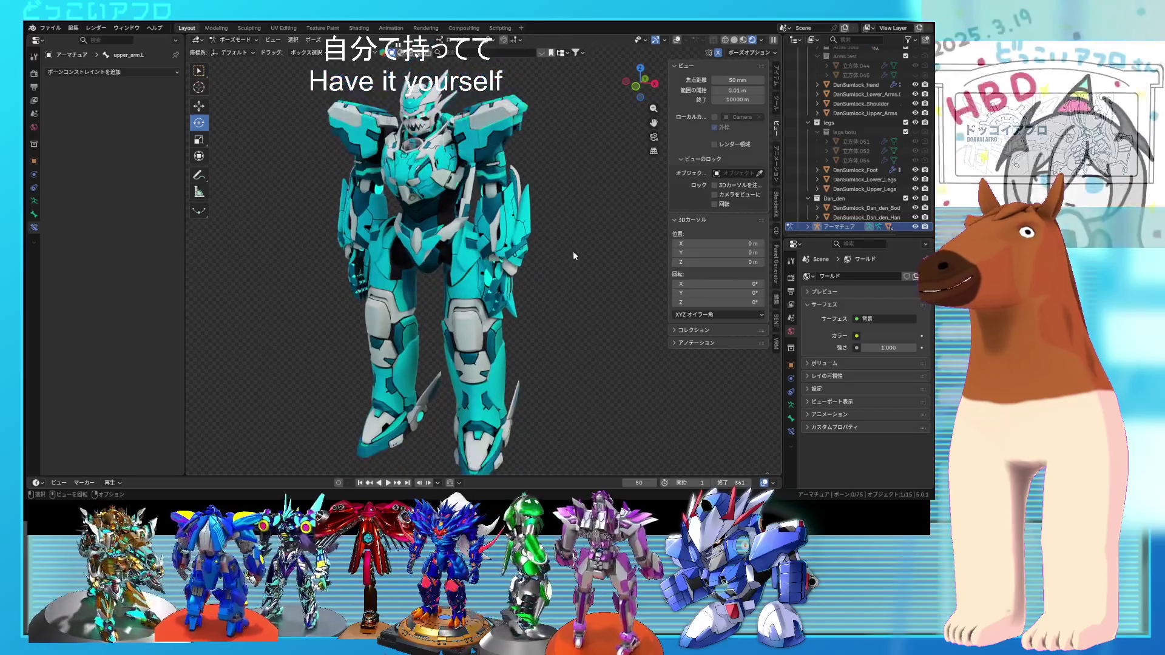
pyautogui.moveTo(631, 249)
pyautogui.mouseDown(button='middle')
pyautogui.moveTo(384, 245)
pyautogui.moveTo(374, 221)
pyautogui.moveTo(503, 235)
pyautogui.moveTo(564, 228)
pyautogui.moveTo(606, 242)
pyautogui.moveTo(555, 249)
pyautogui.moveTo(570, 238)
pyautogui.moveTo(598, 241)
pyautogui.moveTo(593, 255)
pyautogui.moveTo(551, 256)
pyautogui.moveTo(570, 241)
pyautogui.moveTo(570, 260)
pyautogui.moveTo(589, 250)
pyautogui.mouseUp(button='middle')
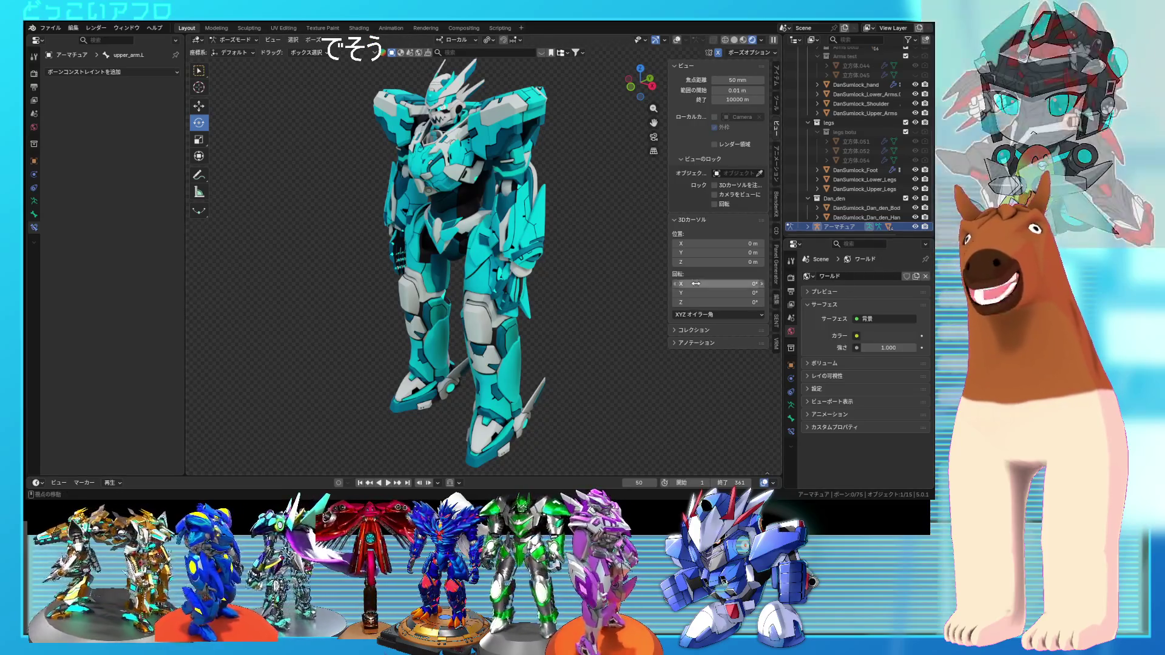
pyautogui.moveTo(516, 276)
pyautogui.mouseDown(button='middle')
pyautogui.moveTo(569, 273)
pyautogui.moveTo(579, 278)
pyautogui.moveTo(553, 277)
pyautogui.moveTo(570, 301)
pyautogui.moveTo(564, 255)
pyautogui.mouseUp(button='middle')
pyautogui.scroll(6, 618, 297)
pyautogui.keyDown('shift'); pyautogui.moveTo(618, 297); pyautogui.dragTo(583, 292, button='middle'); pyautogui.keyUp('shift')
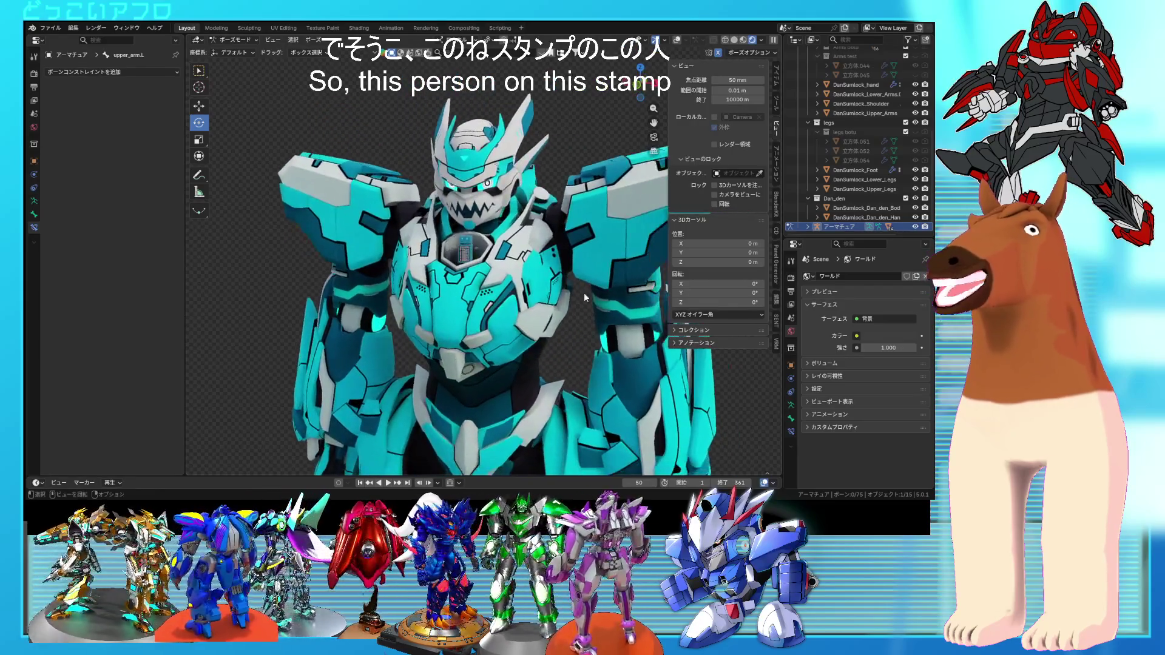
pyautogui.scroll(5, 584, 292)
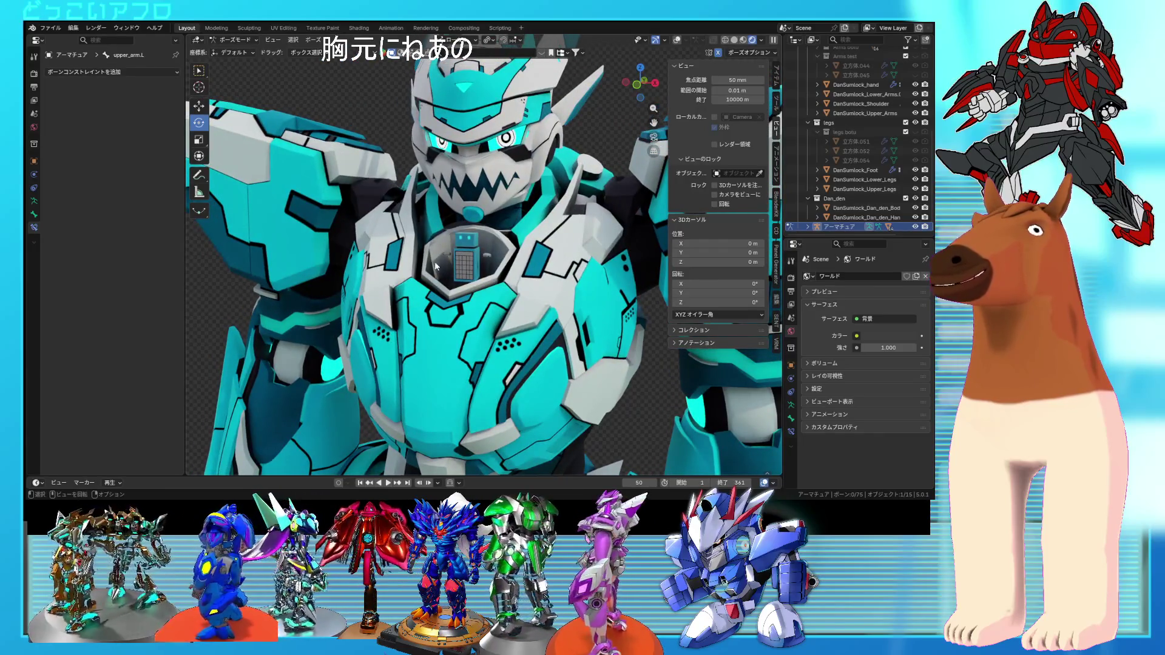
pyautogui.scroll(-5, 441, 272)
pyautogui.moveTo(441, 271)
pyautogui.mouseDown(button='middle')
pyautogui.moveTo(625, 306)
pyautogui.moveTo(514, 294)
pyautogui.moveTo(588, 331)
pyautogui.moveTo(642, 321)
pyautogui.moveTo(567, 322)
pyautogui.moveTo(467, 270)
pyautogui.moveTo(505, 267)
pyautogui.moveTo(430, 280)
pyautogui.moveTo(473, 291)
pyautogui.moveTo(600, 274)
pyautogui.moveTo(572, 350)
pyautogui.moveTo(536, 183)
pyautogui.moveTo(391, 239)
pyautogui.moveTo(520, 253)
pyautogui.moveTo(551, 234)
pyautogui.moveTo(551, 274)
pyautogui.moveTo(640, 278)
pyautogui.moveTo(661, 282)
pyautogui.moveTo(664, 296)
pyautogui.moveTo(563, 290)
pyautogui.moveTo(529, 262)
pyautogui.moveTo(566, 293)
pyautogui.moveTo(399, 325)
pyautogui.moveTo(540, 285)
pyautogui.moveTo(615, 298)
pyautogui.moveTo(617, 311)
pyautogui.moveTo(548, 200)
pyautogui.moveTo(556, 243)
pyautogui.moveTo(461, 237)
pyautogui.moveTo(460, 220)
pyautogui.mouseUp(button='middle')
pyautogui.scroll(-2, 570, 302)
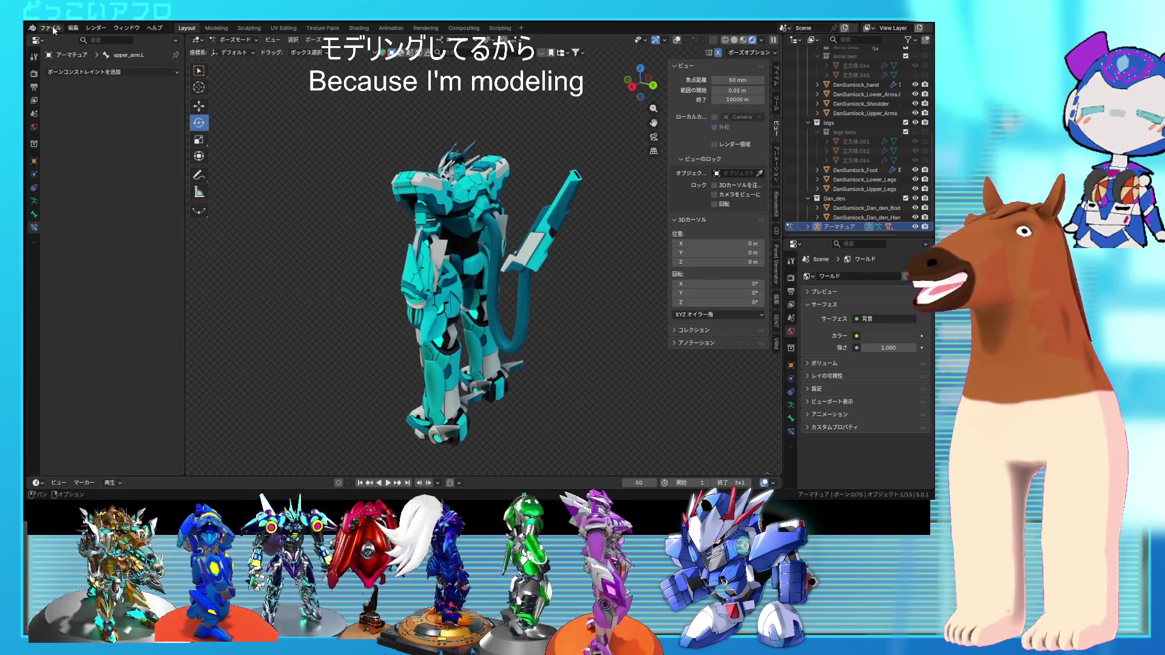
# - Reopen the recent 6.blend armor file, discarding the robot file's unsaved changes
pyautogui.click(52, 29)
pyautogui.moveTo(88, 57)
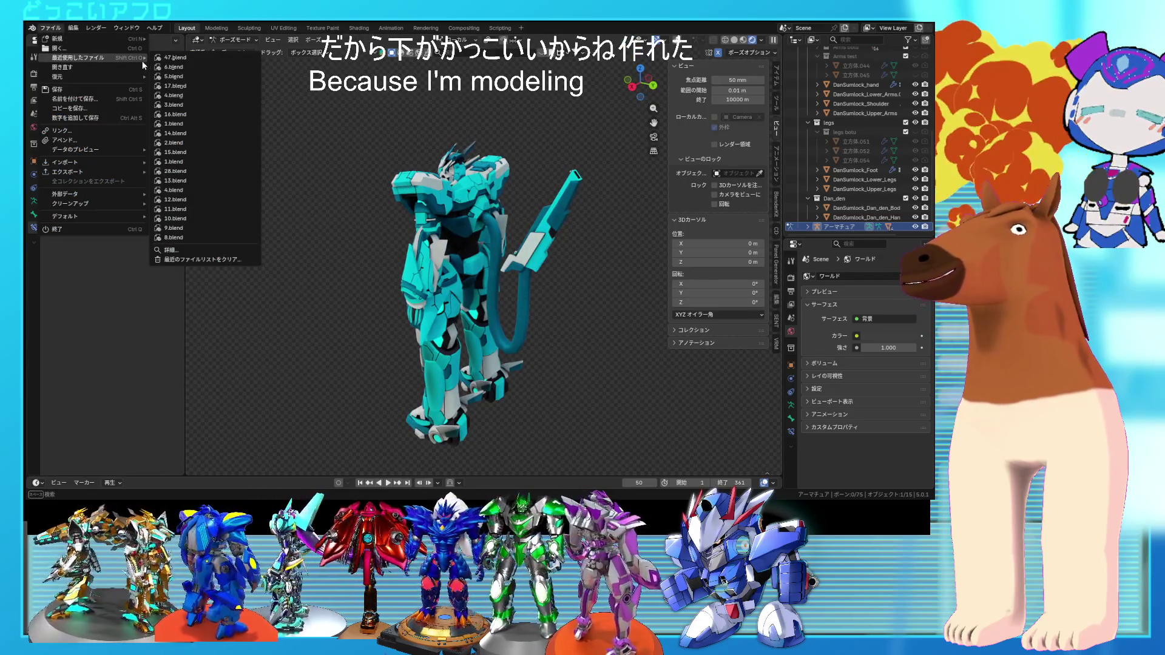
pyautogui.click(179, 68)
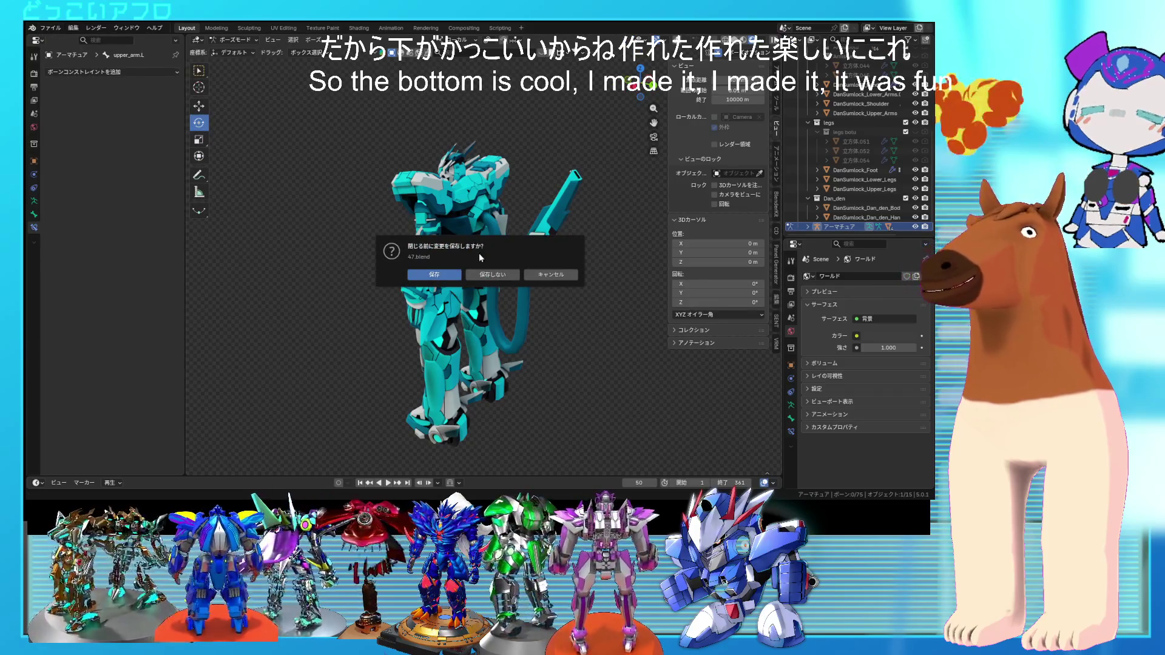
pyautogui.click(497, 279)
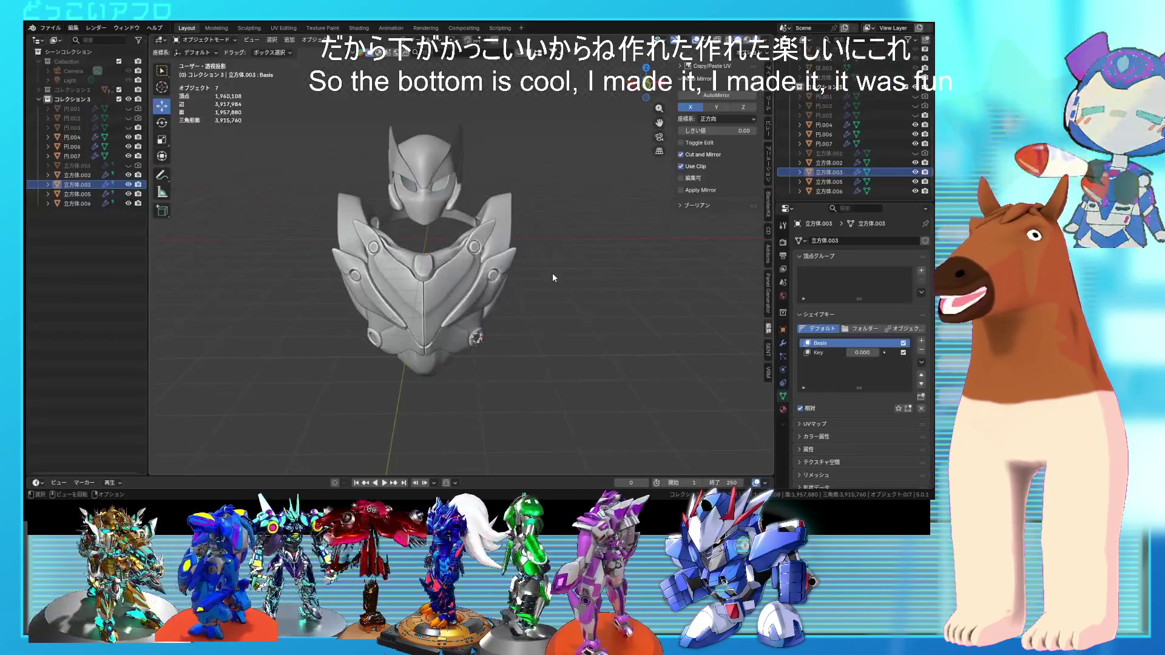
# - Select 円.007, 円.006 and 円.004 in wireframe and scale them along their X axis
pyautogui.moveTo(544, 275)
pyautogui.mouseDown(button='middle')
pyautogui.moveTo(511, 282)
pyautogui.moveTo(400, 208)
pyautogui.moveTo(402, 243)
pyautogui.moveTo(427, 198)
pyautogui.moveTo(425, 165)
pyautogui.moveTo(508, 273)
pyautogui.mouseUp(button='middle')
pyautogui.click(399, 212)
pyautogui.hotkey('shift', 'z')
pyautogui.keyDown('shift'); pyautogui.click(426, 166); pyautogui.keyUp('shift')
pyautogui.keyDown('shift'); pyautogui.click(449, 171); pyautogui.keyUp('shift')
pyautogui.press('s')
pyautogui.press('x')
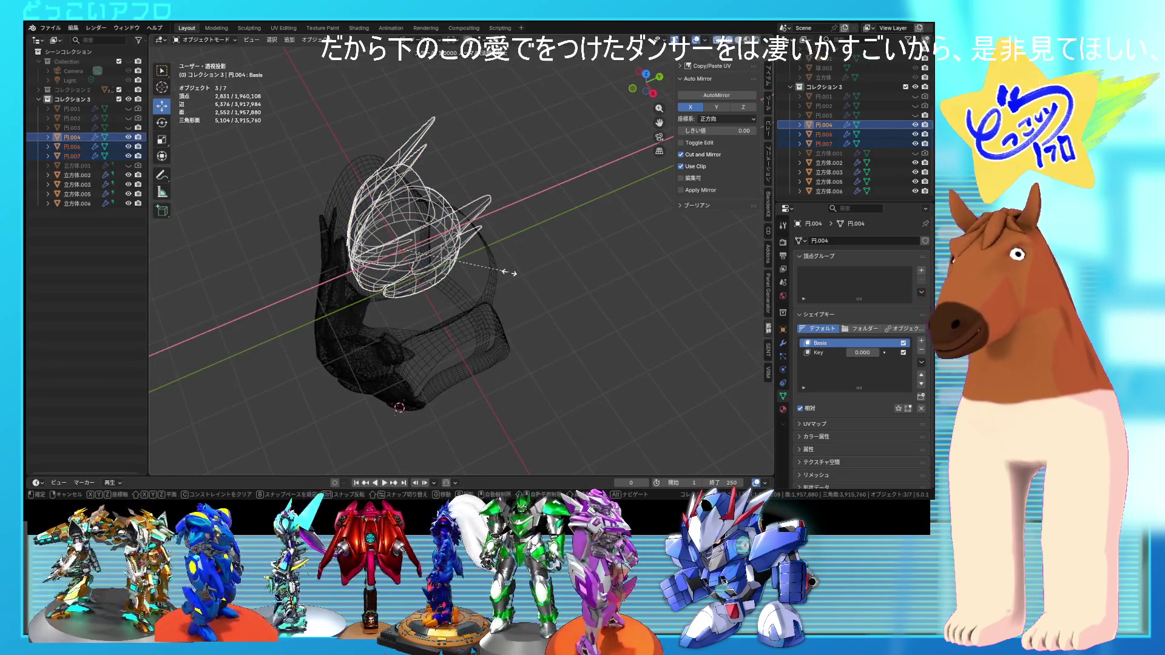
pyautogui.press('x')
pyautogui.press('Escape')
# - Check the stretched pieces in solid shading and save the armor file
pyautogui.hotkey('shift', 'z')
pyautogui.press('Tab')
pyautogui.press('Tab')
pyautogui.hotkey('alt', 'a')
pyautogui.moveTo(578, 242)
pyautogui.mouseDown(button='middle')
pyautogui.moveTo(616, 259)
pyautogui.moveTo(560, 282)
pyautogui.moveTo(490, 256)
pyautogui.mouseUp(button='middle')
pyautogui.scroll(-3, 616, 259)
pyautogui.hotkey('ctrl', 's')
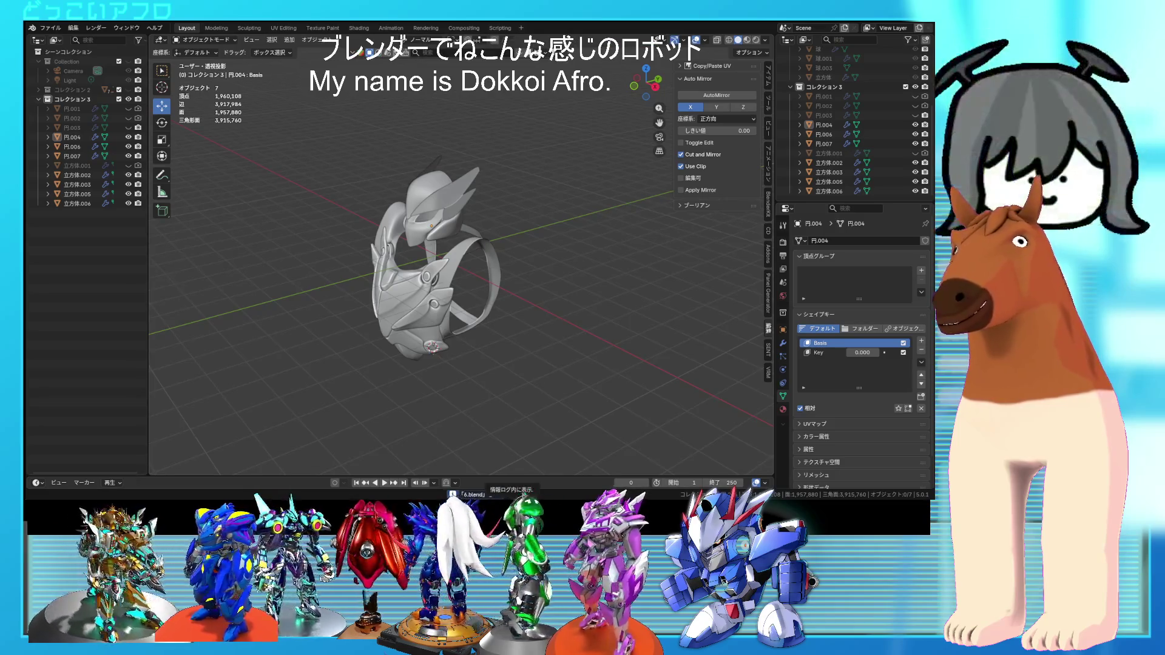
pyautogui.press('space')
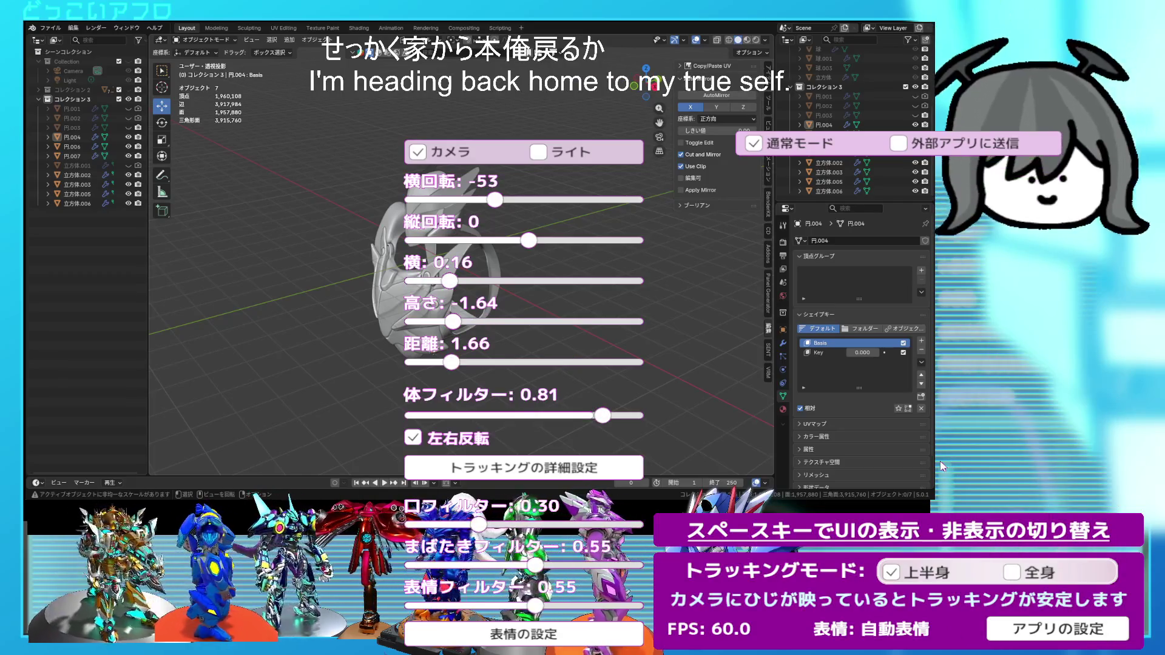
# - Turn the avatar camera's horizontal rotation to -28 and pull its distance out to 3.33
pyautogui.press('space')
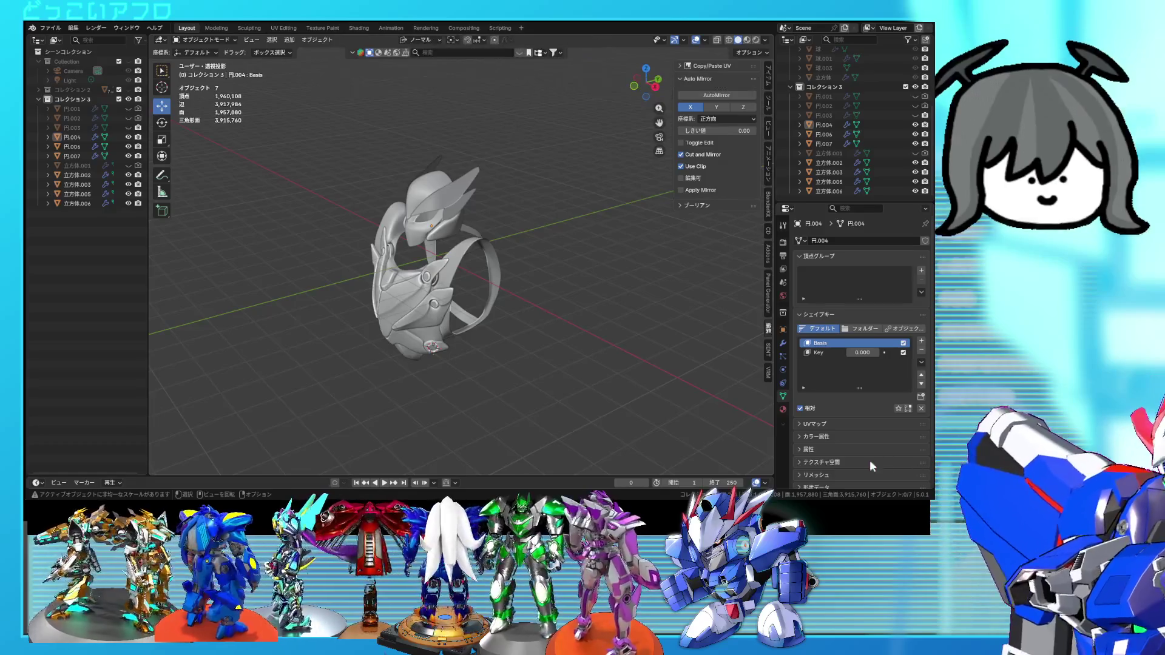
pyautogui.press('space')
pyautogui.moveTo(457, 367)
pyautogui.mouseDown()
pyautogui.moveTo(498, 370)
pyautogui.moveTo(479, 363)
pyautogui.mouseUp()
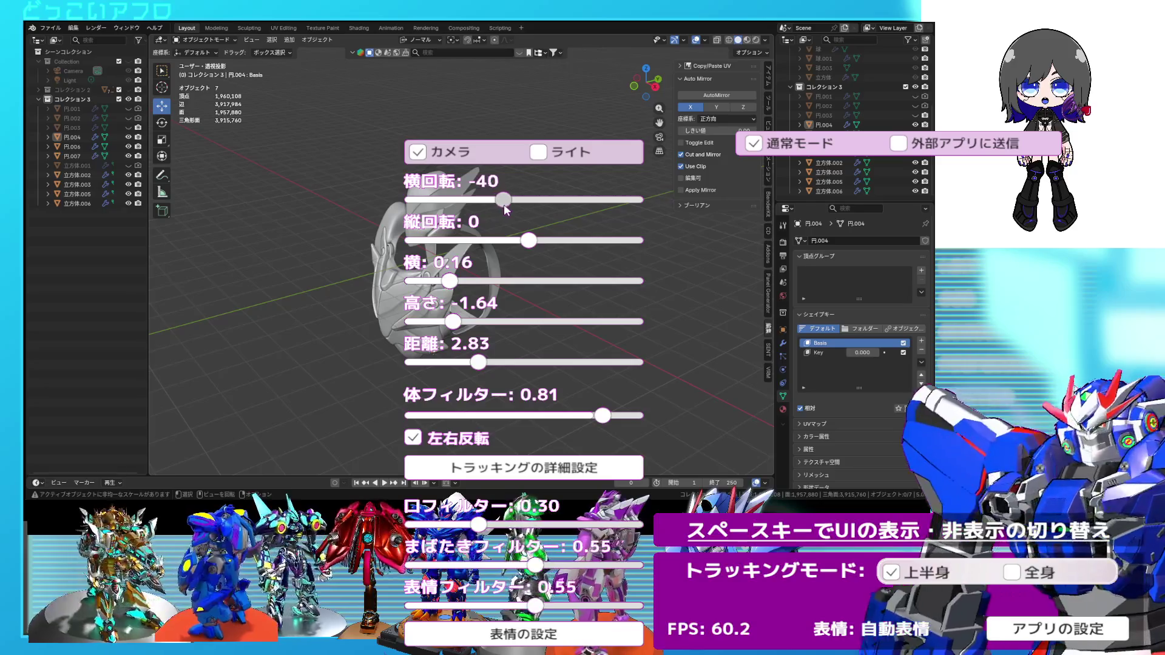
pyautogui.moveTo(505, 207); pyautogui.dragTo(512, 205)
pyautogui.moveTo(482, 364); pyautogui.dragTo(519, 368)
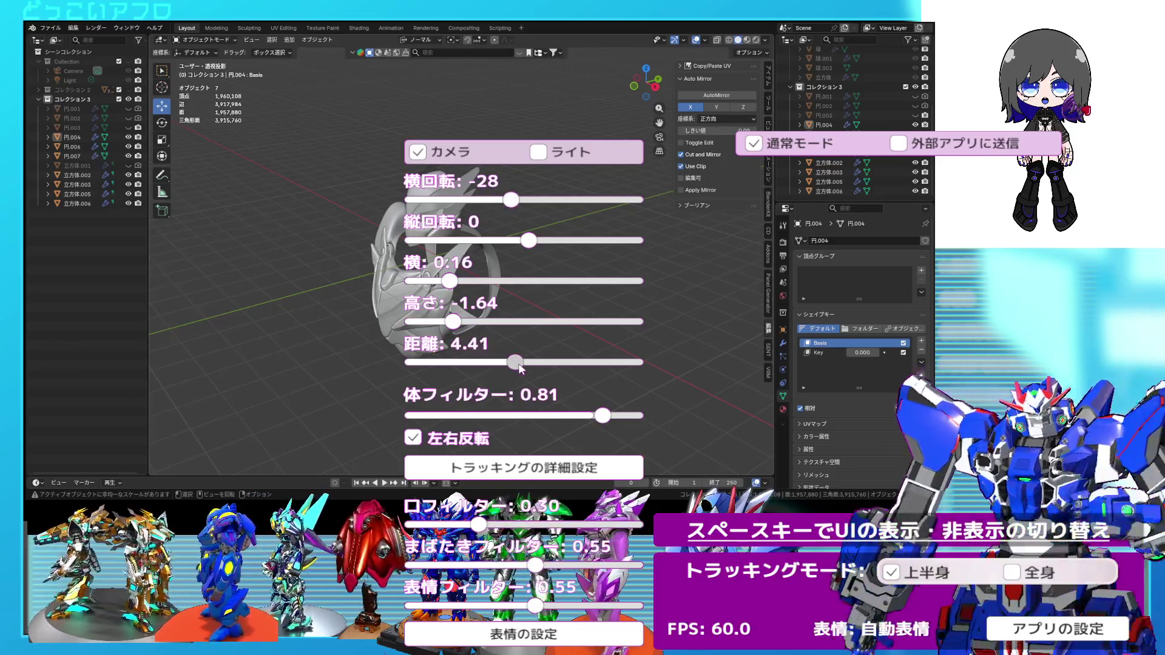
pyautogui.press('space')
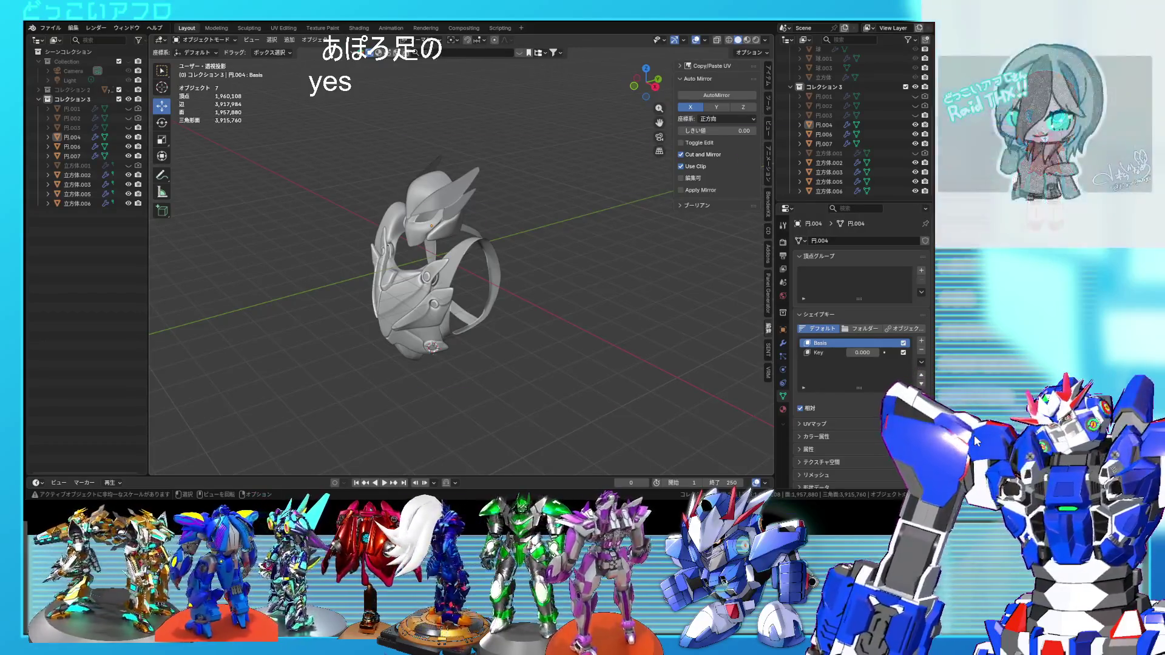
pyautogui.press('space')
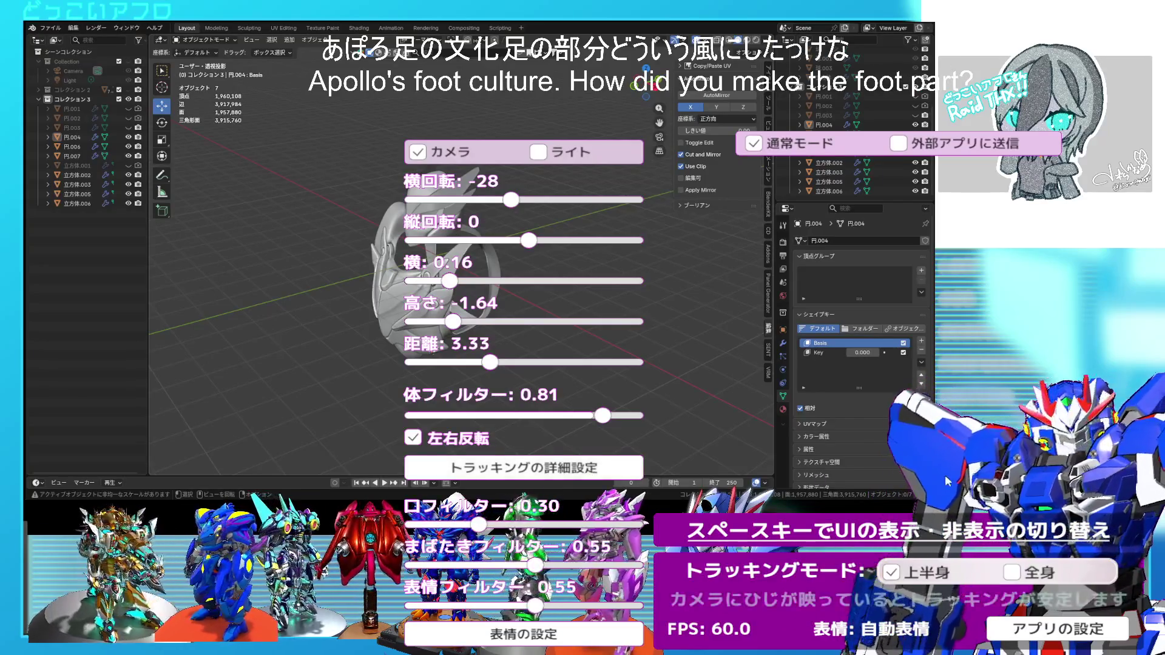
pyautogui.press('space')
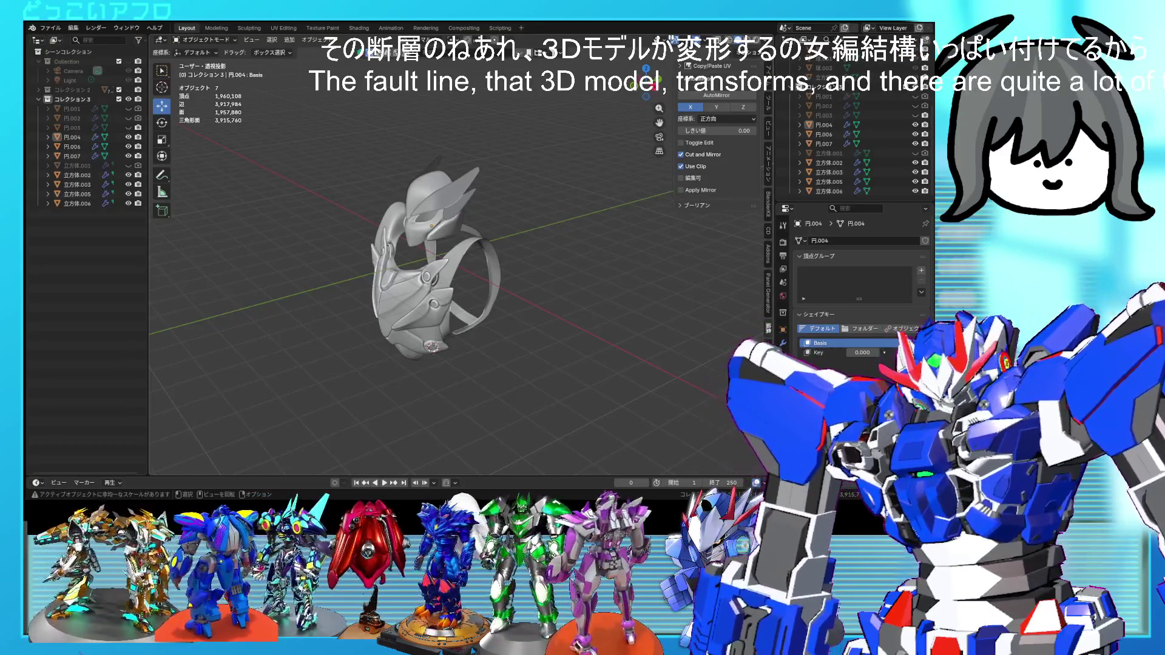
pyautogui.press('space')
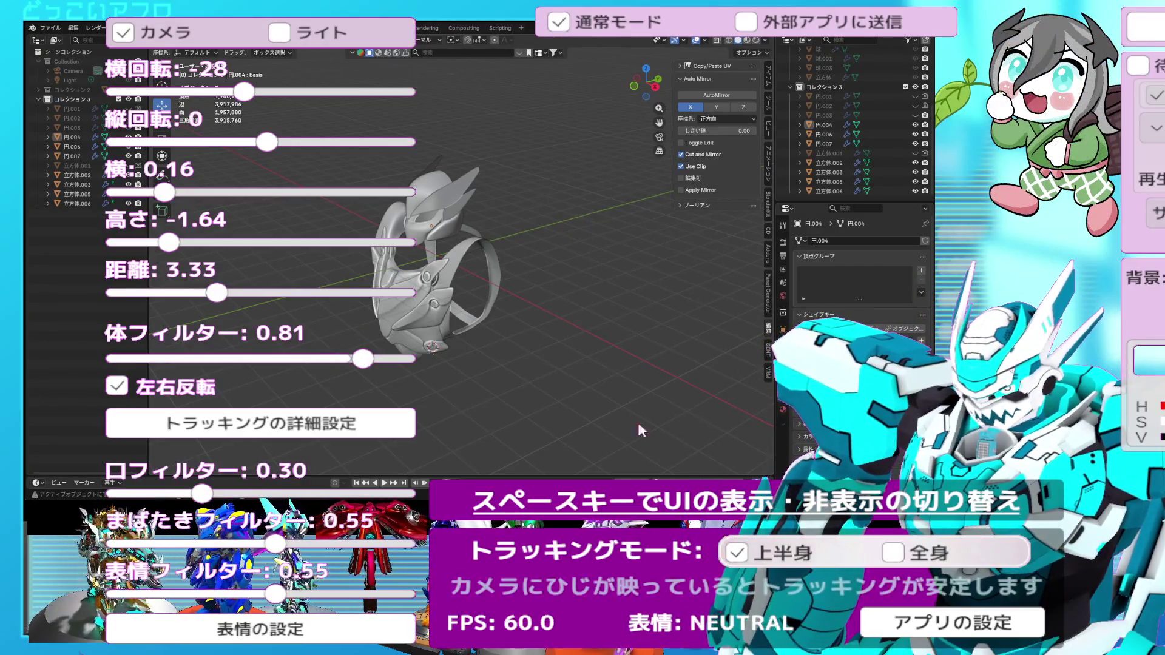
# - Drag body filter to 0.74, camera distance to 5.86 and height to -1.01
pyautogui.moveTo(372, 357)
pyautogui.mouseDown()
pyautogui.moveTo(429, 357)
pyautogui.moveTo(344, 358)
pyautogui.mouseUp()
pyautogui.moveTo(217, 293)
pyautogui.mouseDown()
pyautogui.moveTo(337, 305)
pyautogui.moveTo(285, 302)
pyautogui.mouseUp()
pyautogui.moveTo(169, 242); pyautogui.dragTo(200, 242)
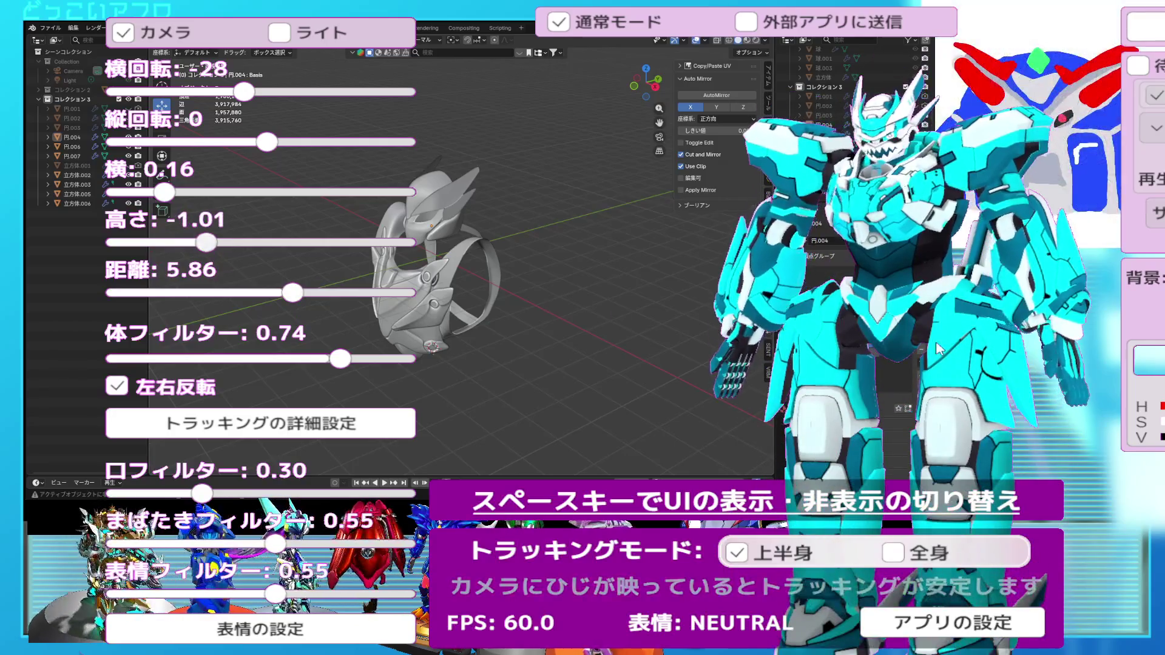
pyautogui.press('space')
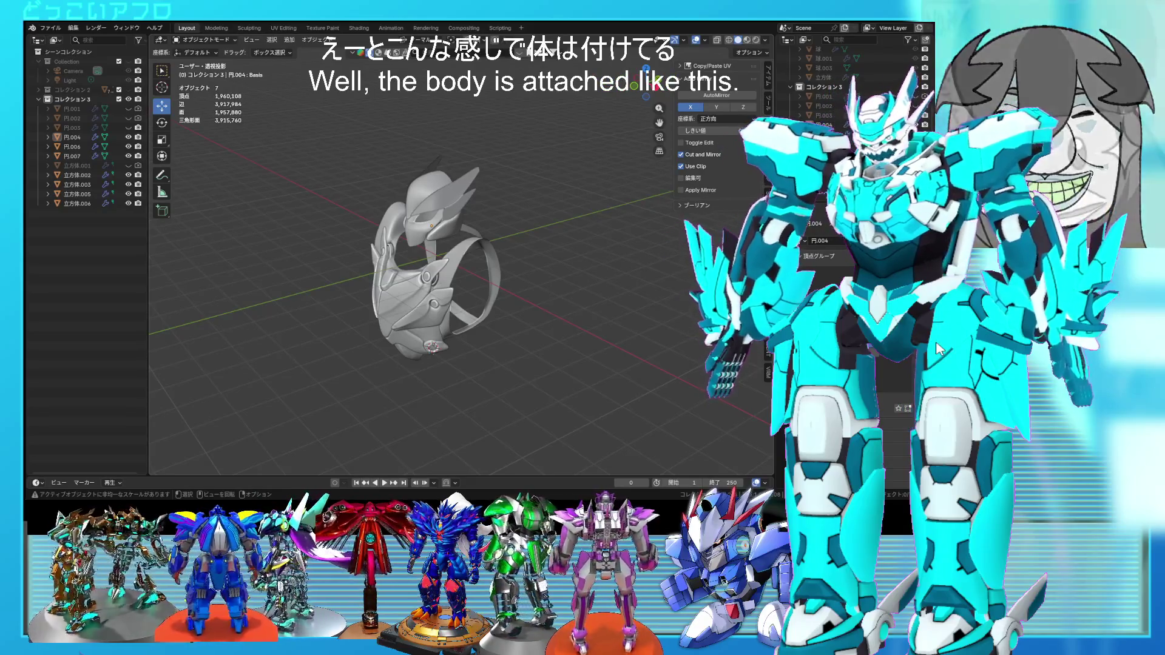
pyautogui.press('space')
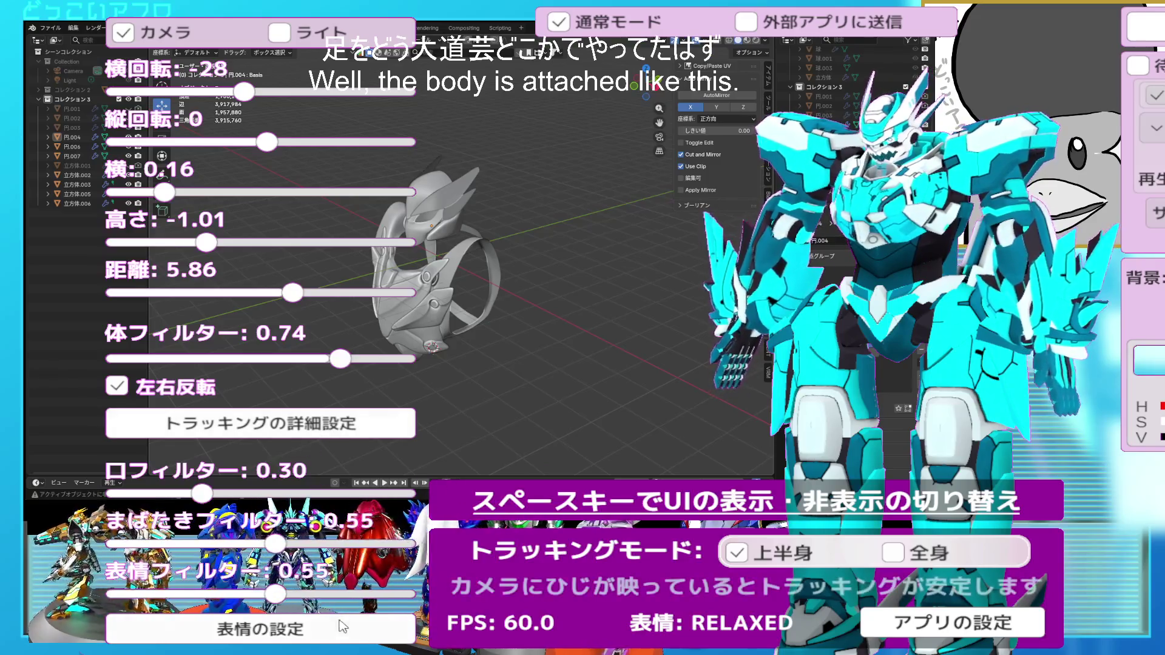
pyautogui.click(388, 628)
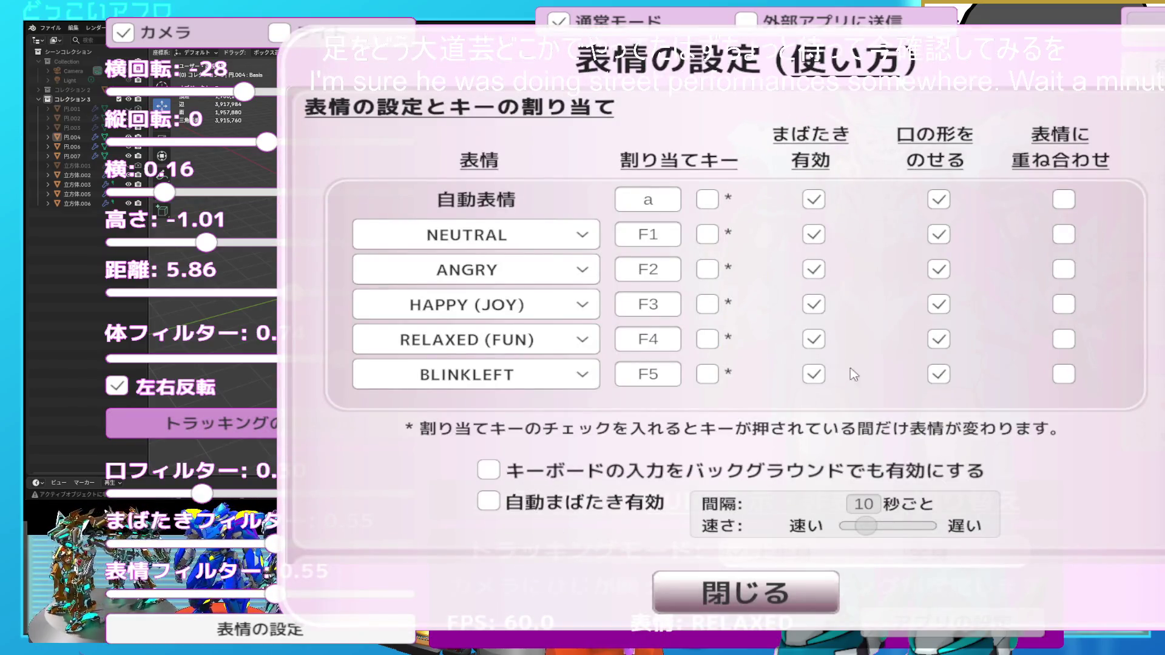
pyautogui.scroll(-10, 1134, 213)
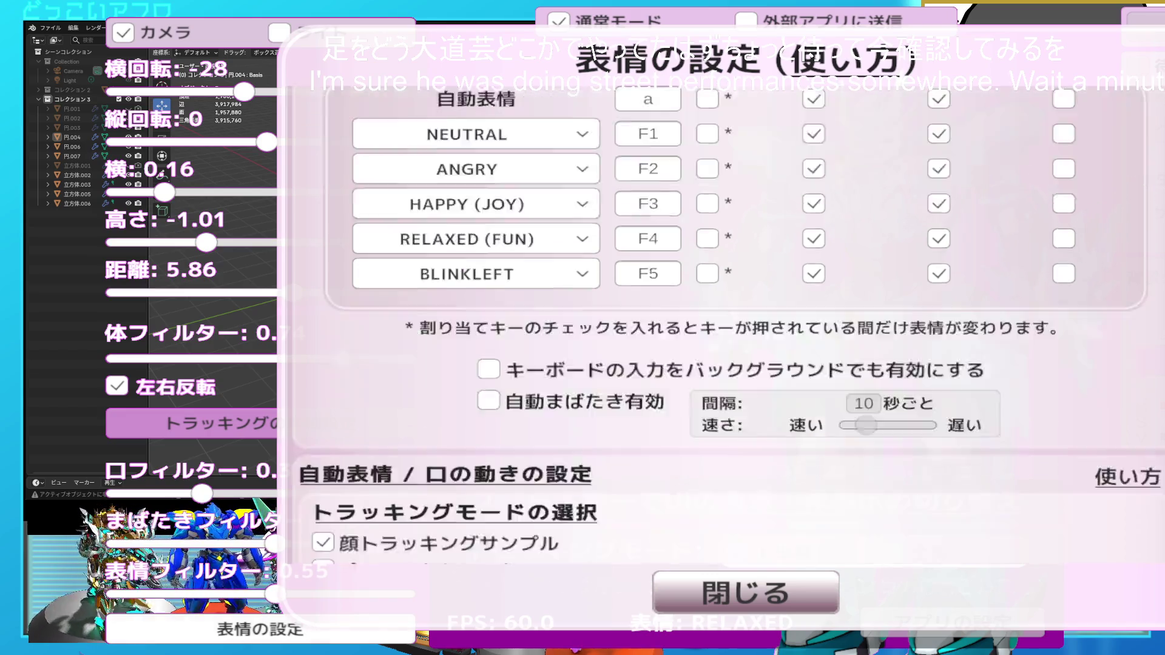
pyautogui.scroll(10, 1134, 213)
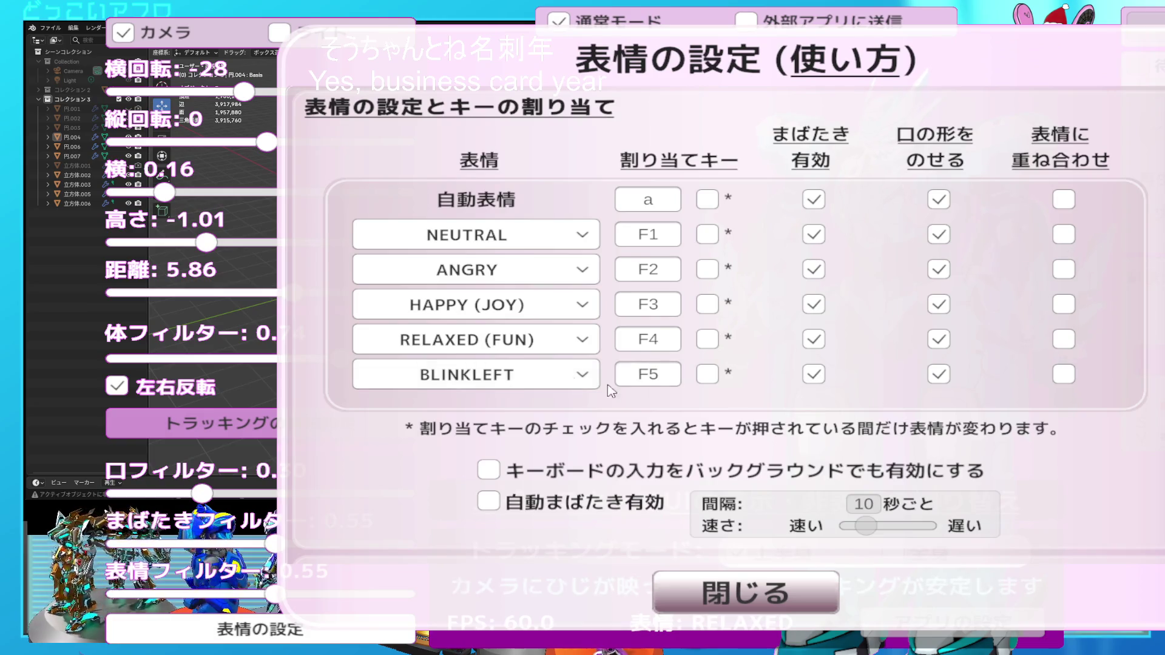
pyautogui.click(567, 338)
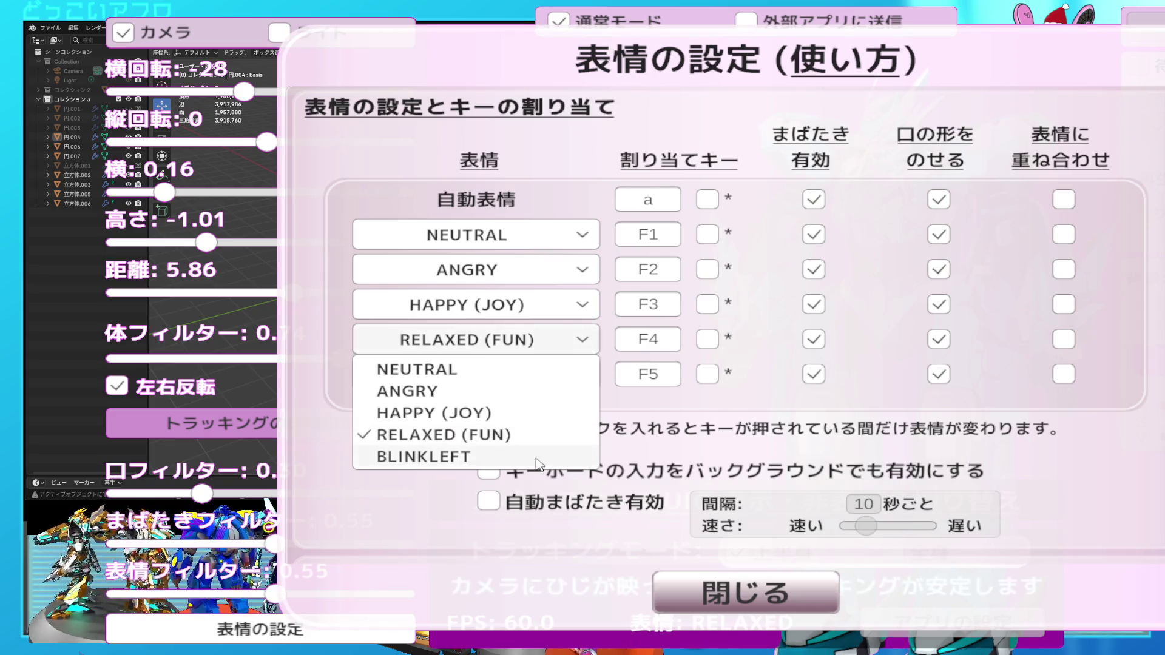
pyautogui.click(394, 499)
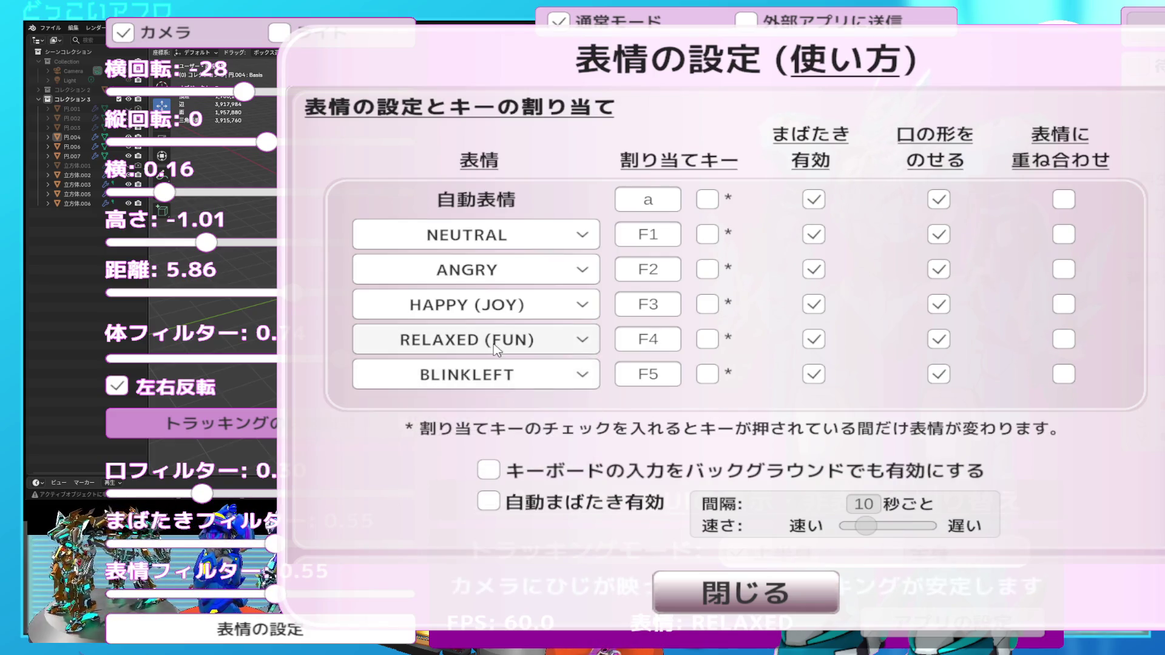
pyautogui.click(486, 306)
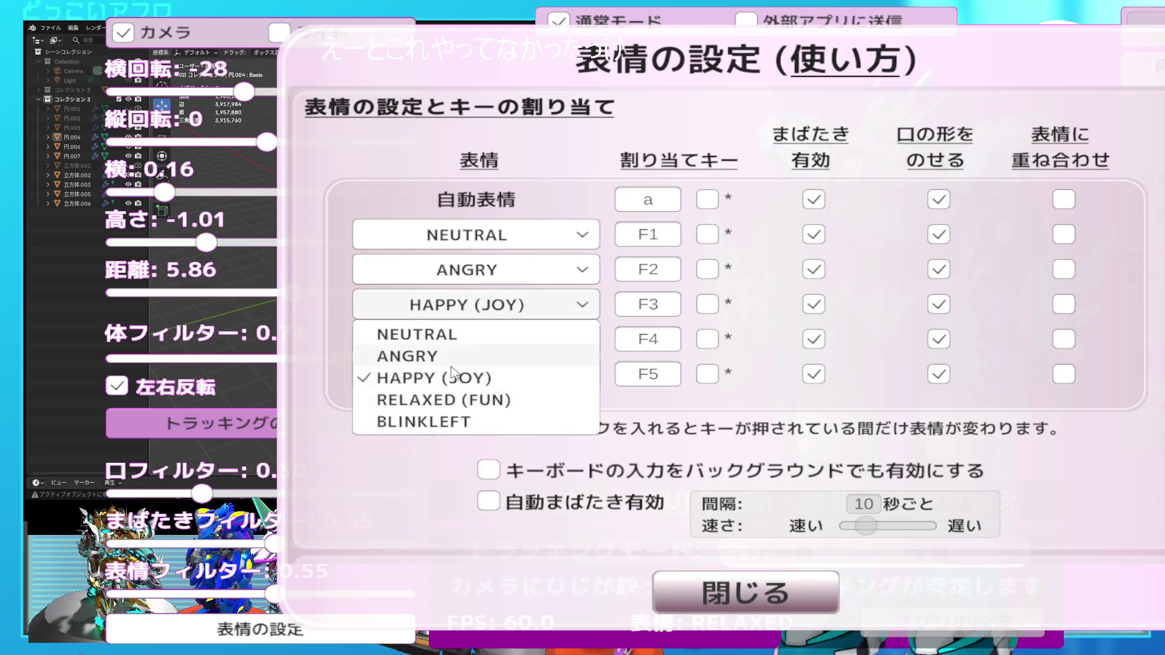
pyautogui.click(511, 319)
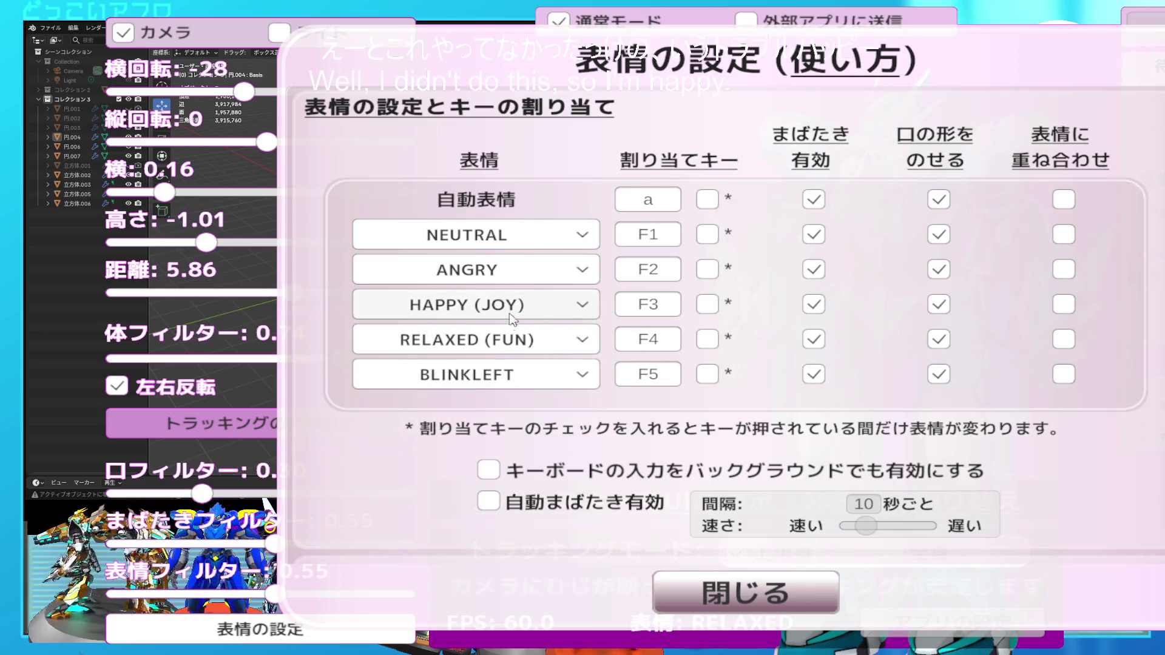
pyautogui.click(813, 610)
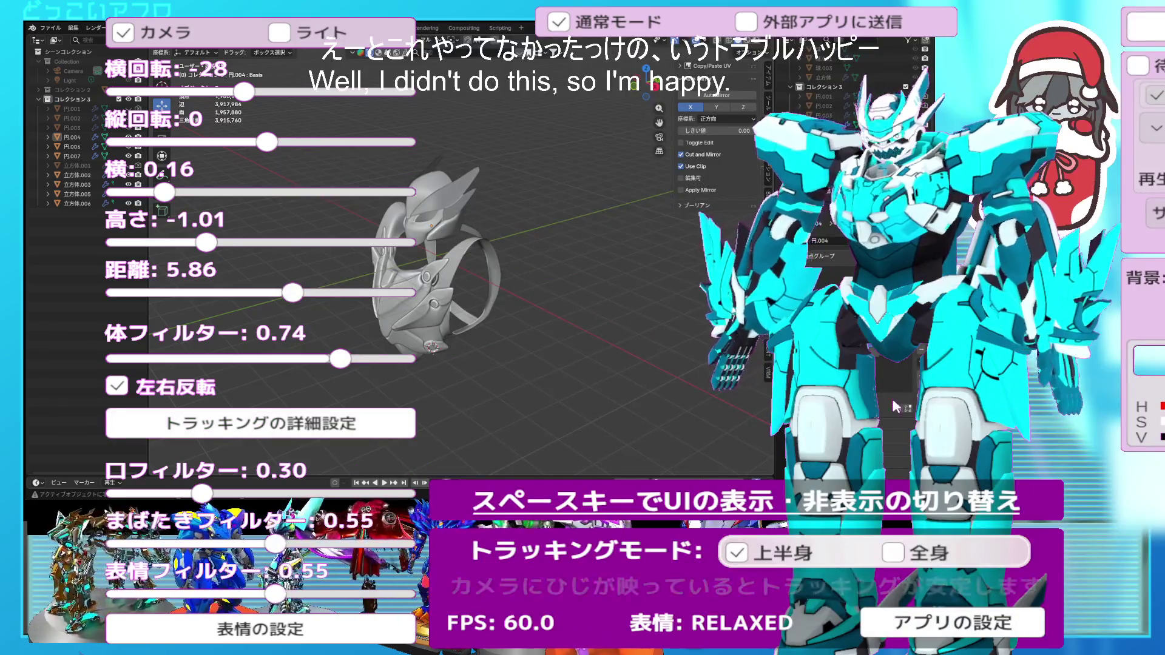
# - Toggle the settings overlay, switch to the horse avatar, and leave the overlay hidden
pyautogui.press('space')
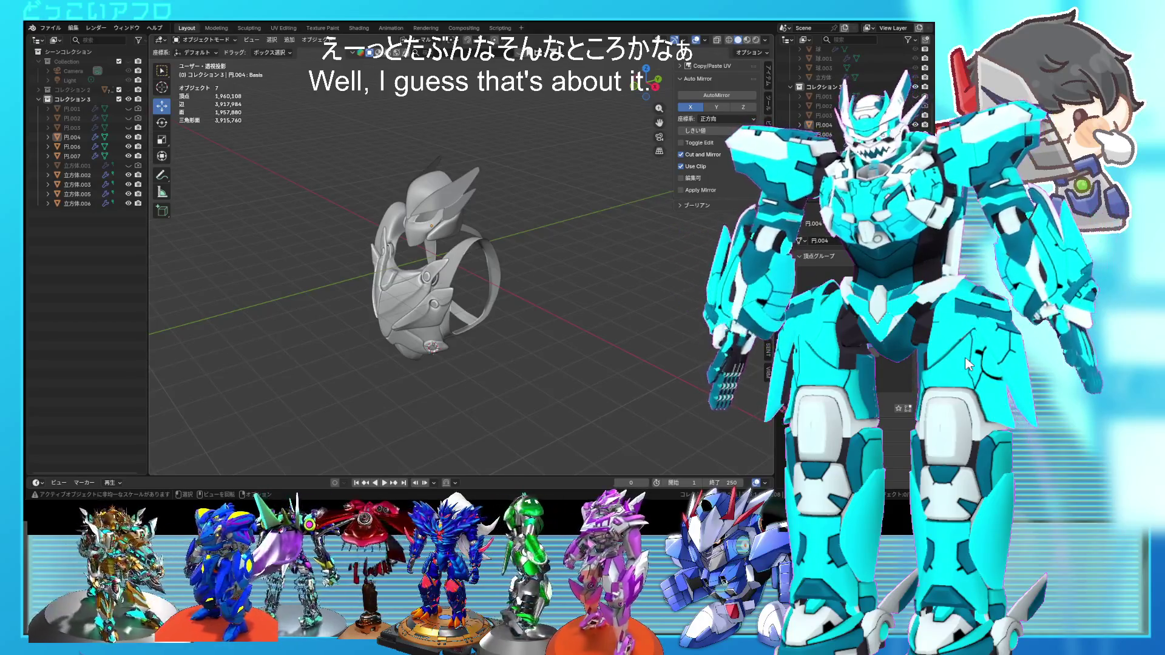
pyautogui.press('space')
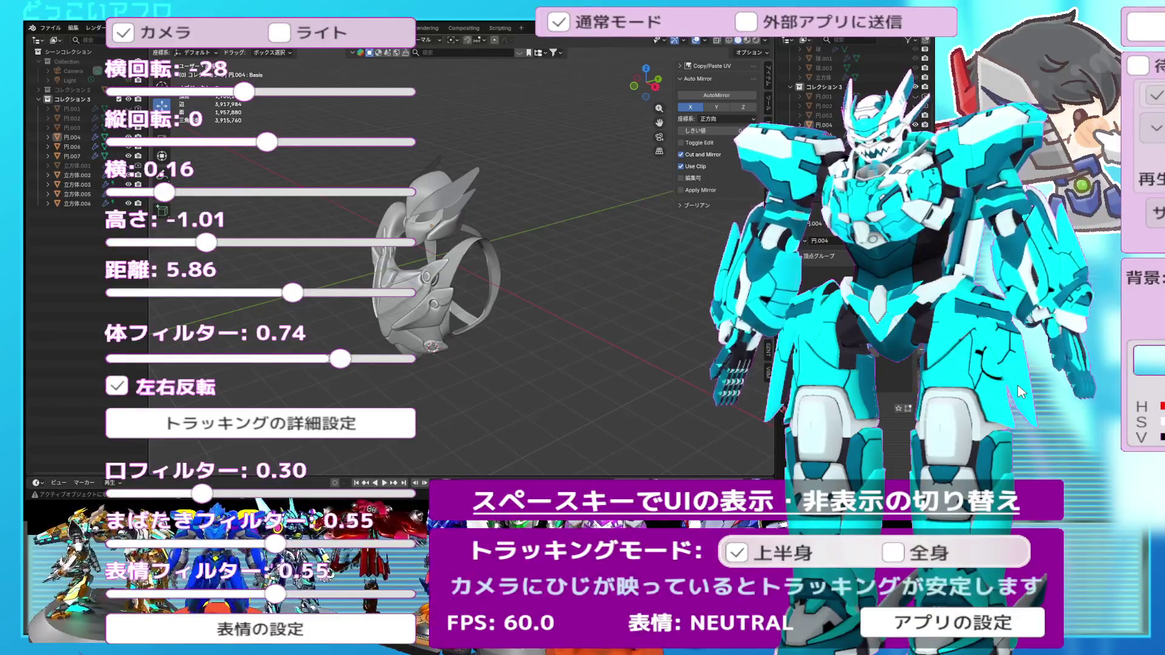
pyautogui.press('space')
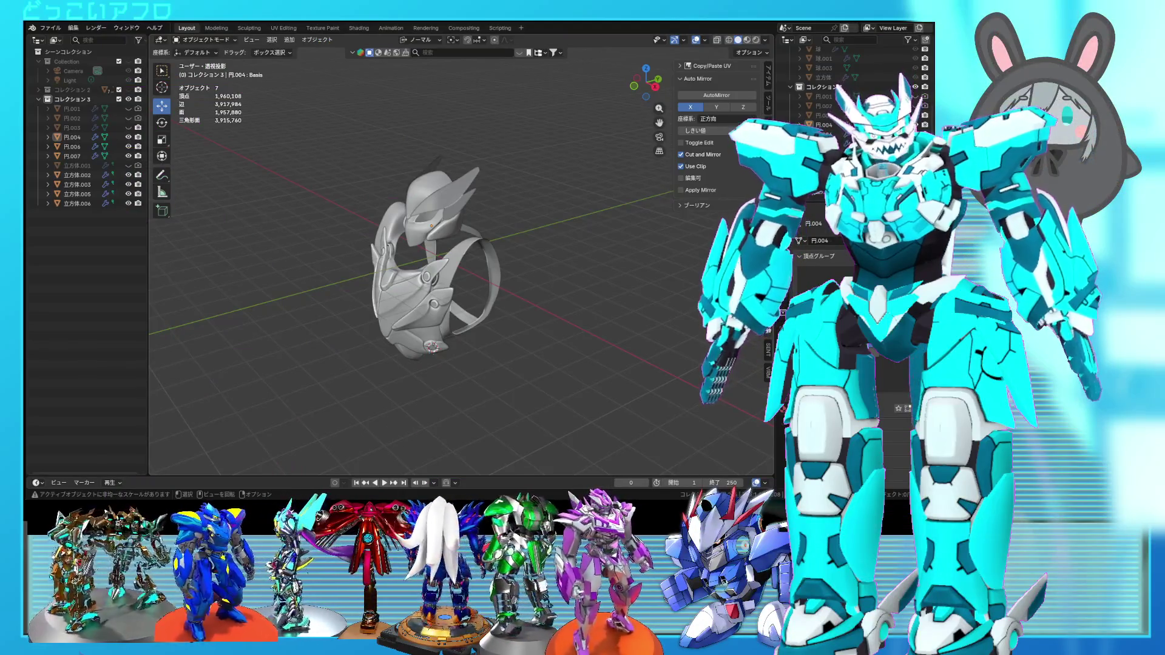
pyautogui.press('space')
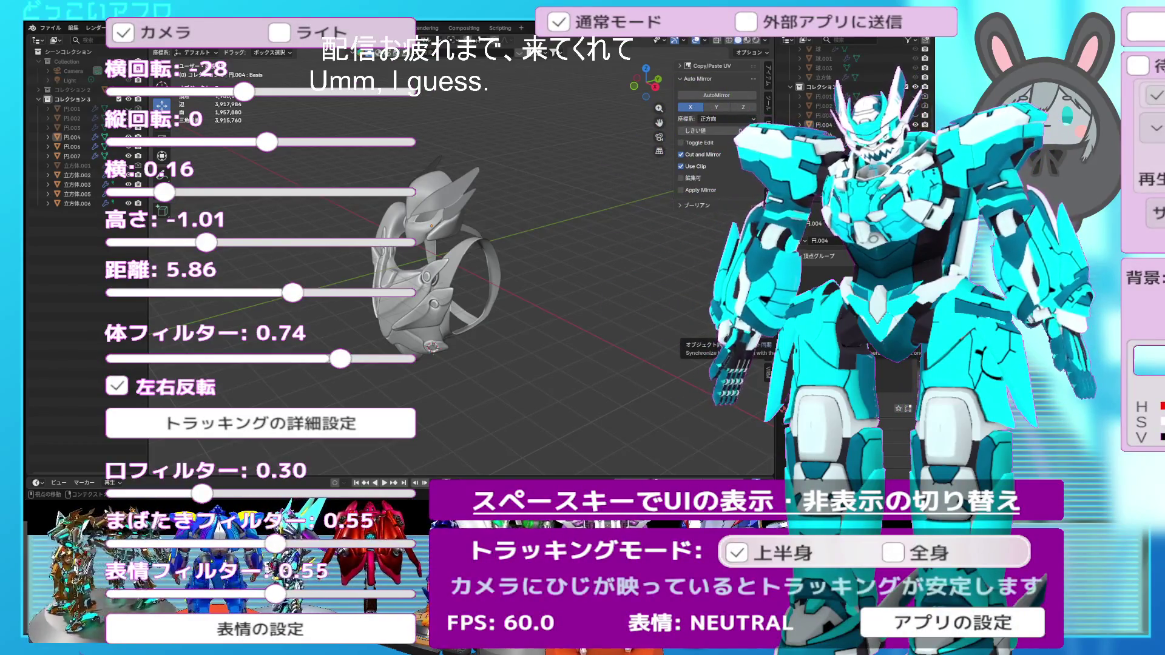
pyautogui.press('space')
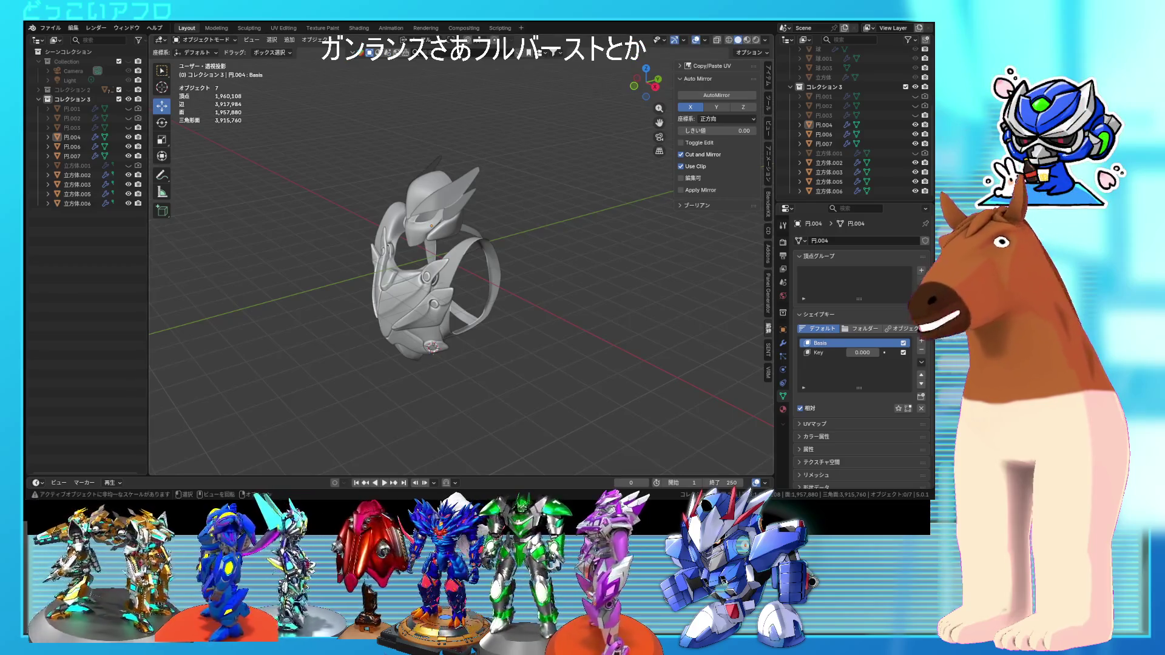
# - Orbit and zoom to a three-quarter view, then enter Edit Mode on the 立方体.005 fin
pyautogui.moveTo(566, 348)
pyautogui.mouseDown(button='middle')
pyautogui.moveTo(558, 354)
pyautogui.moveTo(629, 337)
pyautogui.moveTo(503, 341)
pyautogui.moveTo(547, 344)
pyautogui.moveTo(483, 359)
pyautogui.moveTo(642, 328)
pyautogui.moveTo(616, 341)
pyautogui.moveTo(574, 330)
pyautogui.mouseUp(button='middle')
pyautogui.scroll(3, 590, 355)
pyautogui.scroll(-3, 577, 335)
pyautogui.scroll(2, 564, 340)
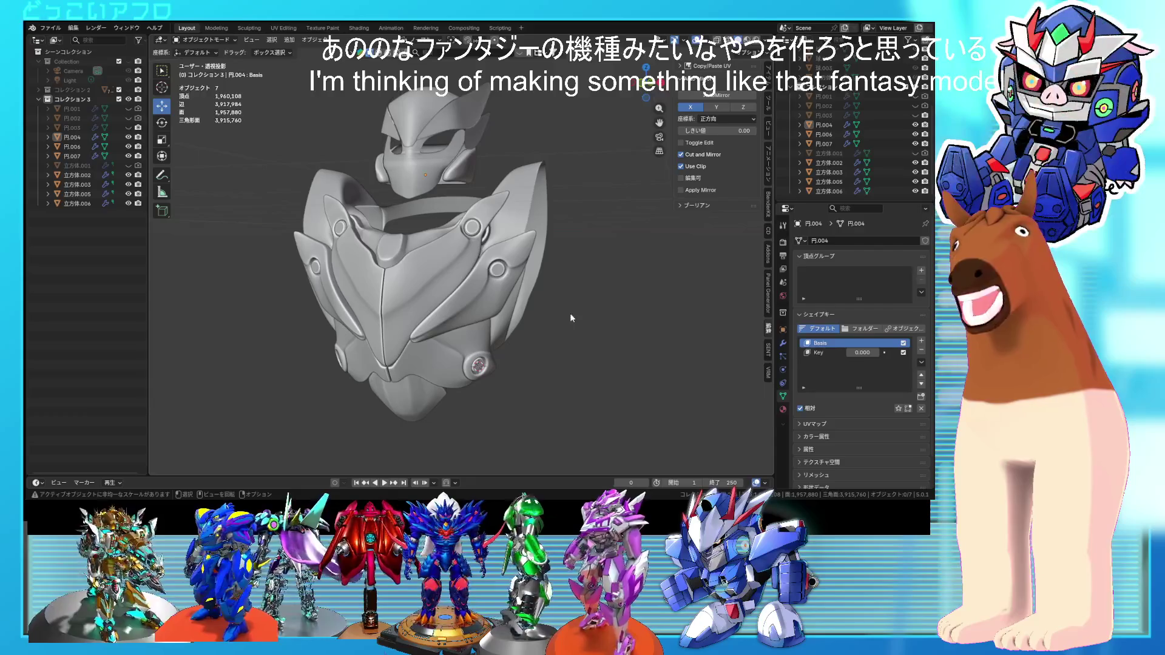
pyautogui.moveTo(420, 361)
pyautogui.mouseDown(button='middle')
pyautogui.moveTo(400, 359)
pyautogui.moveTo(469, 355)
pyautogui.mouseUp(button='middle')
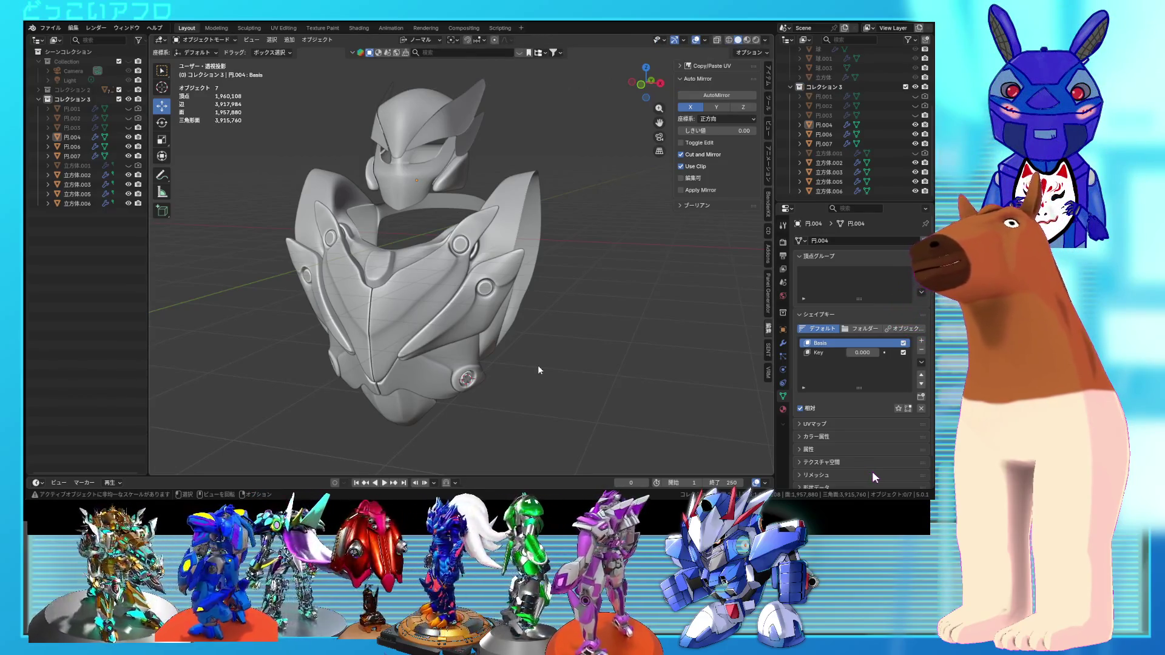
pyautogui.moveTo(504, 341); pyautogui.dragTo(469, 368, button='middle')
pyautogui.click(442, 231)
pyautogui.press('Tab')
# - Move the fin tip edges along X in two adjustments and save the file
pyautogui.moveTo(441, 231)
pyautogui.mouseDown(button='middle')
pyautogui.moveTo(403, 267)
pyautogui.moveTo(407, 284)
pyautogui.mouseUp(button='middle')
pyautogui.press('2')
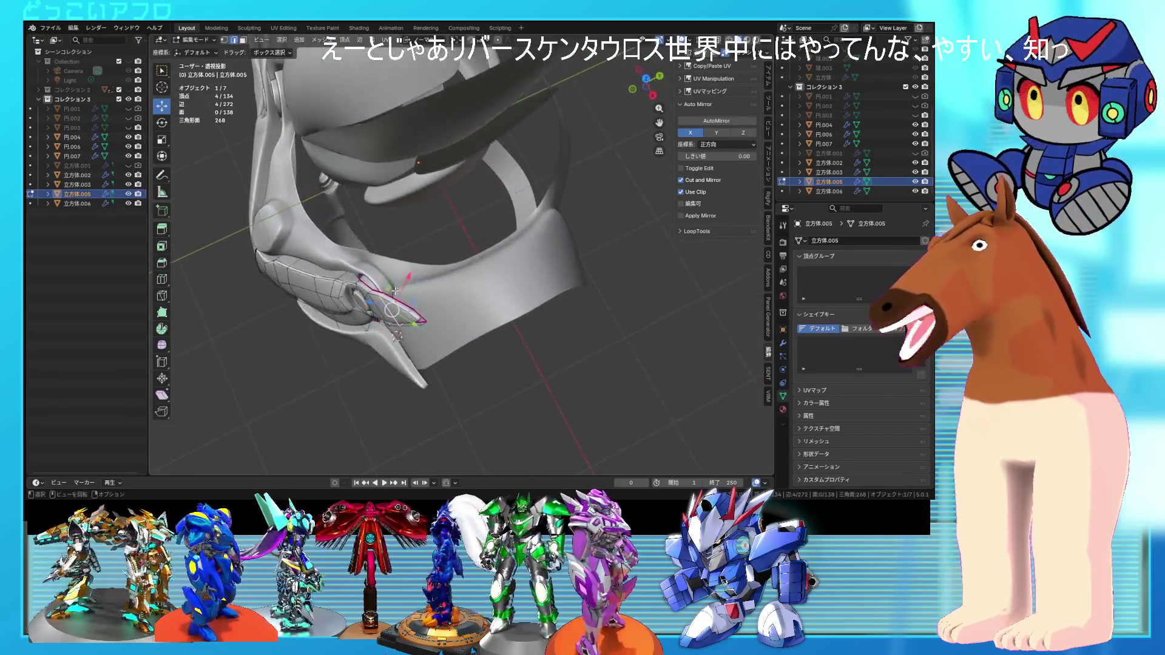
pyautogui.press('g')
pyautogui.press('x')
pyautogui.press('x')
pyautogui.click(408, 286)
pyautogui.moveTo(417, 318)
pyautogui.mouseDown(button='middle')
pyautogui.moveTo(404, 297)
pyautogui.moveTo(410, 182)
pyautogui.moveTo(491, 215)
pyautogui.mouseUp(button='middle')
pyautogui.press('g')
pyautogui.press('x')
pyautogui.press('x')
pyautogui.click(411, 172)
pyautogui.scroll(5, 492, 215)
pyautogui.hotkey('ctrl', 's')
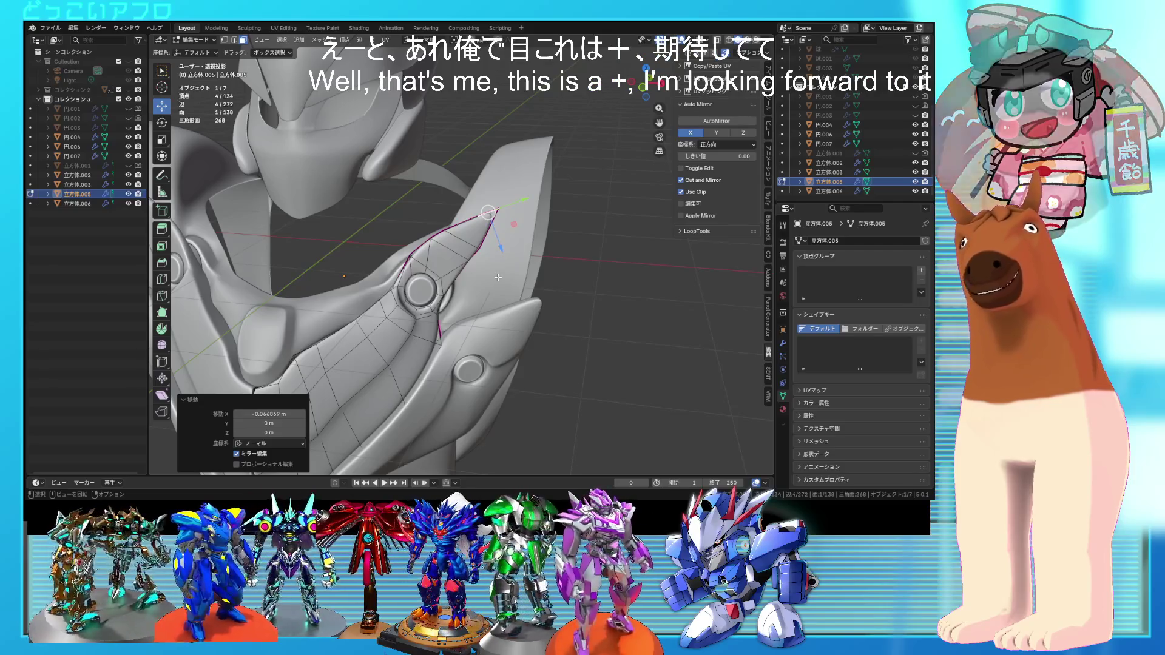
# - Select the pointed fin-tip faces in wireframe, rotate them, and move them into place
pyautogui.scroll(-3, 477, 310)
pyautogui.moveTo(476, 311)
pyautogui.mouseDown(button='middle')
pyautogui.moveTo(404, 327)
pyautogui.moveTo(428, 310)
pyautogui.moveTo(492, 306)
pyautogui.mouseUp(button='middle')
pyautogui.scroll(5, 437, 301)
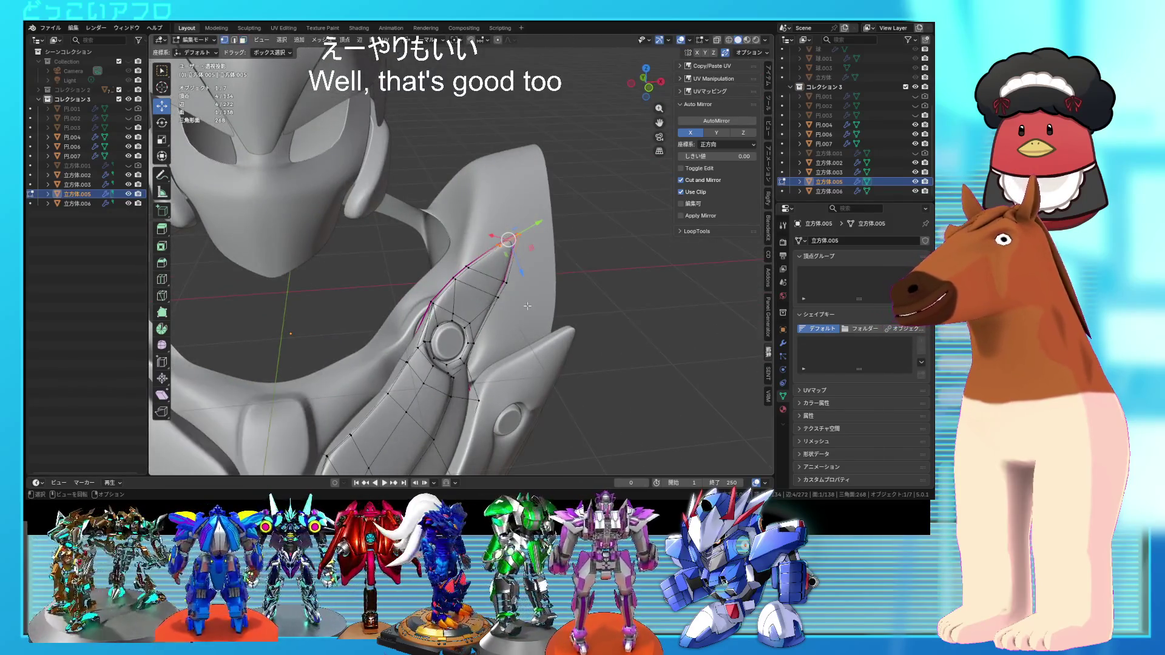
pyautogui.hotkey('shift', 'z')
pyautogui.moveTo(439, 232); pyautogui.dragTo(440, 233)
pyautogui.moveTo(600, 349); pyautogui.dragTo(589, 338, button='middle')
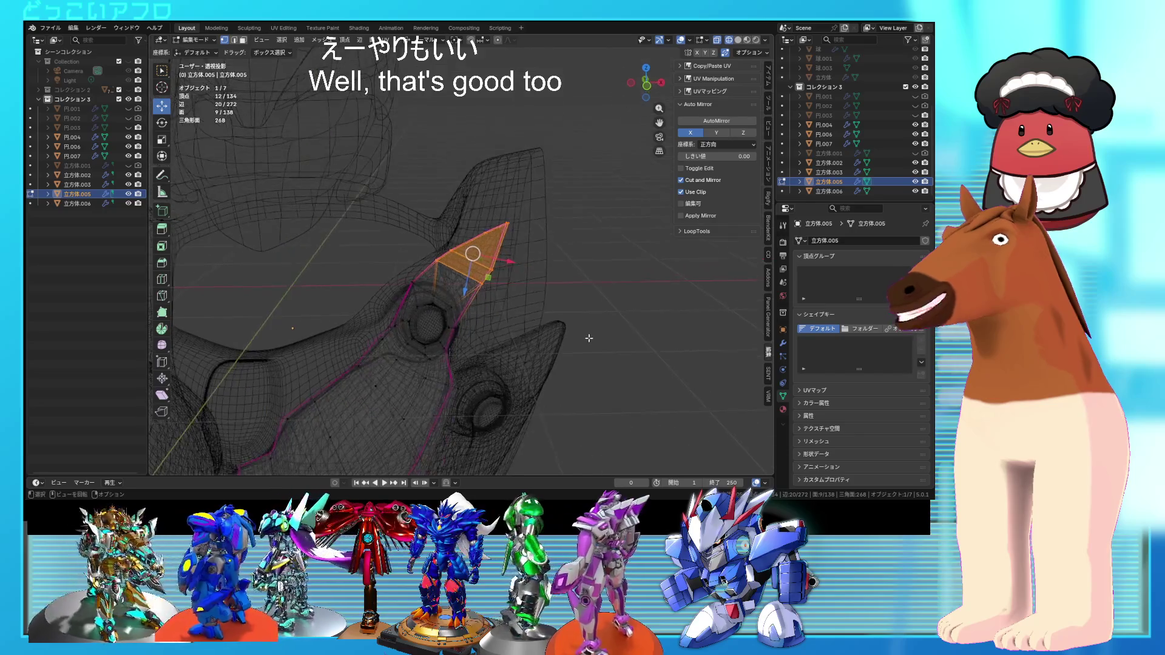
pyautogui.press('Escape')
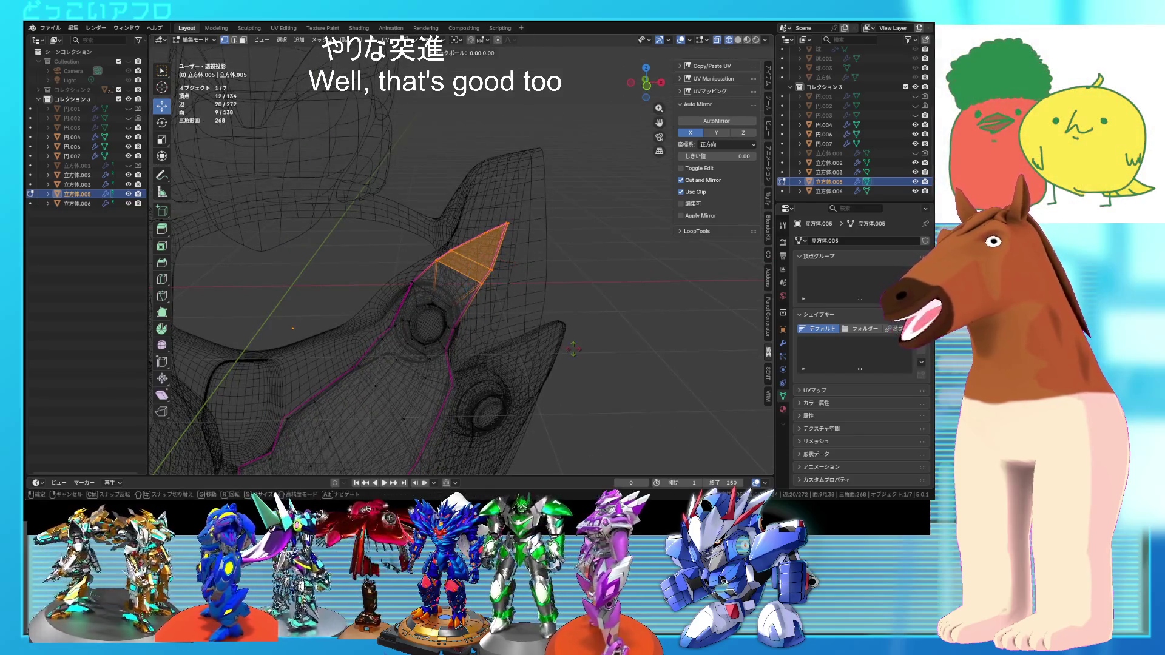
pyautogui.click(568, 347)
pyautogui.moveTo(561, 351)
pyautogui.mouseDown(button='middle')
pyautogui.moveTo(471, 346)
pyautogui.moveTo(497, 334)
pyautogui.moveTo(471, 333)
pyautogui.moveTo(471, 310)
pyautogui.moveTo(544, 308)
pyautogui.mouseUp(button='middle')
pyautogui.hotkey('shift', 'z')
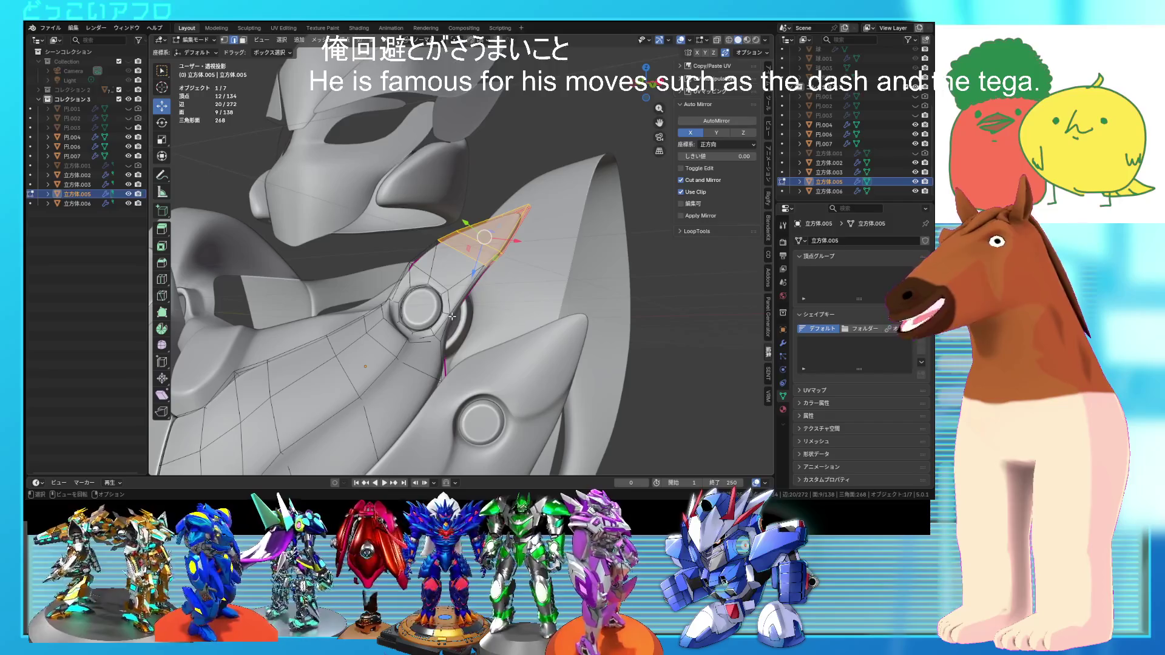
pyautogui.moveTo(450, 315); pyautogui.dragTo(493, 317, button='middle')
pyautogui.press('g')
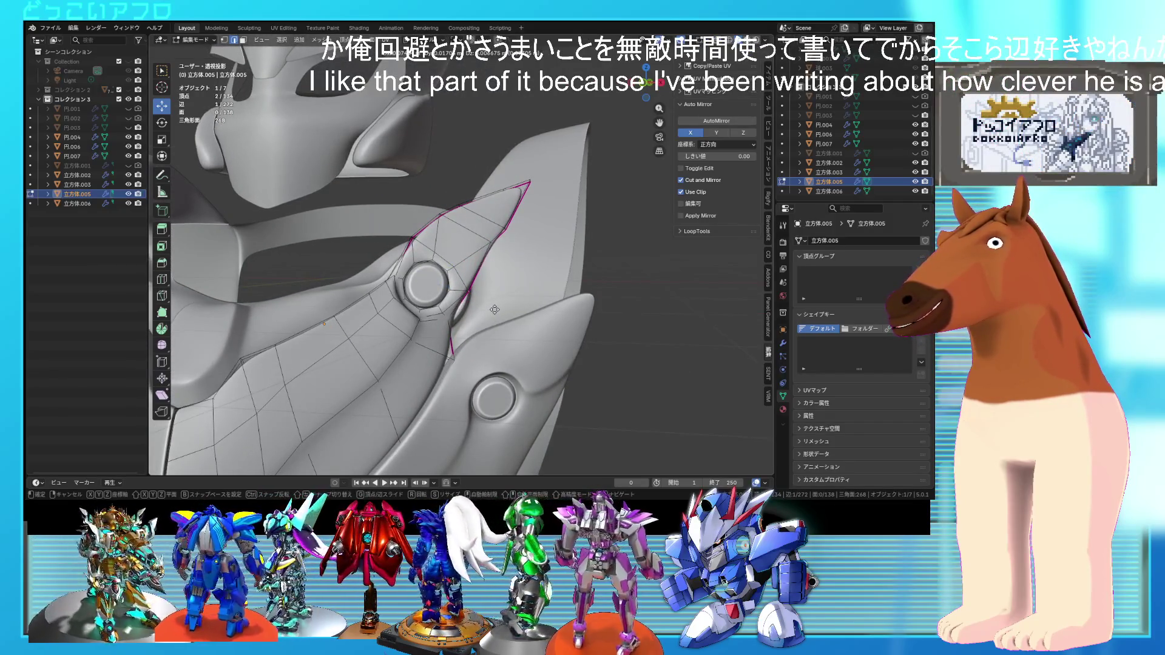
pyautogui.click(484, 316)
pyautogui.moveTo(484, 316)
pyautogui.mouseDown(button='middle')
pyautogui.moveTo(499, 336)
pyautogui.moveTo(489, 346)
pyautogui.moveTo(443, 350)
pyautogui.mouseUp(button='middle')
# - Move the vertices around the fin's hole about 0.057 m on X and -0.035 m on Z
pyautogui.hotkey('shift', 'z')
pyautogui.press('a')
pyautogui.scroll(3, 427, 347)
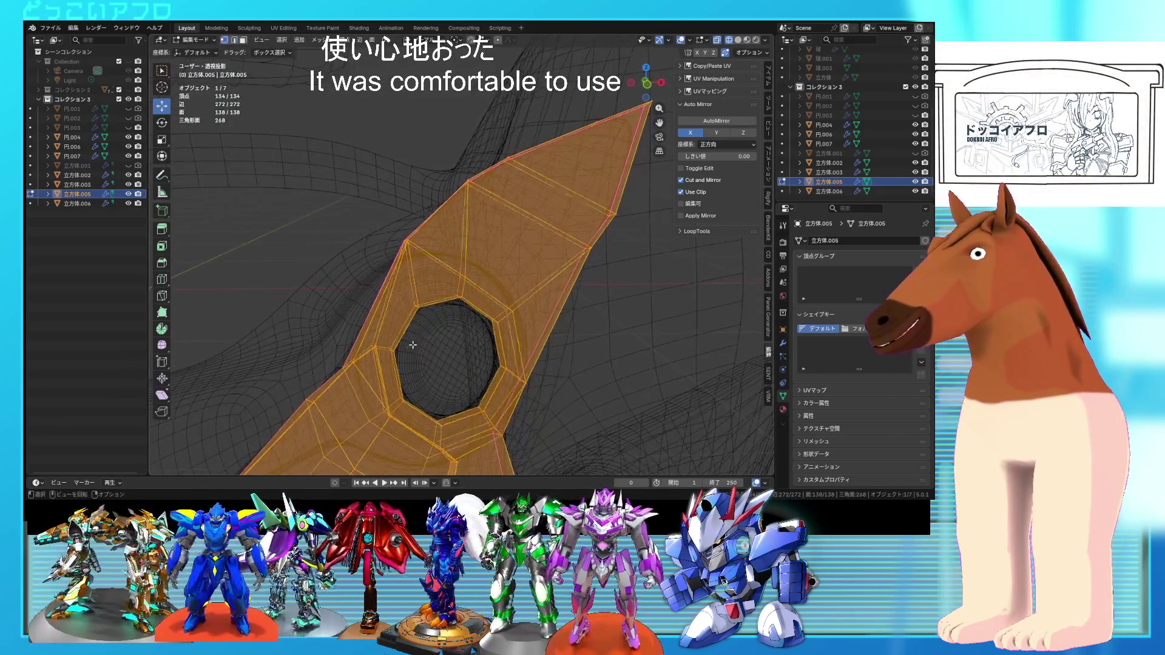
pyautogui.moveTo(342, 357); pyautogui.dragTo(341, 357)
pyautogui.moveTo(341, 357)
pyautogui.mouseDown(button='middle')
pyautogui.moveTo(364, 333)
pyautogui.moveTo(390, 355)
pyautogui.mouseUp(button='middle')
pyautogui.hotkey('shift', 'z')
pyautogui.moveTo(398, 358); pyautogui.dragTo(394, 355)
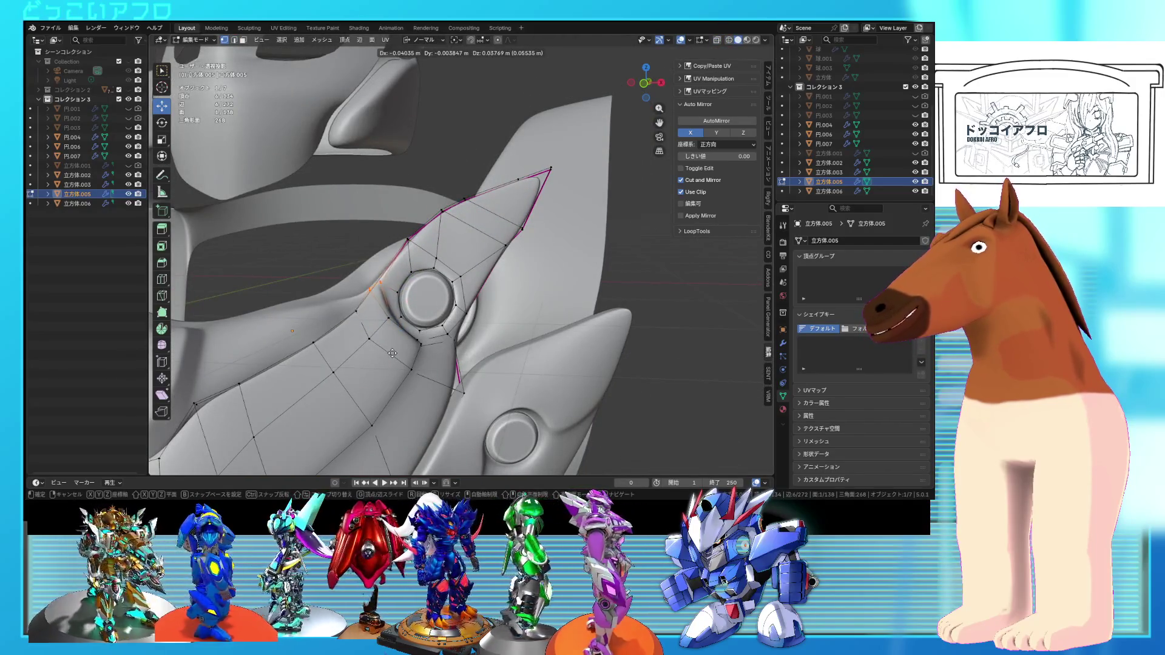
pyautogui.click(394, 352)
# - Check the whole chest armor in Object Mode, save, and return to wireframe editing
pyautogui.press('Tab')
pyautogui.scroll(-5, 530, 370)
pyautogui.moveTo(530, 370)
pyautogui.mouseDown(button='middle')
pyautogui.moveTo(518, 382)
pyautogui.moveTo(516, 340)
pyautogui.moveTo(551, 233)
pyautogui.mouseUp(button='middle')
pyautogui.hotkey('ctrl', 's')
pyautogui.press('Tab')
pyautogui.hotkey('shift', 'z')
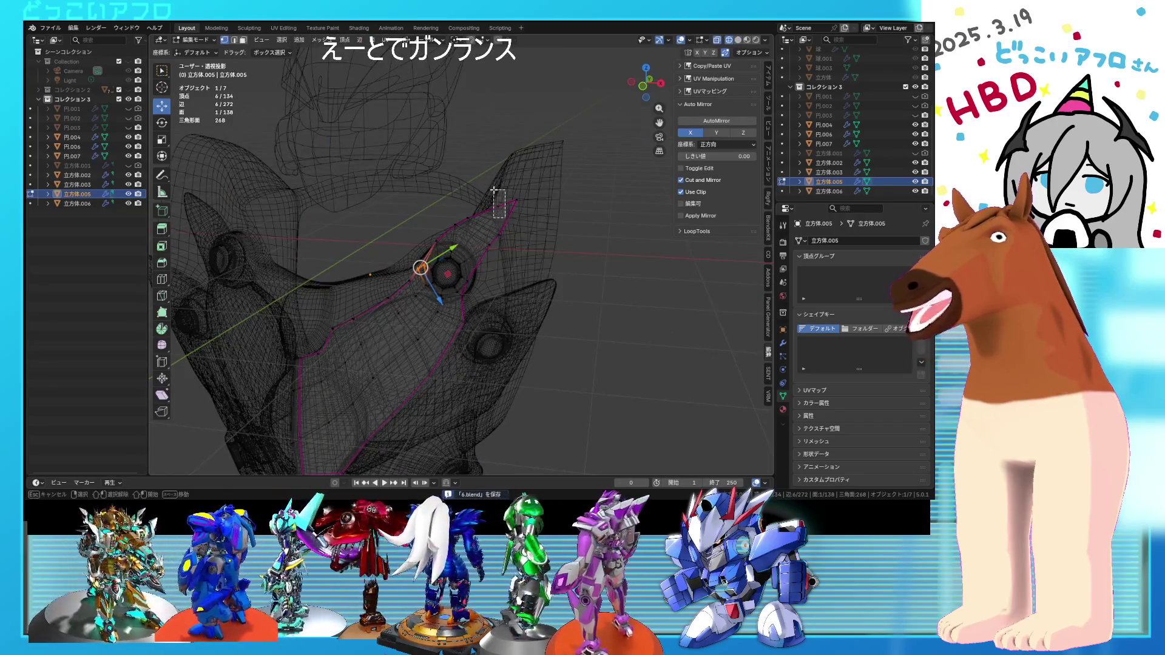
# - Reposition the tip vertex and tilt the four fin-tip vertices by 11.7° and 5.13°
pyautogui.click(511, 239)
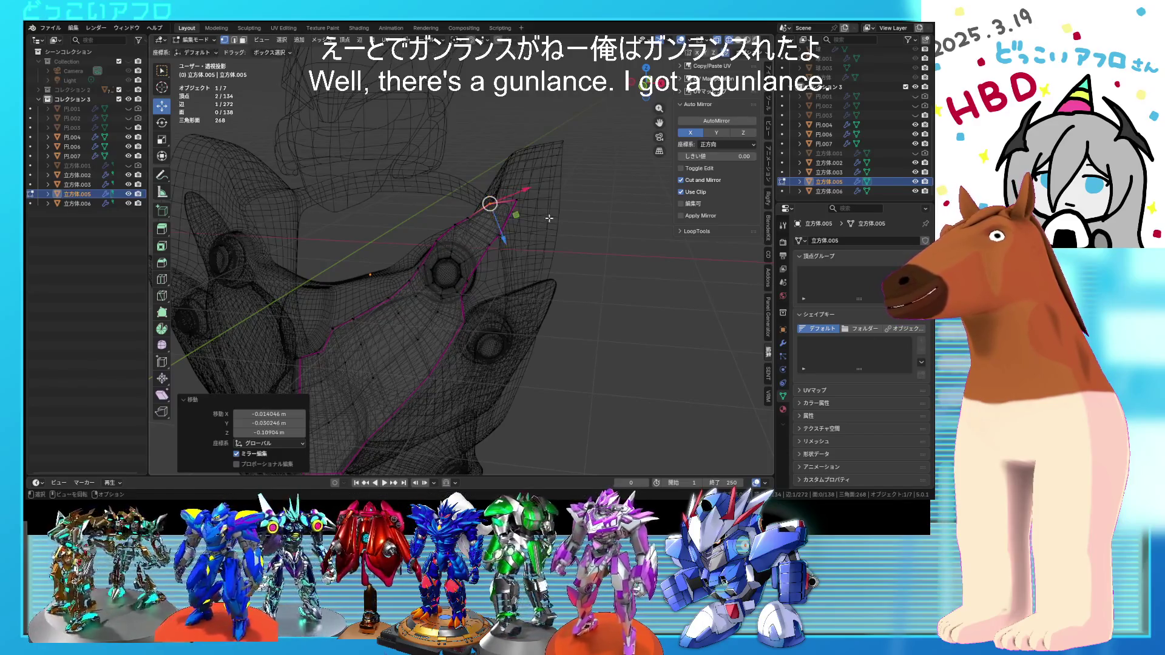
pyautogui.press('g')
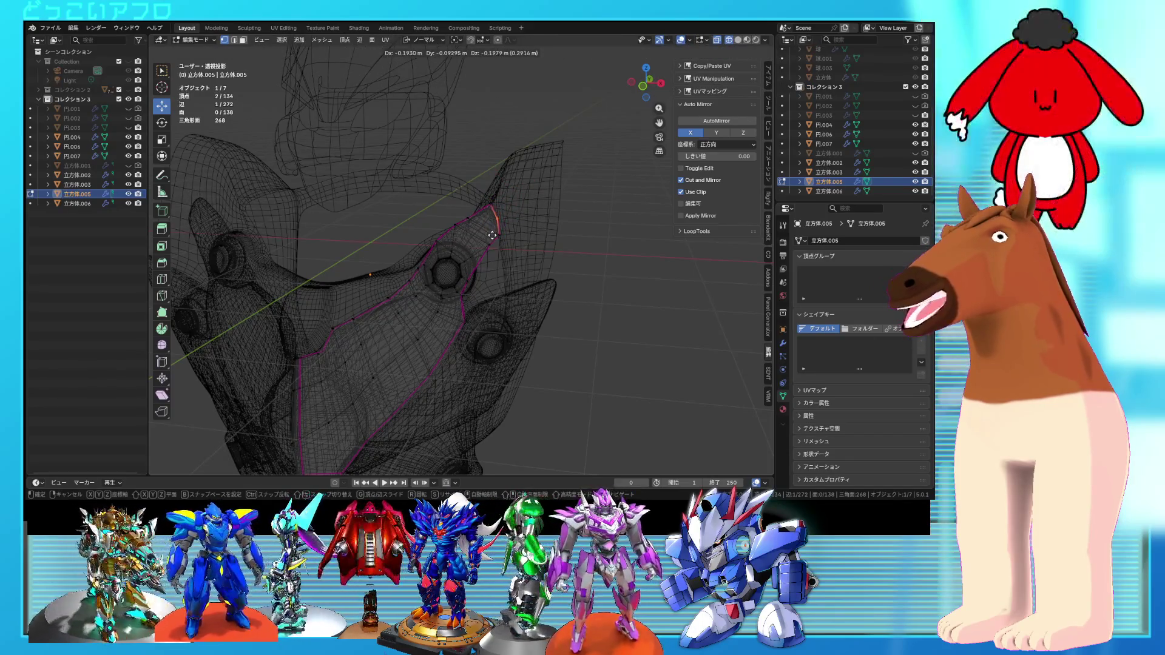
pyautogui.click(491, 236)
pyautogui.moveTo(494, 221)
pyautogui.mouseDown(button='middle')
pyautogui.moveTo(484, 262)
pyautogui.moveTo(502, 246)
pyautogui.mouseUp(button='middle')
pyautogui.moveTo(449, 250); pyautogui.dragTo(472, 271)
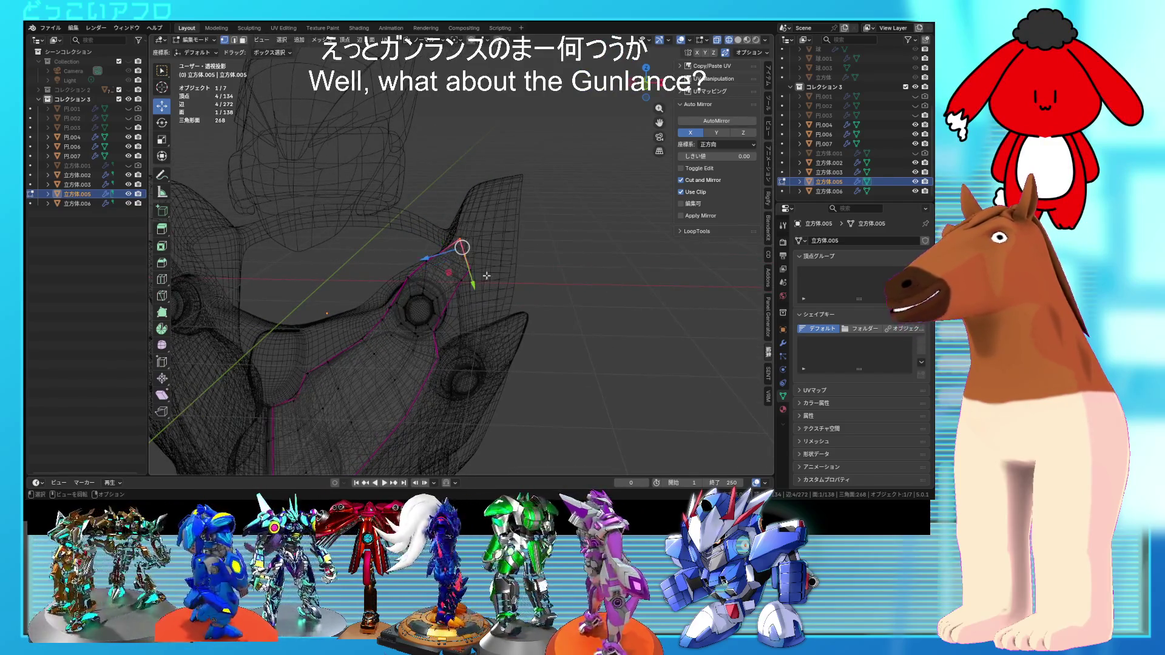
pyautogui.click(497, 344)
pyautogui.press('g')
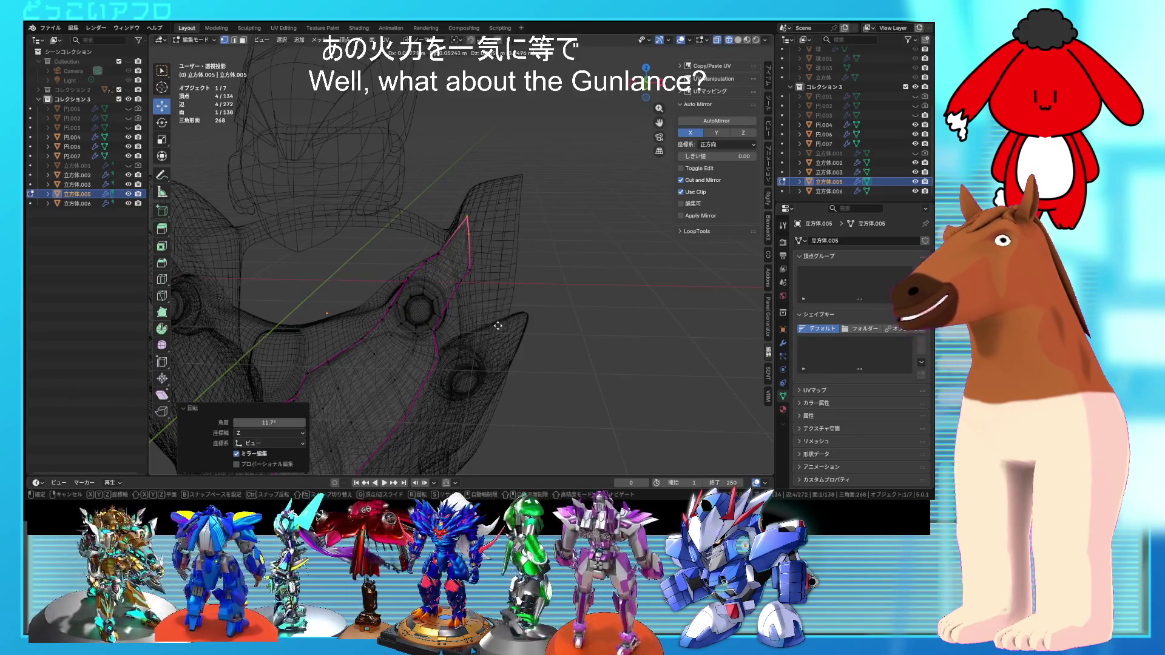
pyautogui.click(497, 327)
pyautogui.click(487, 340)
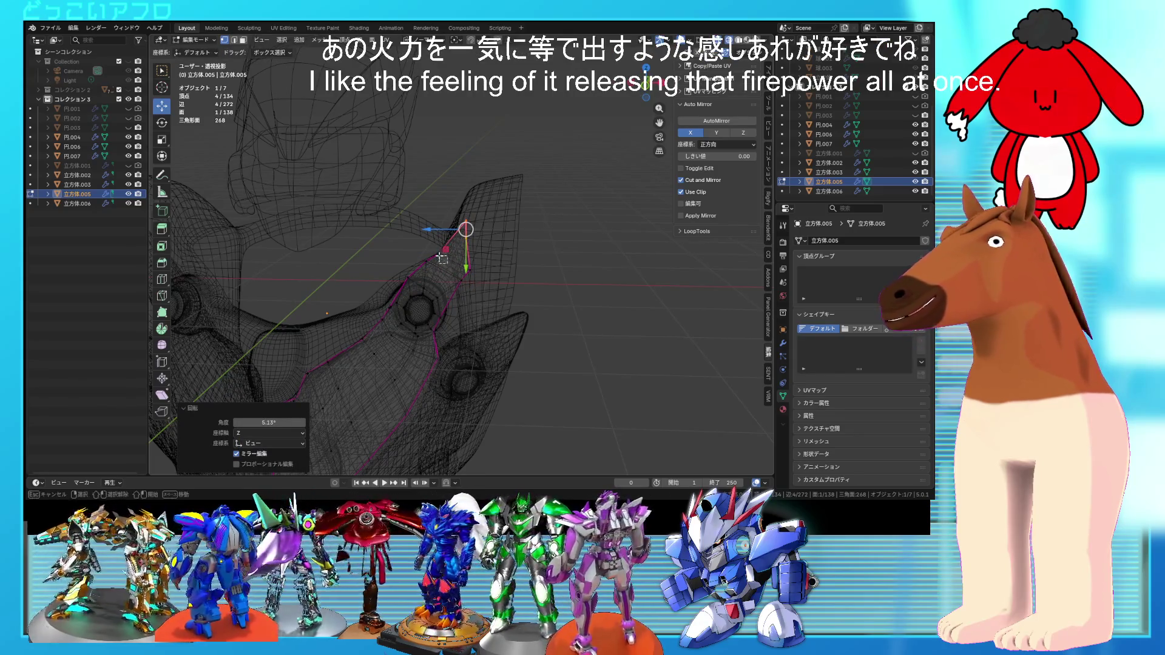
# - Move the fin tip's top edge and tip vertices inward to narrow the point
pyautogui.click(442, 259)
pyautogui.press('g')
pyautogui.click(472, 275)
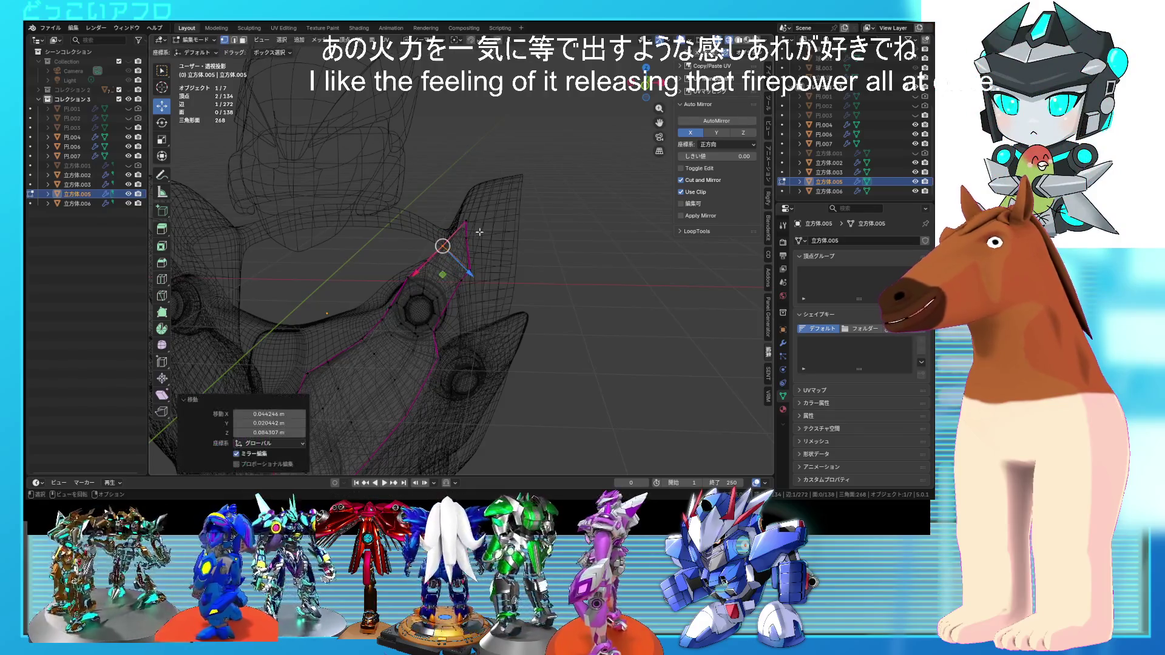
pyautogui.press('g')
pyautogui.click(476, 190)
pyautogui.hotkey('shift', 'z')
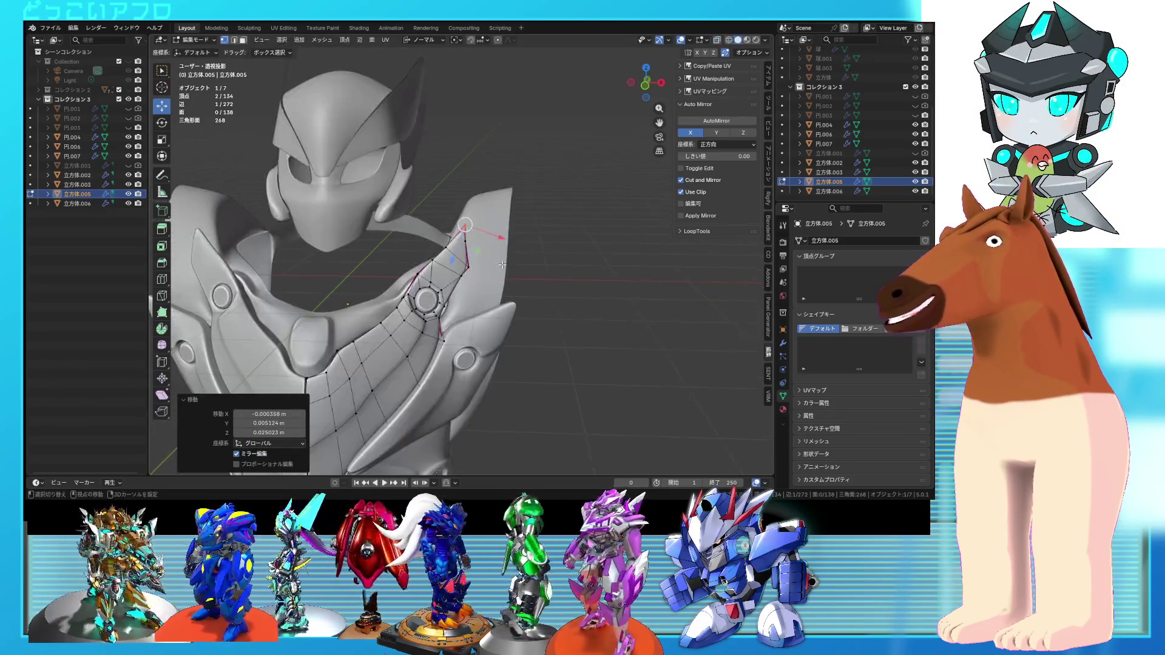
pyautogui.scroll(3, 502, 264)
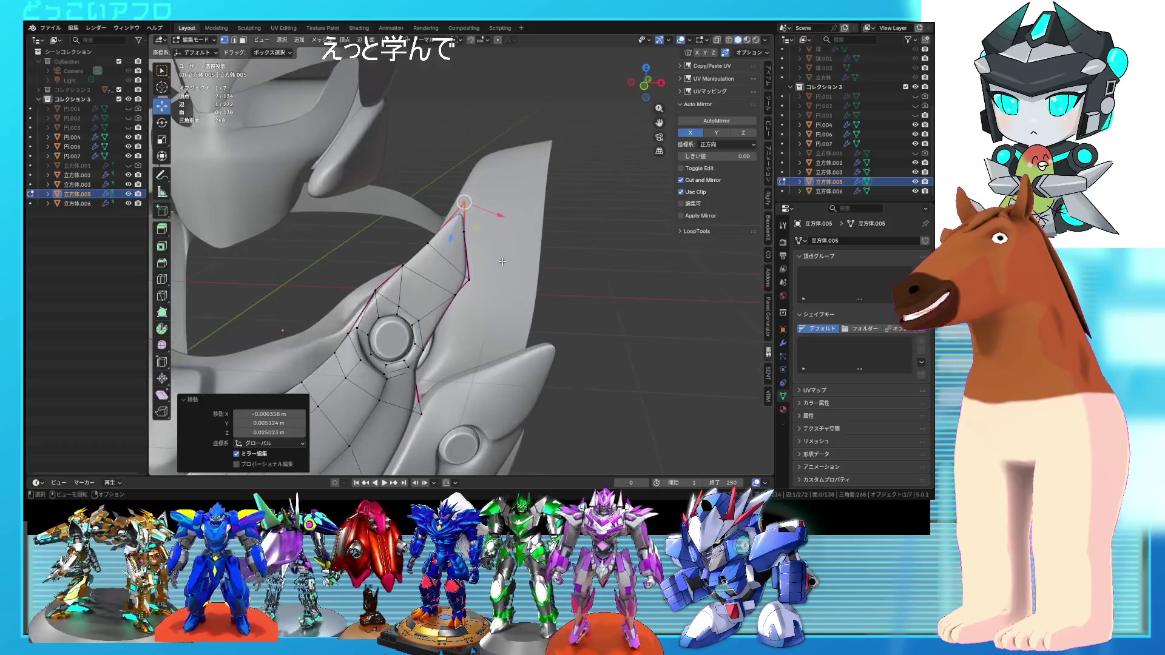
# - Shift the fin's upper edge and check the sharper shape in solid shading
pyautogui.hotkey('shift', 'z')
pyautogui.moveTo(502, 261); pyautogui.dragTo(502, 261)
pyautogui.press('g')
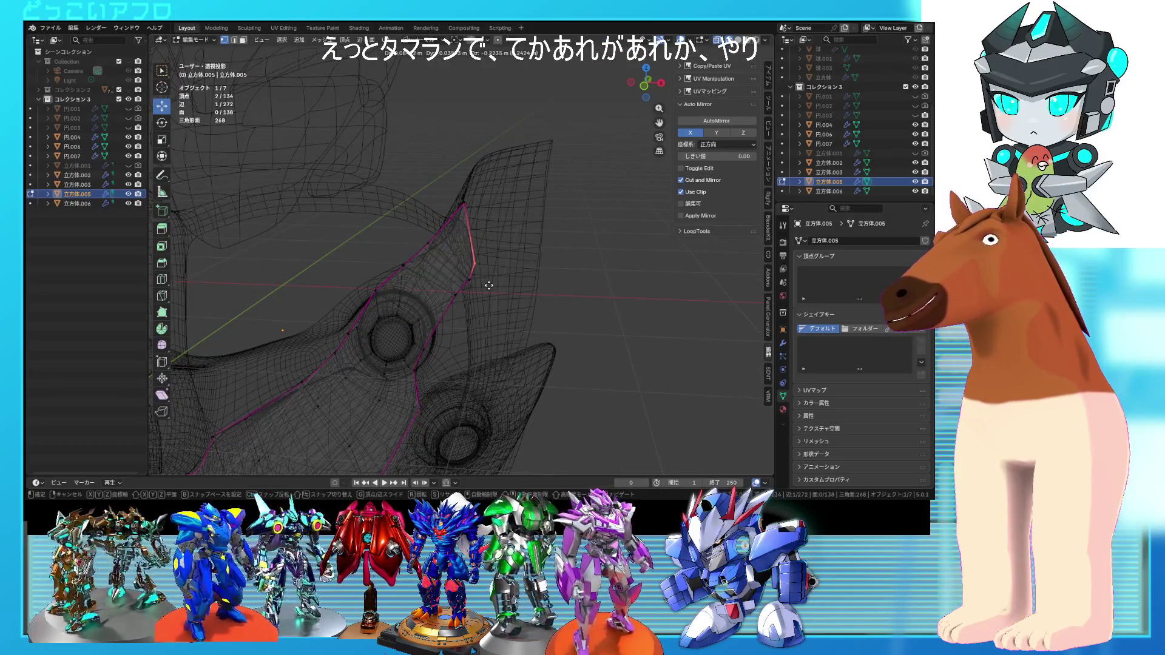
pyautogui.click(472, 268)
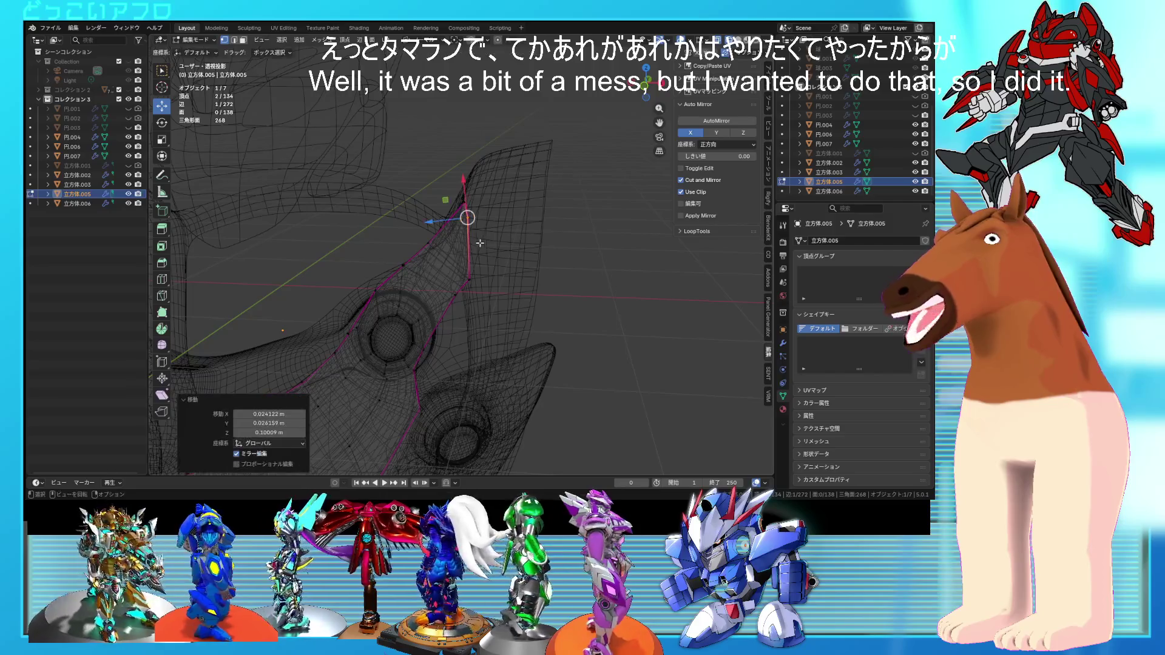
pyautogui.scroll(-2, 470, 266)
pyautogui.hotkey('shift', 'z')
pyautogui.moveTo(470, 267); pyautogui.dragTo(390, 241, button='middle')
# - Inspect the whole chest piece from the front, then select faces beside the shoulder joint
pyautogui.press('Tab')
pyautogui.scroll(-3, 485, 279)
pyautogui.moveTo(491, 282)
pyautogui.mouseDown(button='middle')
pyautogui.moveTo(517, 289)
pyautogui.moveTo(497, 279)
pyautogui.moveTo(476, 293)
pyautogui.moveTo(450, 272)
pyautogui.moveTo(435, 289)
pyautogui.moveTo(436, 333)
pyautogui.moveTo(408, 318)
pyautogui.moveTo(419, 293)
pyautogui.mouseUp(button='middle')
pyautogui.scroll(4, 485, 276)
pyautogui.scroll(2, 476, 283)
pyautogui.press('Tab')
pyautogui.hotkey('alt', 'a')
pyautogui.keyDown('shift'); pyautogui.click(446, 283); pyautogui.keyUp('shift')
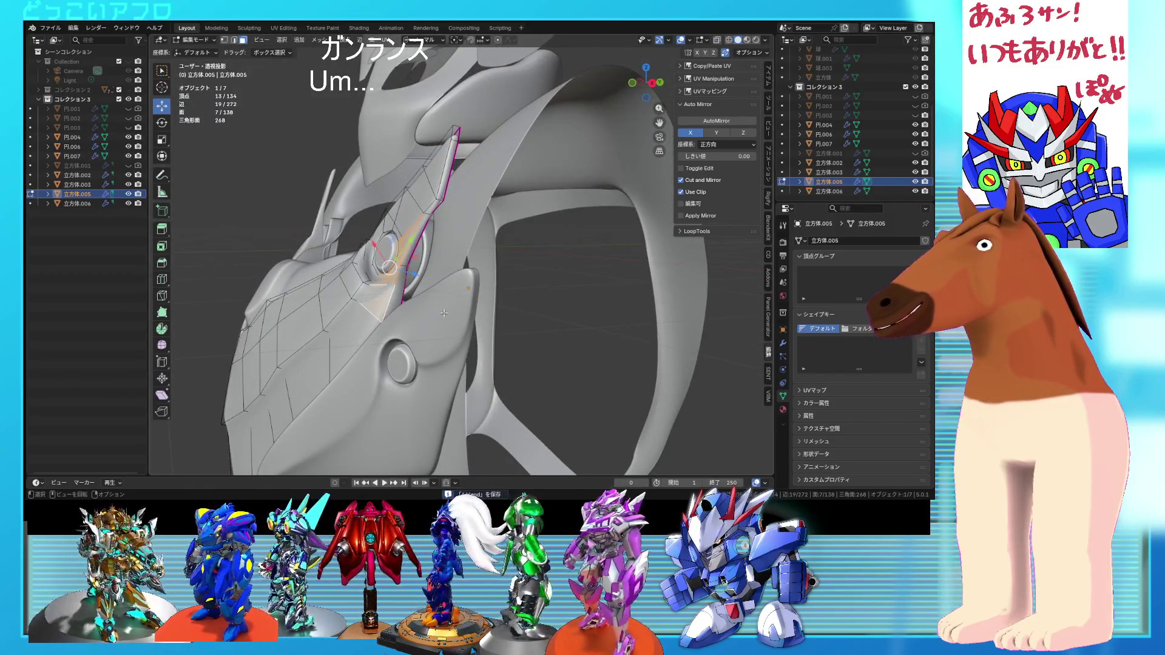
# - Extrude the faces beside the shoulder joint outward and shrink them to 0.813
pyautogui.press('e')
pyautogui.click(426, 313)
pyautogui.hotkey('ctrl', 's')
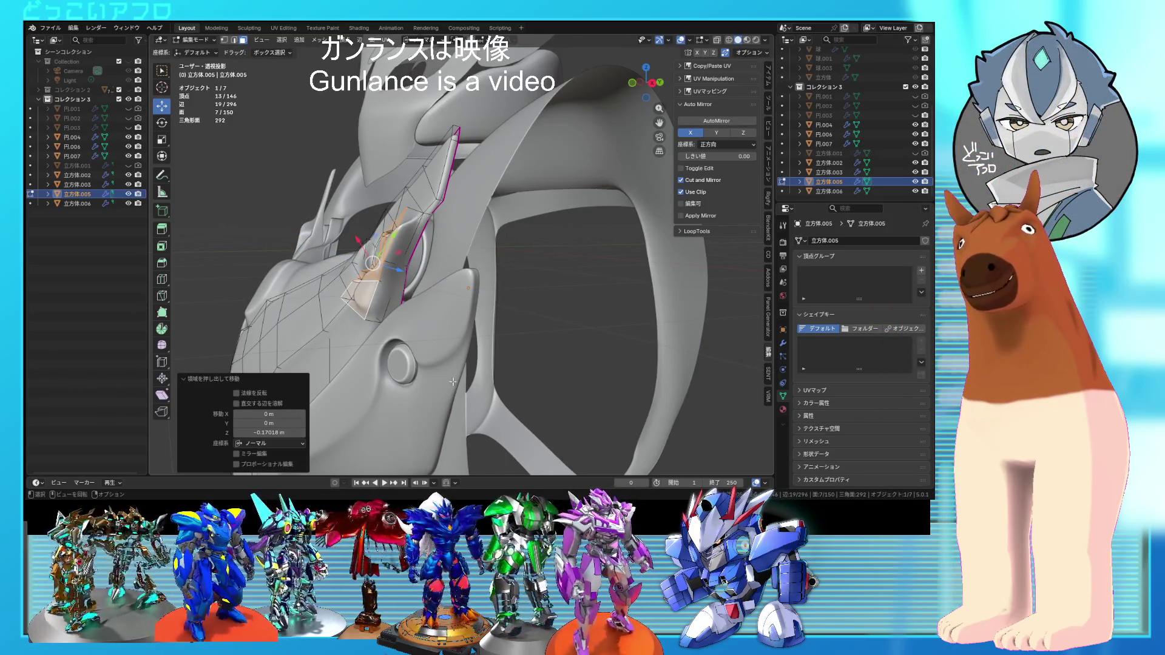
pyautogui.click(458, 355)
pyautogui.moveTo(458, 355); pyautogui.dragTo(523, 353, button='middle')
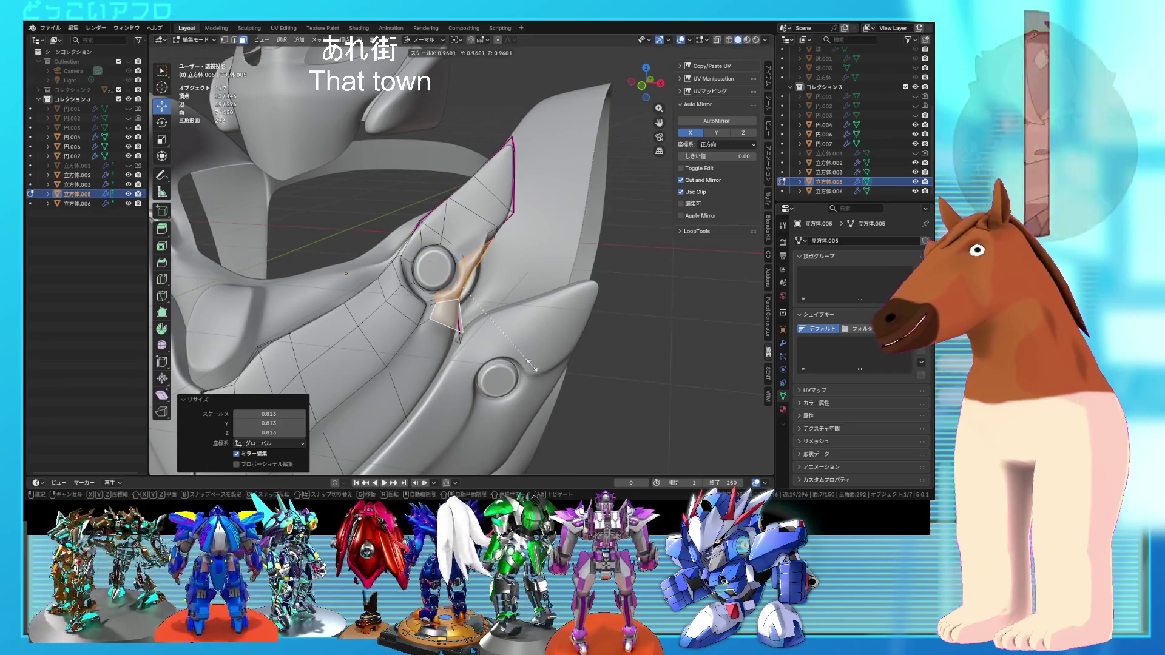
# - Select the edge loop around the new extrusion and move it into place
pyautogui.press('2')
pyautogui.click(435, 313)
pyautogui.keyDown('alt'); pyautogui.click(436, 313); pyautogui.keyUp('alt')
pyautogui.press('g')
pyautogui.click(442, 310)
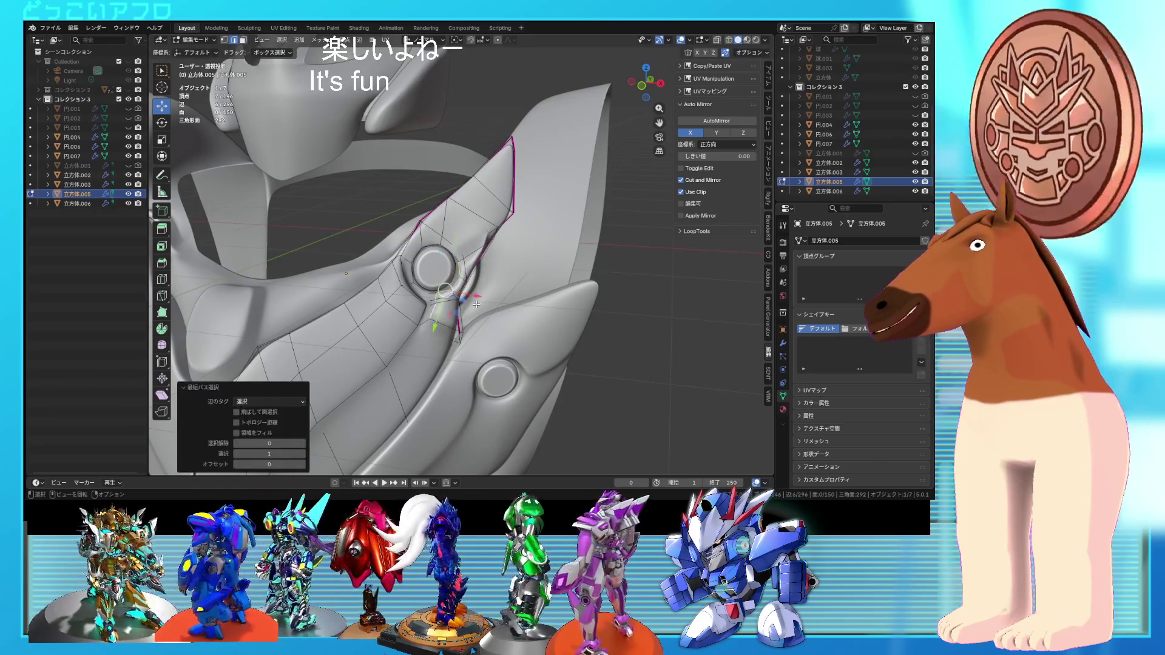
pyautogui.moveTo(441, 309)
pyautogui.mouseDown(button='middle')
pyautogui.moveTo(395, 302)
pyautogui.moveTo(417, 280)
pyautogui.mouseUp(button='middle')
# - Select three adjoining faces beside the shoulder joint
pyautogui.press('3')
pyautogui.click(395, 302)
pyautogui.scroll(2, 414, 274)
pyautogui.hotkey('ctrl', 's')
pyautogui.keyDown('shift'); pyautogui.click(416, 292); pyautogui.keyUp('shift')
pyautogui.keyDown('shift'); pyautogui.click(425, 279); pyautogui.keyUp('shift')
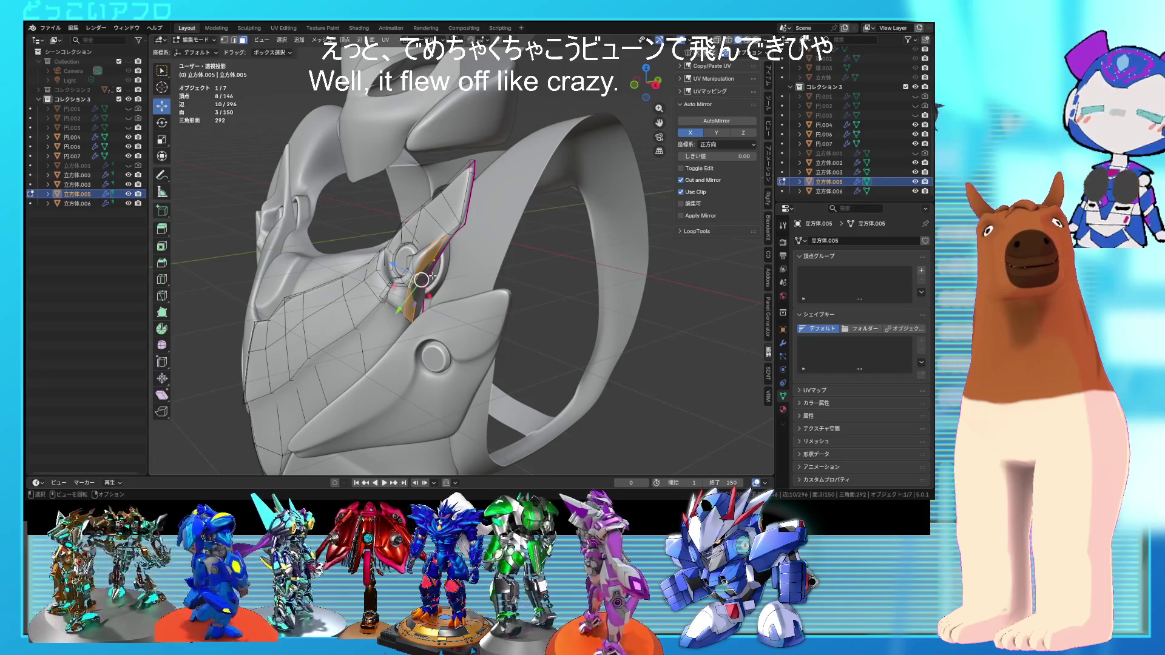
pyautogui.moveTo(429, 281); pyautogui.dragTo(424, 282, button='middle')
pyautogui.scroll(1, 420, 294)
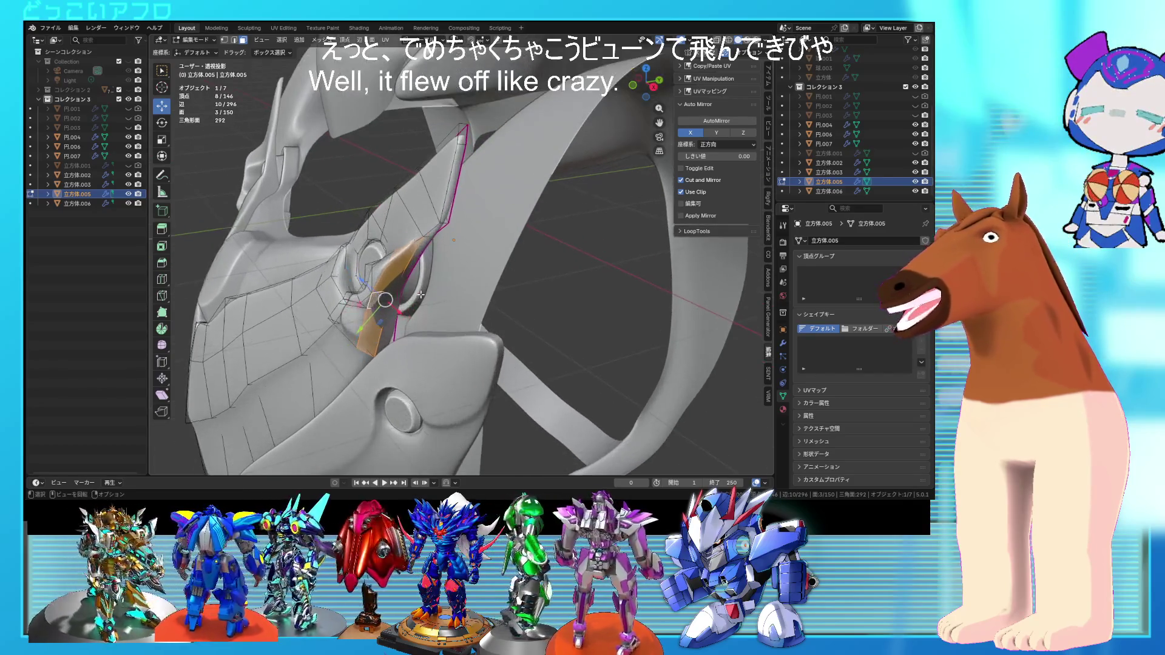
# - Extend the selection into a face strip along the joint using see-through view, and save
pyautogui.hotkey('alt', 'z')
pyautogui.keyDown('shift'); pyautogui.click(401, 301); pyautogui.keyUp('shift')
pyautogui.hotkey('alt', 'z')
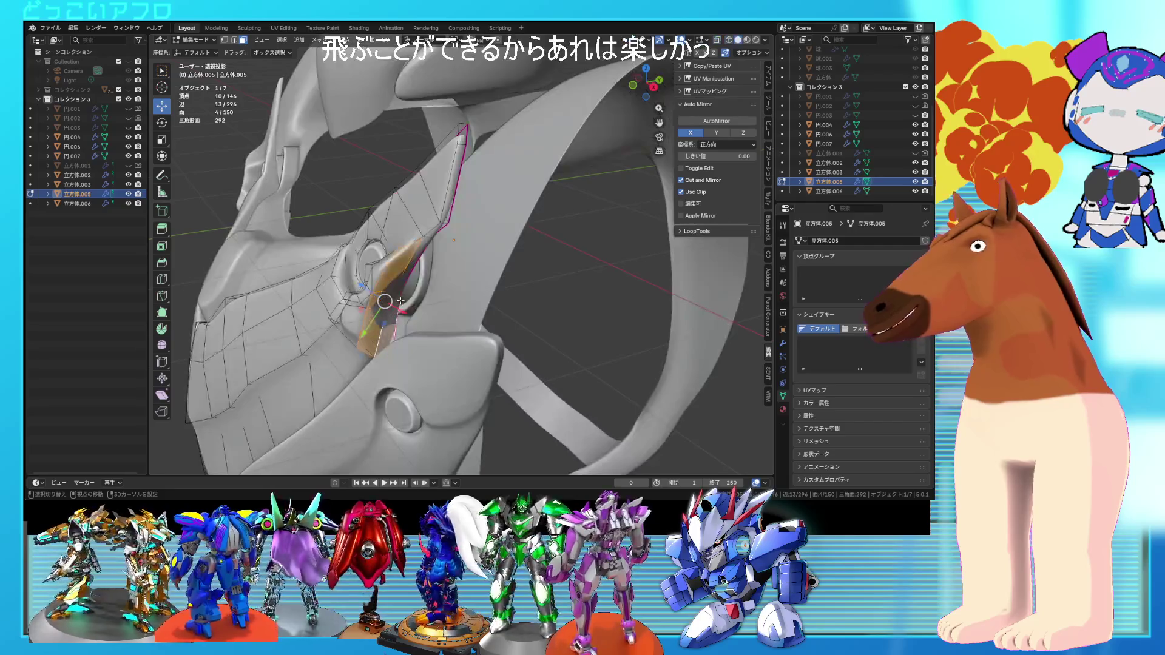
pyautogui.moveTo(403, 278); pyautogui.dragTo(513, 281, button='middle')
pyautogui.hotkey('alt', 'z')
pyautogui.keyDown('shift'); pyautogui.click(428, 339); pyautogui.keyUp('shift')
pyautogui.hotkey('alt', 'z')
pyautogui.hotkey('ctrl', 's')
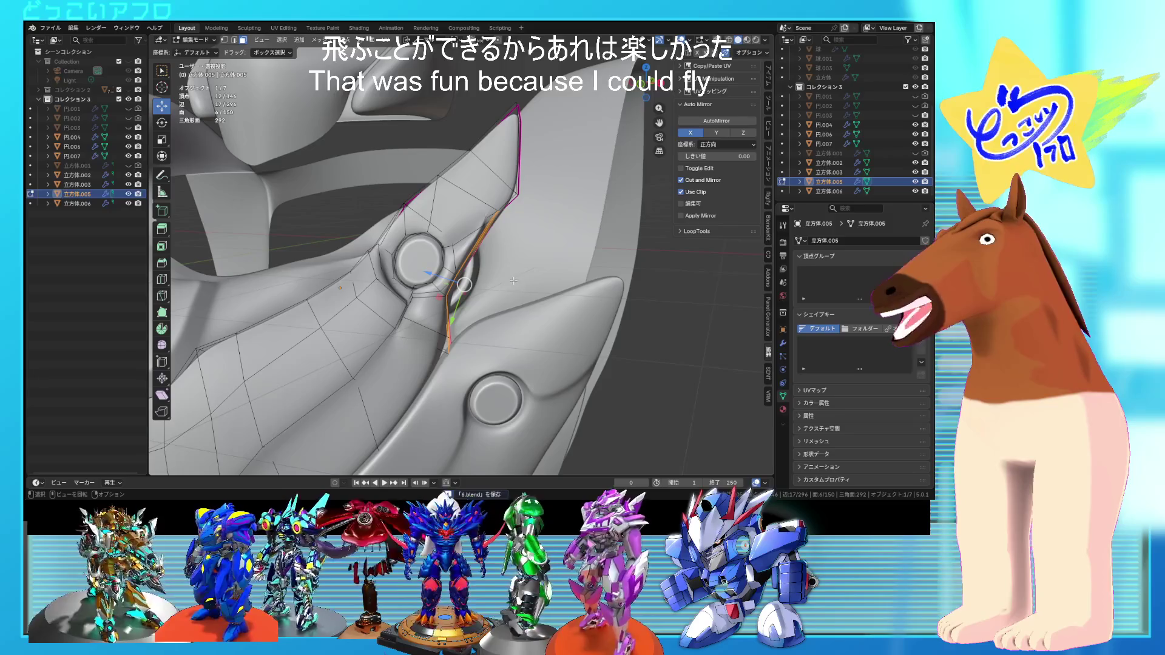
# - Extrude the face strip 0.077 m inward and scale the groove to 0.776
pyautogui.press('e')
pyautogui.click(525, 326)
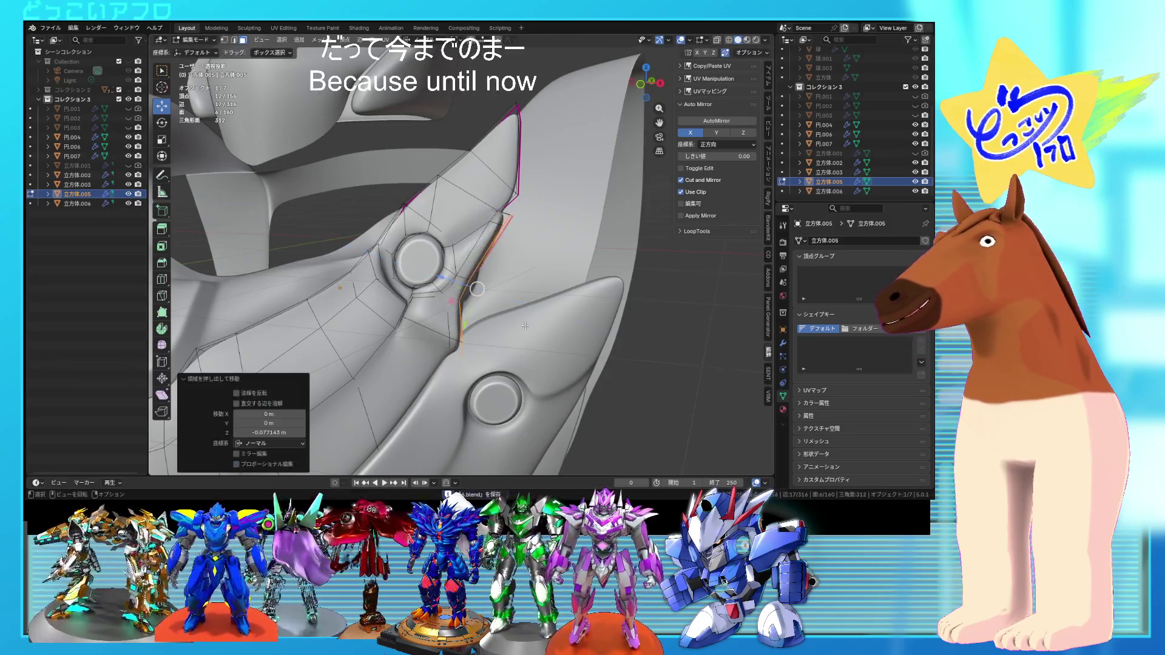
pyautogui.press('s')
pyautogui.click(570, 367)
# - Reposition and rescale the groove edge, then rotate it to exactly 12°
pyautogui.press('g')
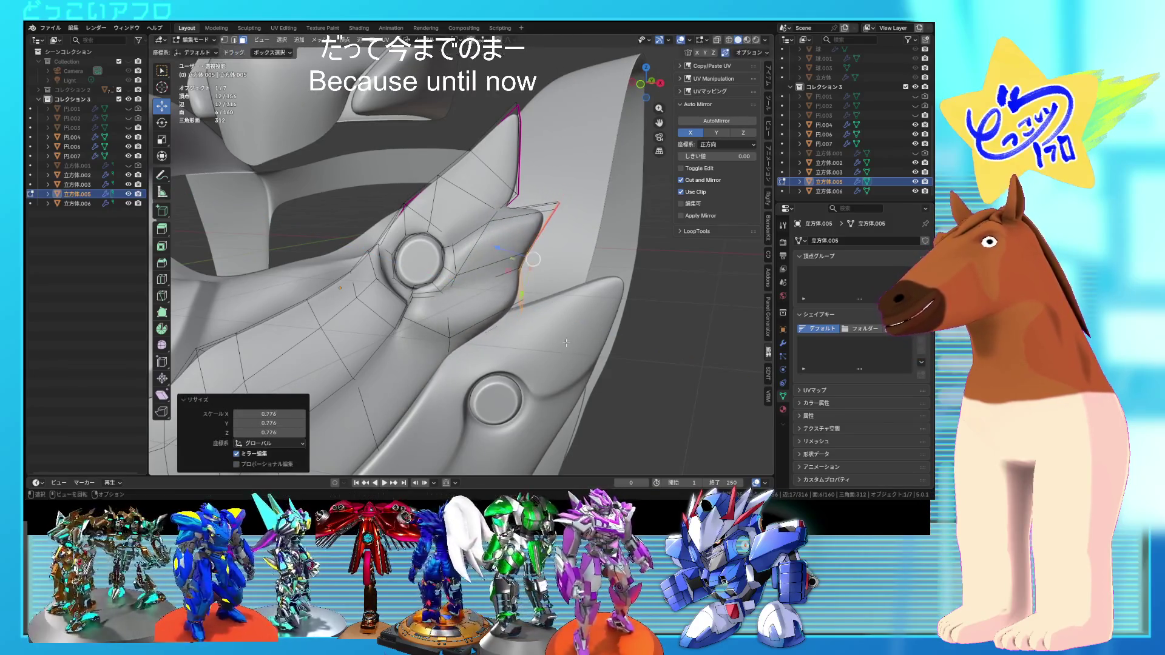
pyautogui.moveTo(595, 320)
pyautogui.mouseDown(button='middle')
pyautogui.moveTo(554, 356)
pyautogui.moveTo(577, 356)
pyautogui.moveTo(533, 368)
pyautogui.moveTo(565, 335)
pyautogui.mouseUp(button='middle')
pyautogui.press('s')
pyautogui.click(534, 356)
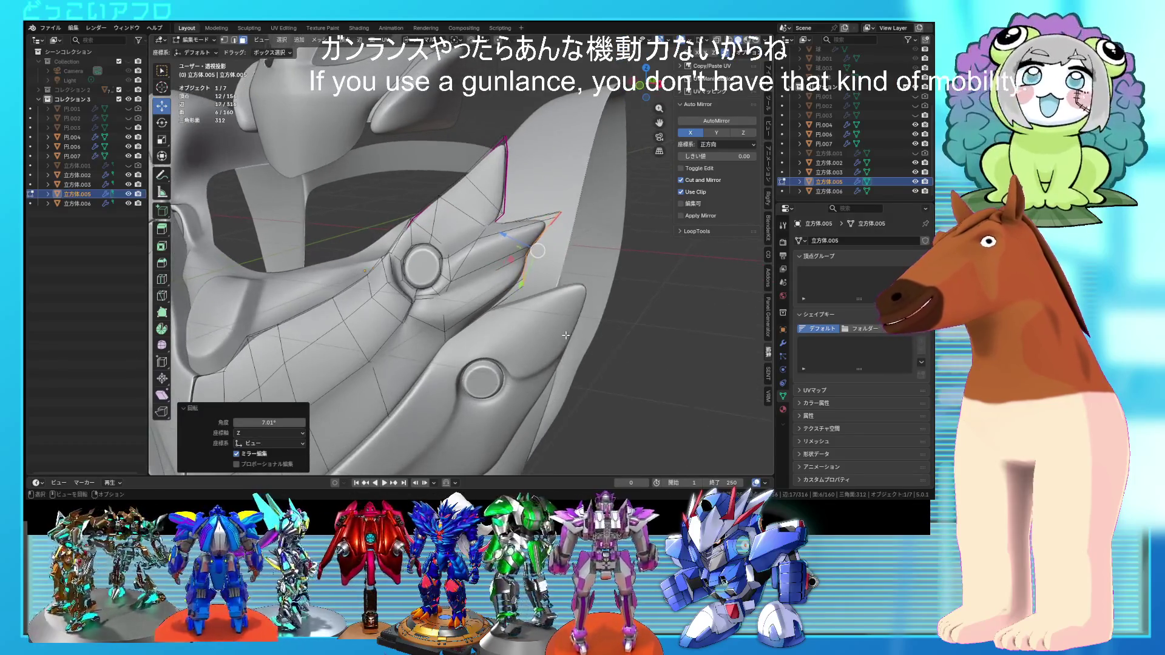
pyautogui.press('r')
pyautogui.click(494, 317)
pyautogui.scroll(2, 501, 320)
pyautogui.hotkey('alt', 'z')
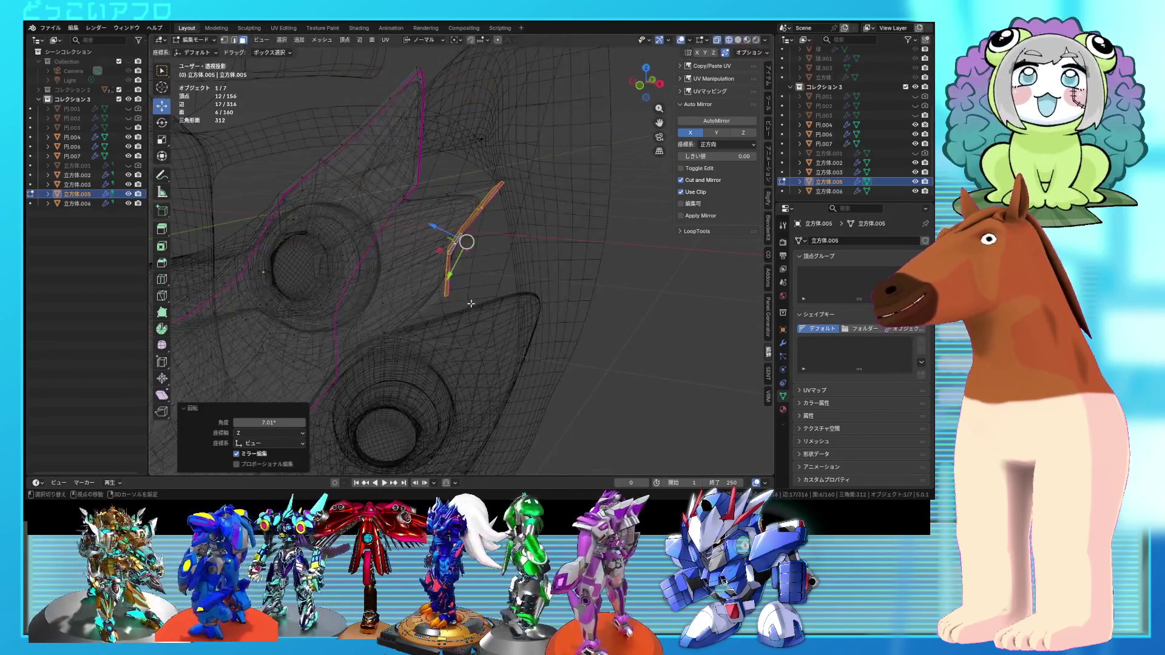
pyautogui.write('12')
pyautogui.press('Return')
pyautogui.moveTo(527, 339)
pyautogui.mouseDown(button='middle')
pyautogui.moveTo(514, 326)
pyautogui.moveTo(540, 334)
pyautogui.mouseUp(button='middle')
pyautogui.hotkey('alt', 'z')
pyautogui.scroll(3, 485, 331)
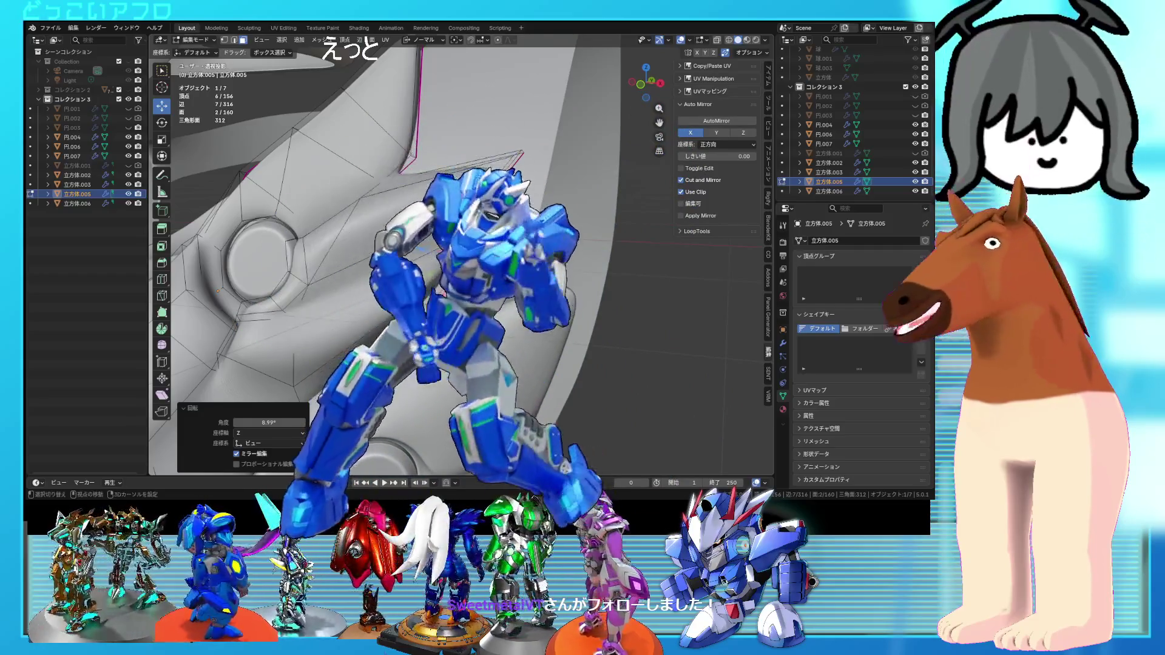
# - In wireframe, select three vertices at the shoulder fin's tip
pyautogui.hotkey('shift', 'z')
pyautogui.press('1')
pyautogui.click(470, 222)
pyautogui.moveTo(496, 256); pyautogui.dragTo(425, 243, button='middle')
pyautogui.keyDown('shift'); pyautogui.click(414, 239); pyautogui.keyUp('shift')
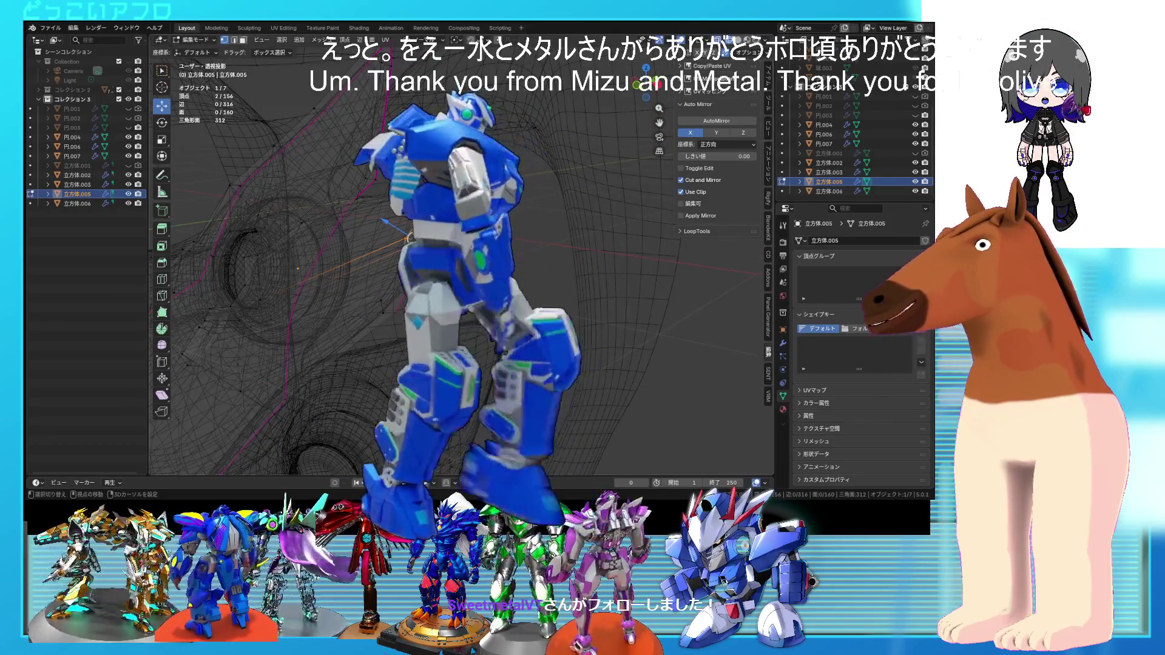
pyautogui.keyDown('shift'); pyautogui.click(395, 239); pyautogui.keyUp('shift')
pyautogui.hotkey('shift', 'z')
pyautogui.scroll(5, 394, 239)
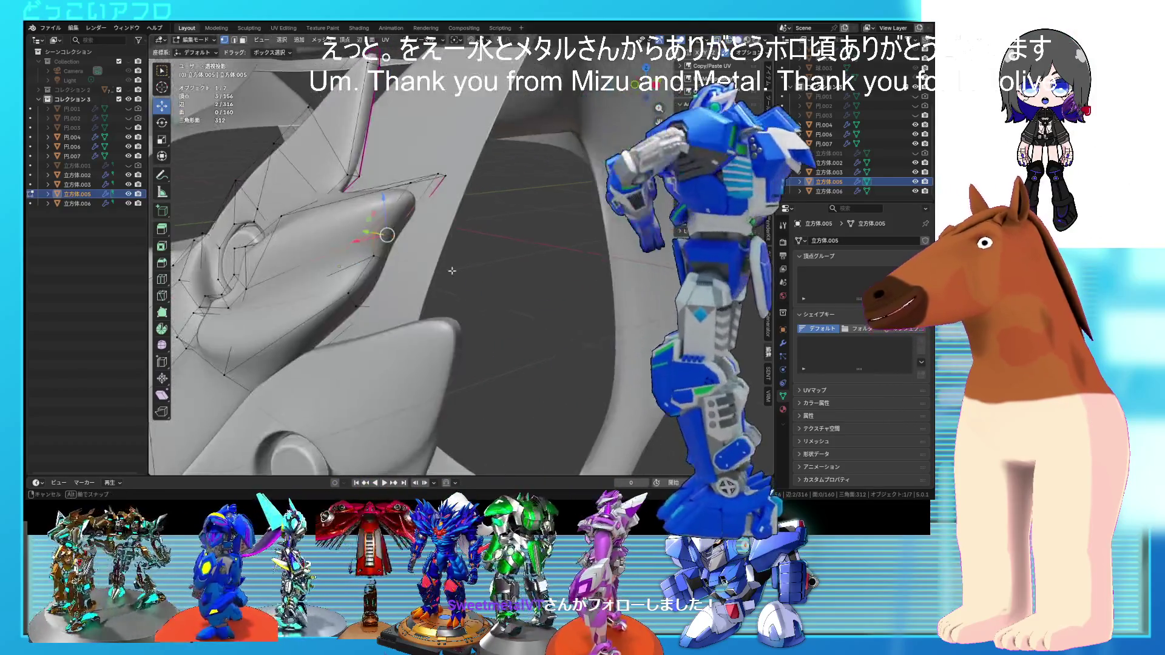
# - Move the fin-tip vertices into a sharper point and check it on the whole armor
pyautogui.press('g')
pyautogui.click(494, 272)
pyautogui.hotkey('shift', 'z')
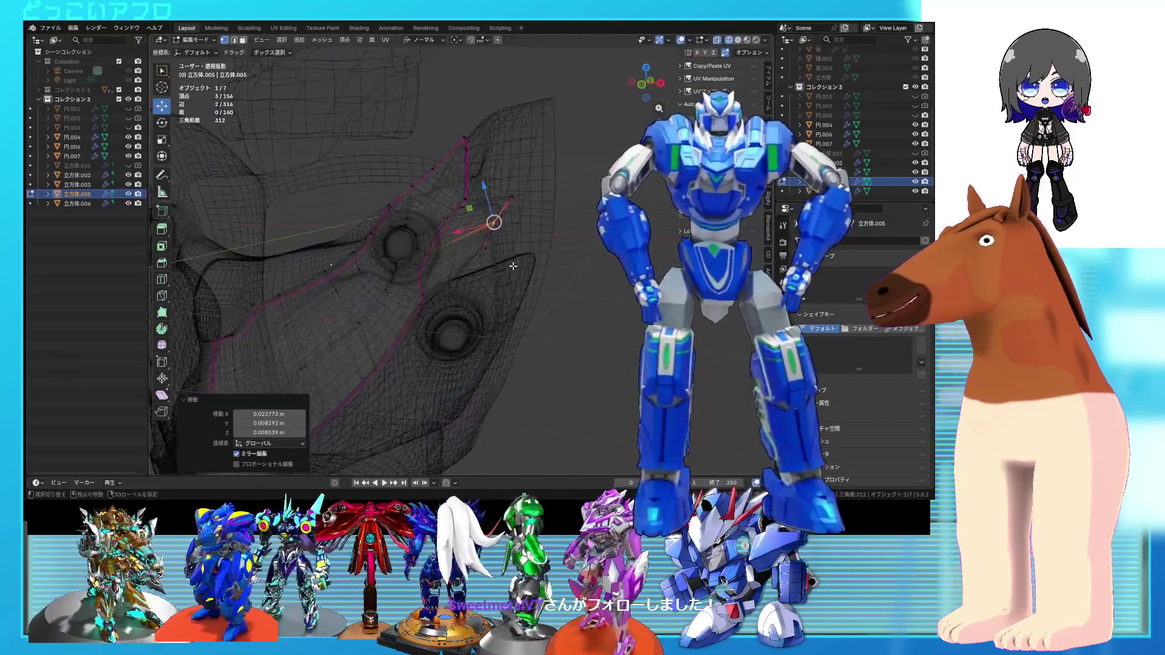
pyautogui.hotkey('shift', 'z')
pyautogui.press('Tab')
pyautogui.scroll(-4, 511, 265)
pyautogui.press('Tab')
pyautogui.scroll(6, 545, 289)
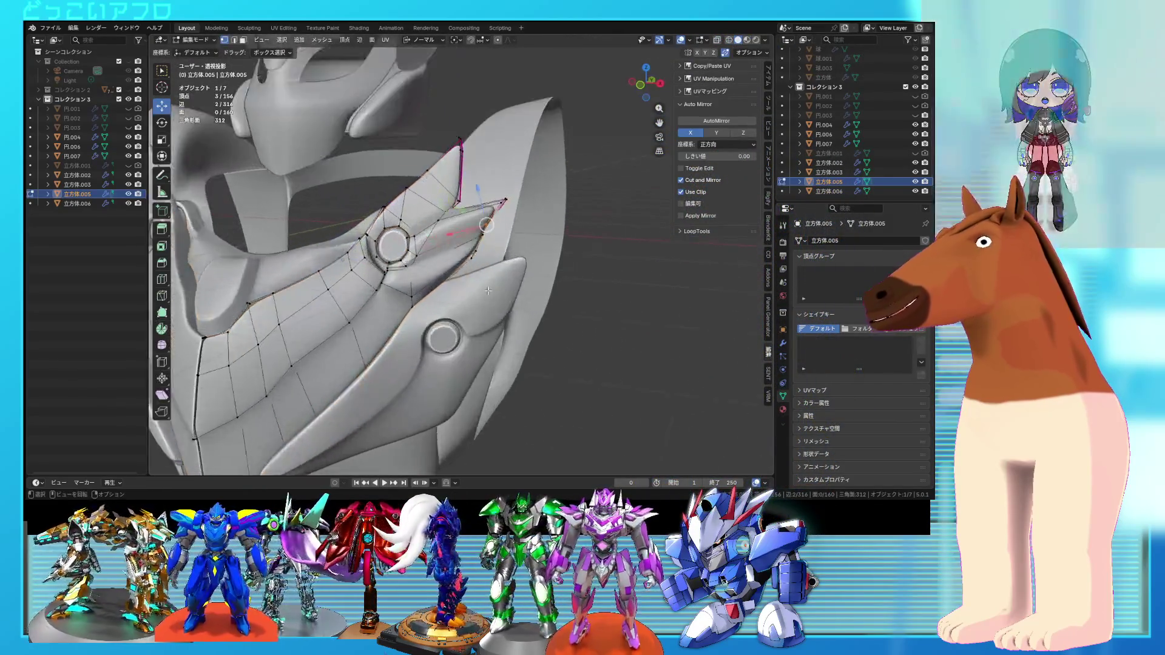
pyautogui.moveTo(544, 288)
pyautogui.mouseDown(button='middle')
pyautogui.moveTo(416, 237)
pyautogui.moveTo(445, 318)
pyautogui.moveTo(495, 303)
pyautogui.moveTo(503, 316)
pyautogui.moveTo(443, 341)
pyautogui.moveTo(435, 333)
pyautogui.moveTo(474, 344)
pyautogui.moveTo(366, 270)
pyautogui.moveTo(365, 243)
pyautogui.mouseUp(button='middle')
# - Slide a fin vertex fully along its edge (factor 1.000), then select a fin face
pyautogui.keyDown('shift'); pyautogui.click(435, 333); pyautogui.keyUp('shift')
pyautogui.keyDown('shift'); pyautogui.click(432, 313); pyautogui.keyUp('shift')
pyautogui.press('g')
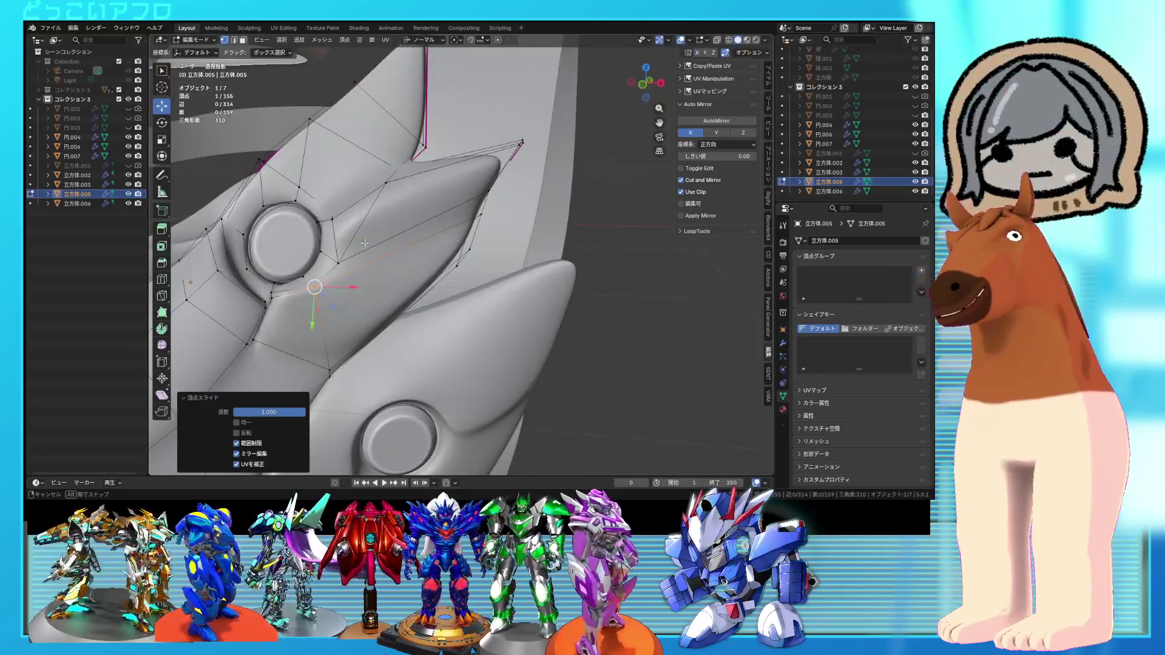
pyautogui.moveTo(433, 264)
pyautogui.mouseDown(button='middle')
pyautogui.moveTo(456, 288)
pyautogui.moveTo(393, 255)
pyautogui.mouseUp(button='middle')
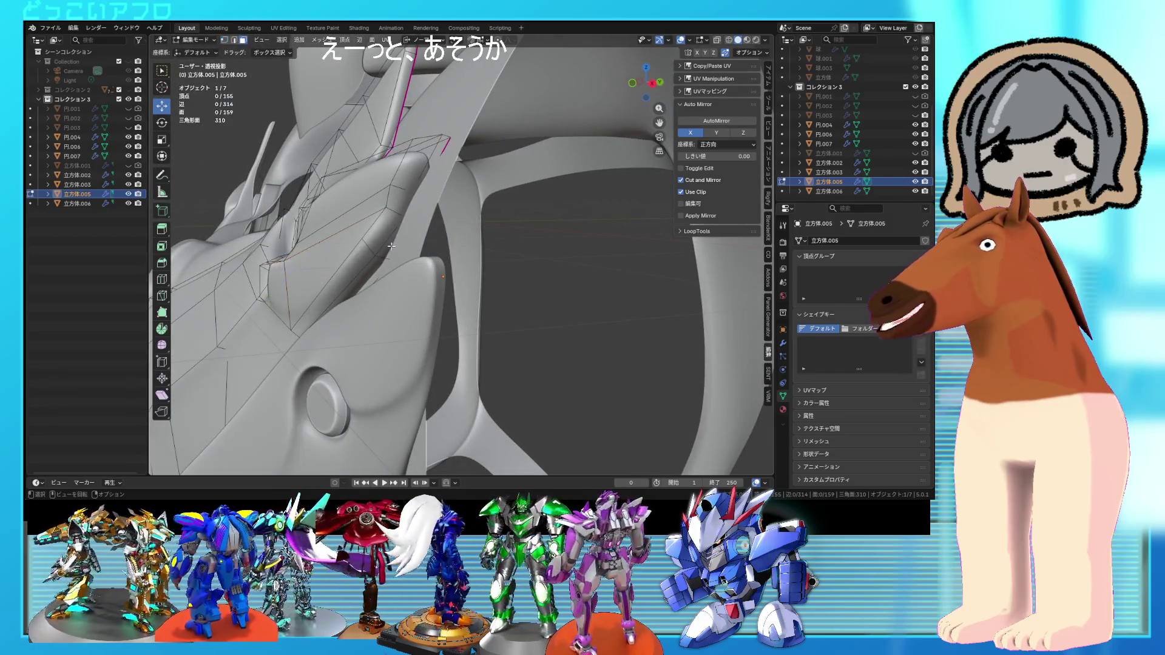
pyautogui.hotkey('alt', 'z')
pyautogui.click(414, 200)
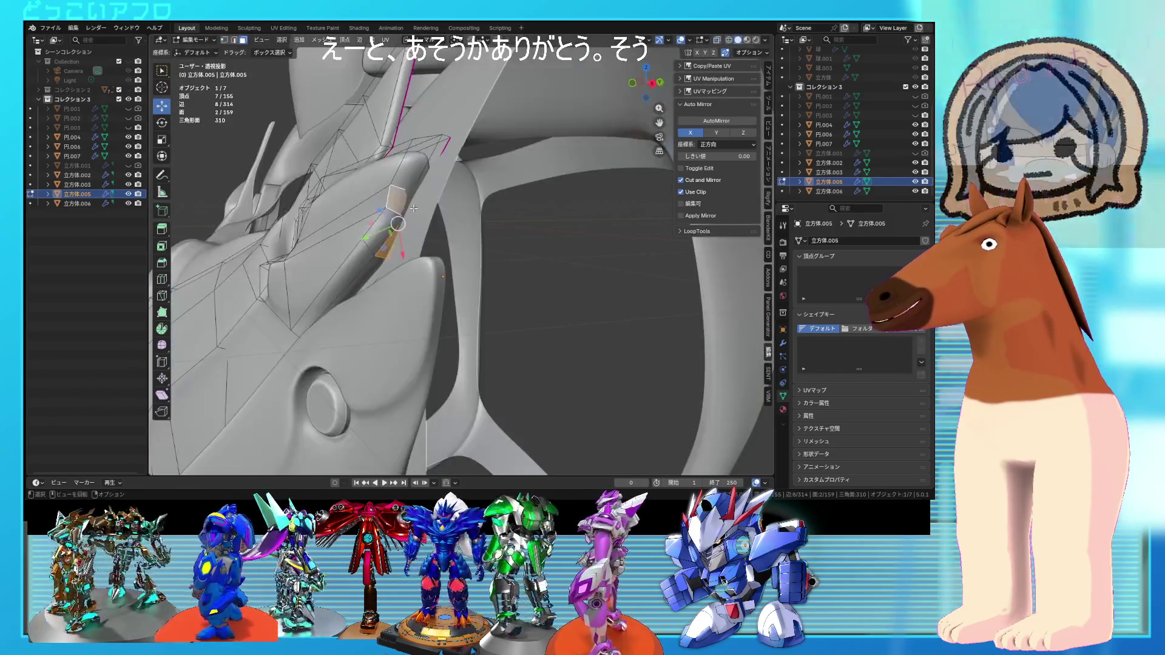
# - Add another fin face to the selection and move the fin's edge into a new position
pyautogui.hotkey('alt', 'z')
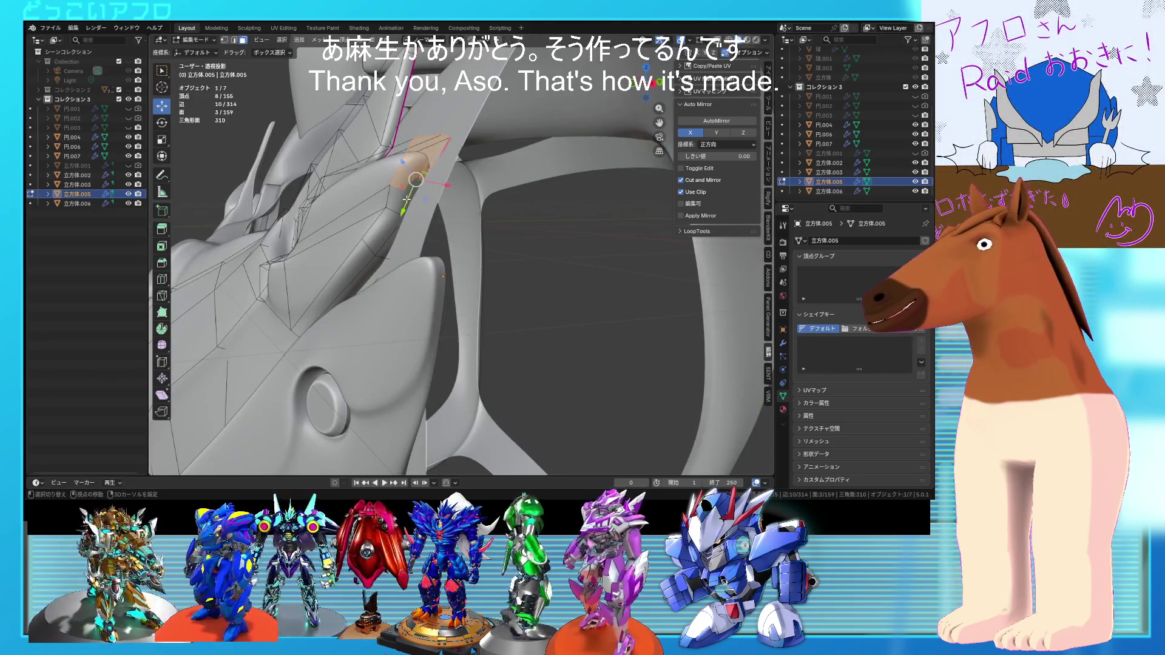
pyautogui.hotkey('alt', 'z')
pyautogui.keyDown('shift'); pyautogui.click(397, 239); pyautogui.keyUp('shift')
pyautogui.hotkey('alt', 'z')
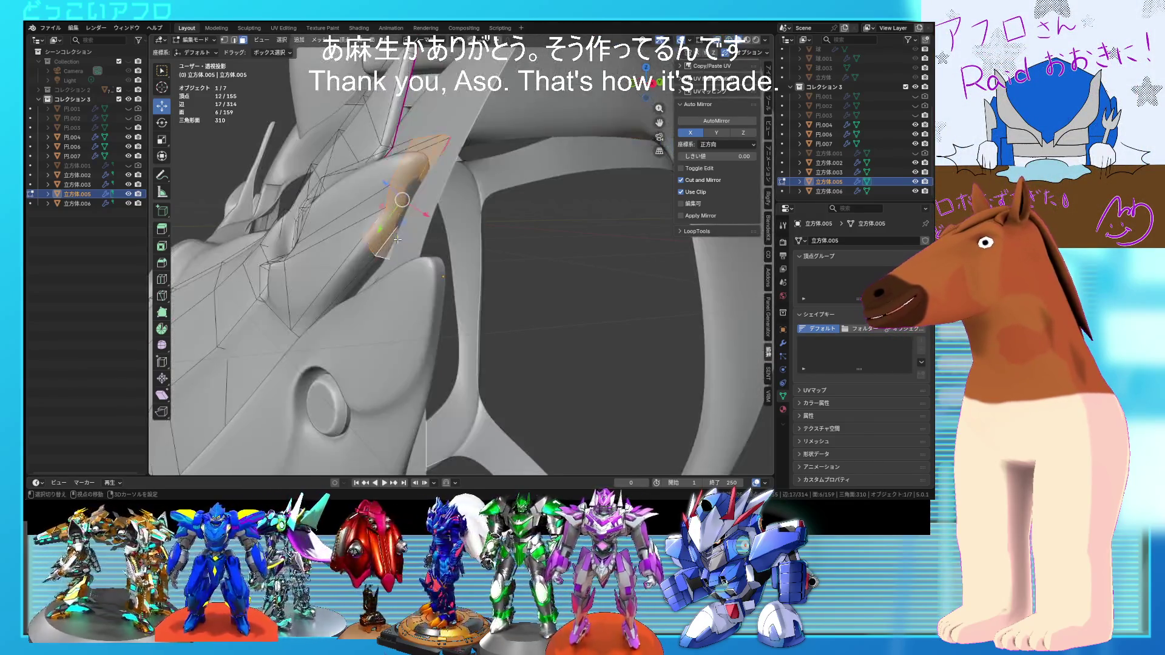
pyautogui.moveTo(405, 245)
pyautogui.mouseDown(button='middle')
pyautogui.moveTo(358, 240)
pyautogui.moveTo(478, 275)
pyautogui.moveTo(438, 263)
pyautogui.moveTo(436, 216)
pyautogui.mouseUp(button='middle')
pyautogui.press('Tab')
pyautogui.press('Tab')
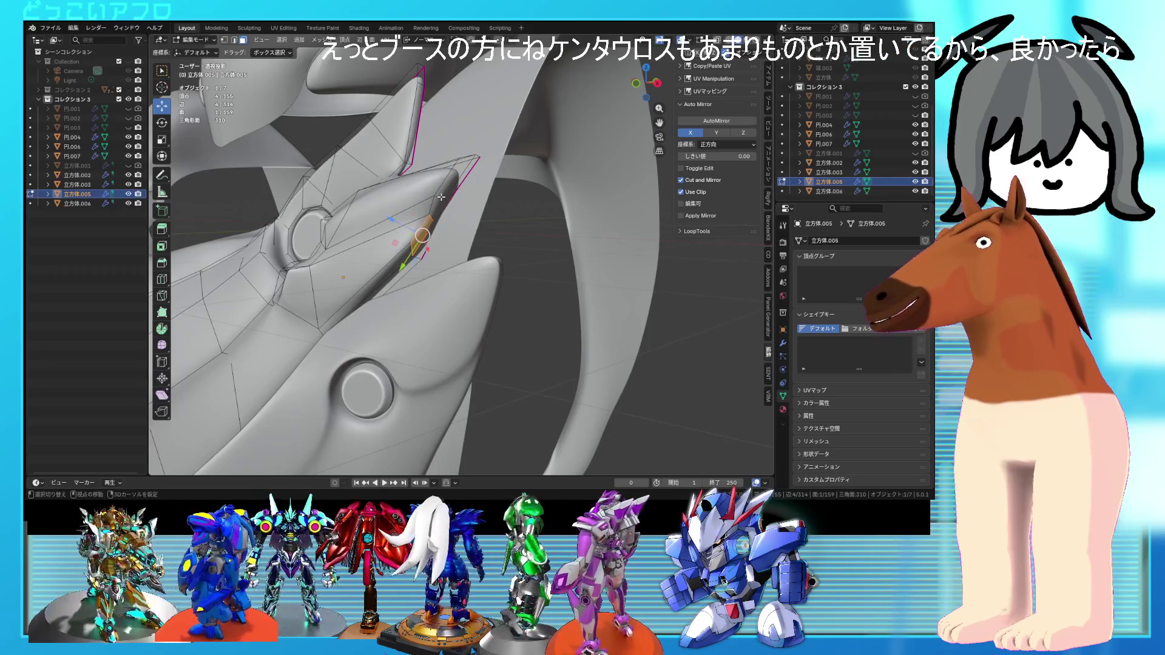
pyautogui.moveTo(438, 206)
pyautogui.mouseDown(button='middle')
pyautogui.moveTo(549, 299)
pyautogui.moveTo(553, 325)
pyautogui.moveTo(531, 346)
pyautogui.moveTo(528, 330)
pyautogui.moveTo(461, 305)
pyautogui.moveTo(433, 197)
pyautogui.mouseUp(button='middle')
pyautogui.press('g')
pyautogui.click(527, 271)
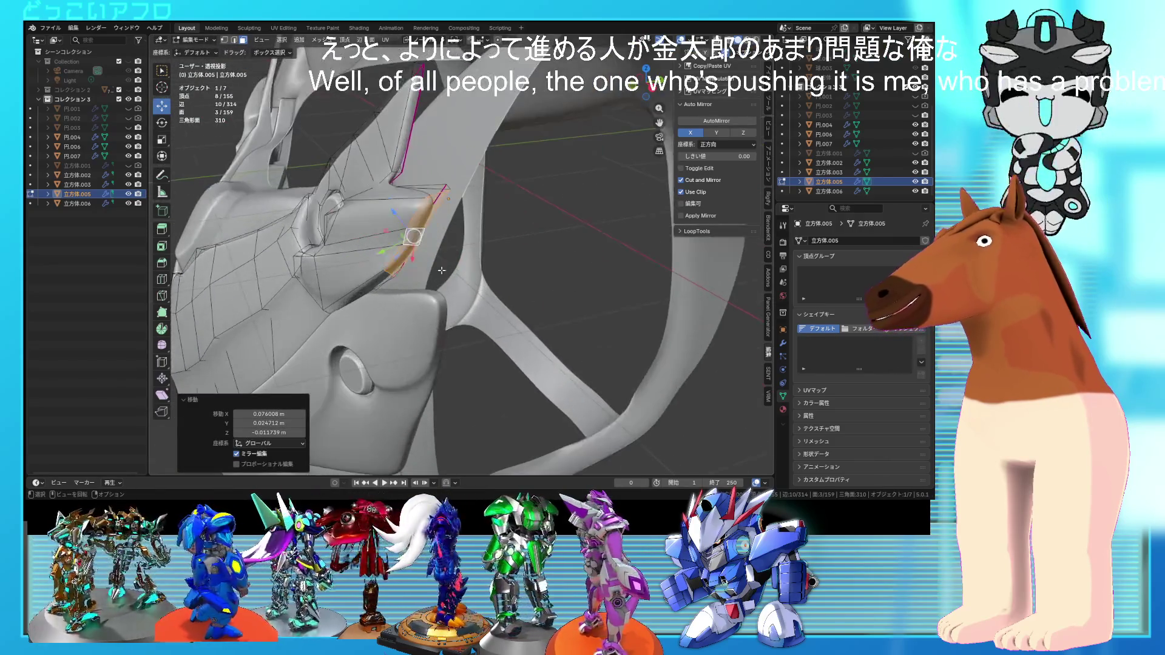
# - Review the armor, then slide a fin edge fully onto its neighbour to merge it
pyautogui.press('Tab')
pyautogui.scroll(-5, 485, 194)
pyautogui.moveTo(505, 196)
pyautogui.mouseDown(button='middle')
pyautogui.moveTo(537, 249)
pyautogui.moveTo(525, 299)
pyautogui.moveTo(406, 301)
pyautogui.mouseUp(button='middle')
pyautogui.press('Tab')
pyautogui.scroll(8, 534, 297)
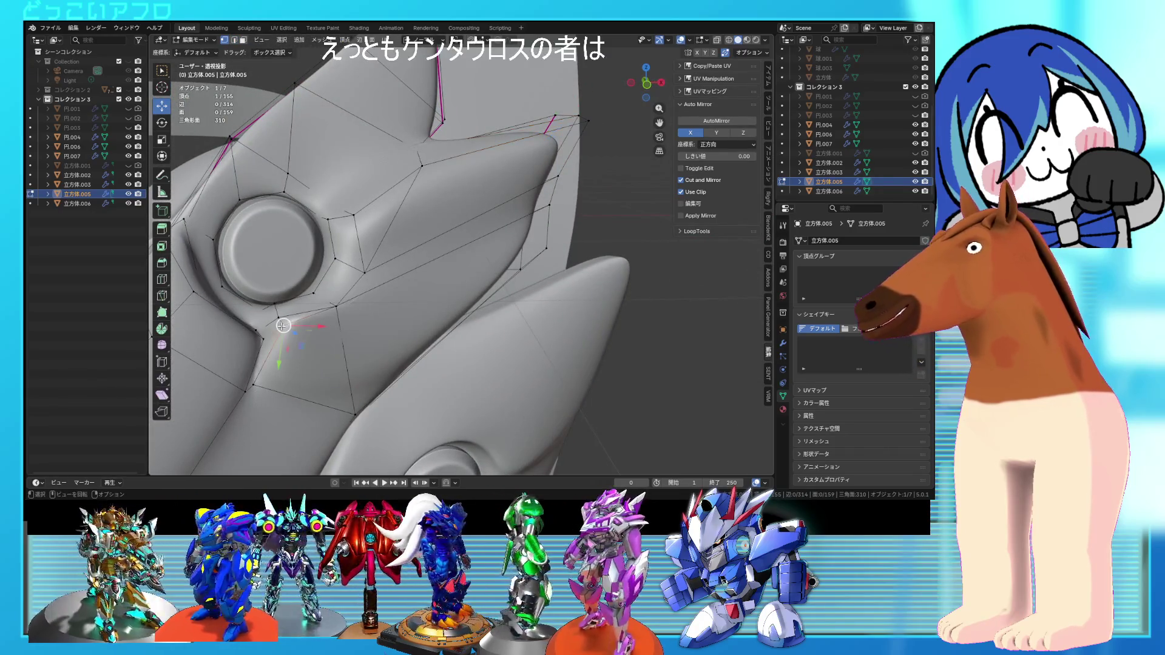
pyautogui.moveTo(380, 315); pyautogui.dragTo(350, 230, button='middle')
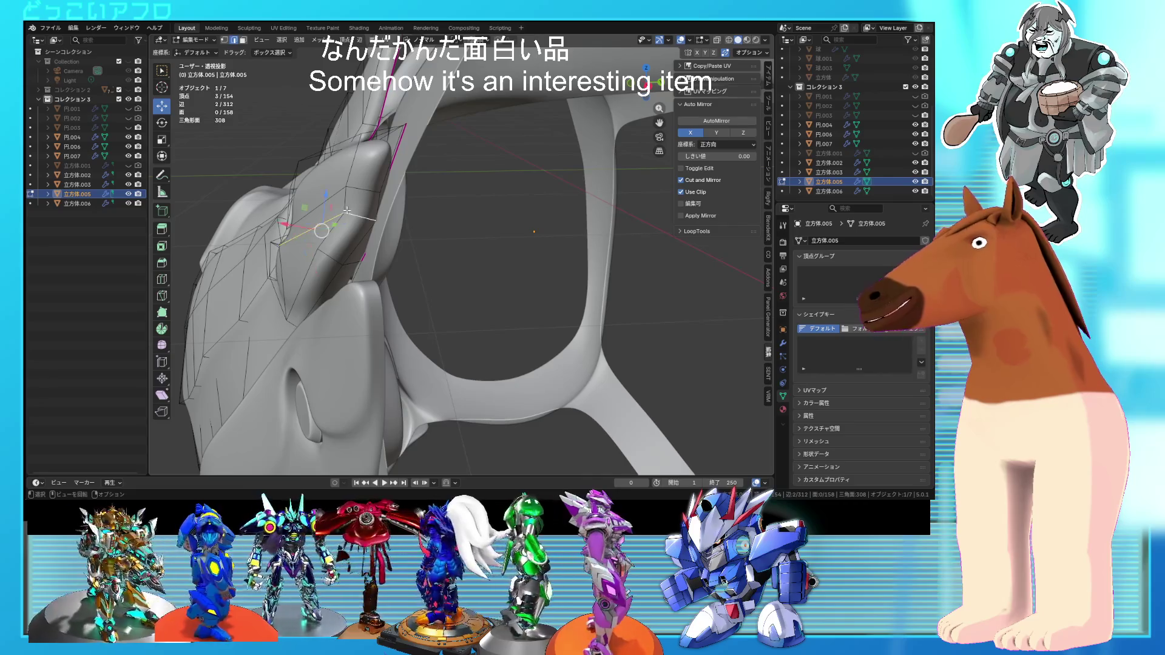
pyautogui.scroll(5, 346, 210)
pyautogui.press('g')
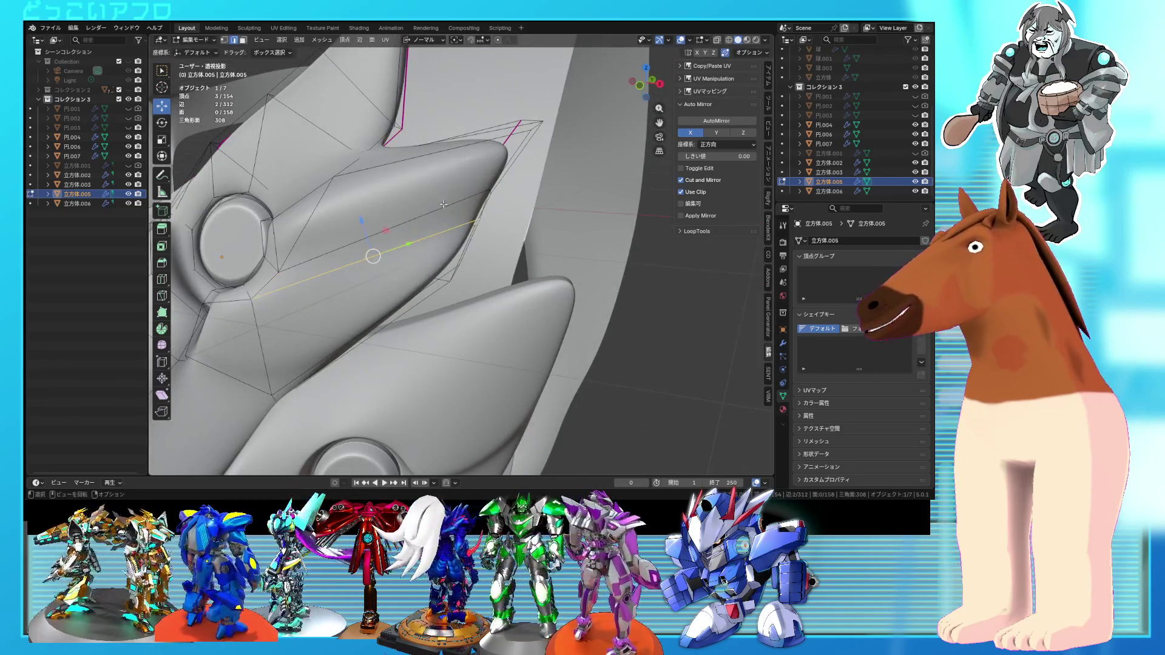
pyautogui.click(451, 207)
pyautogui.moveTo(451, 208)
pyautogui.mouseDown(button='middle')
pyautogui.moveTo(425, 204)
pyautogui.moveTo(479, 263)
pyautogui.moveTo(530, 278)
pyautogui.moveTo(452, 335)
pyautogui.moveTo(376, 309)
pyautogui.mouseUp(button='middle')
pyautogui.click(424, 200)
# - Select three fin vertices, shrink them closer together and move them
pyautogui.scroll(-3, 424, 206)
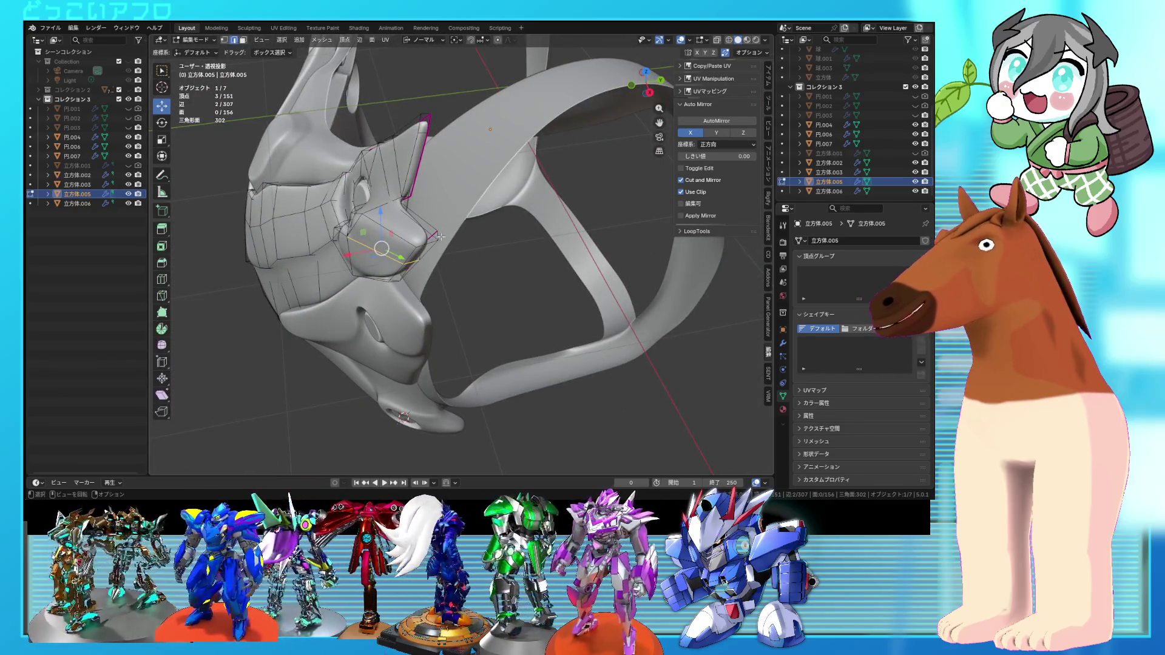
pyautogui.moveTo(434, 249)
pyautogui.mouseDown(button='middle')
pyautogui.moveTo(397, 241)
pyautogui.moveTo(424, 243)
pyautogui.moveTo(428, 260)
pyautogui.moveTo(536, 223)
pyautogui.moveTo(534, 157)
pyautogui.moveTo(477, 251)
pyautogui.mouseUp(button='middle')
pyautogui.keyDown('shift'); pyautogui.click(393, 260); pyautogui.keyUp('shift')
pyautogui.press('s')
pyautogui.click(432, 275)
pyautogui.press('g')
pyautogui.click(521, 182)
# - Inspect the fin's wireframe from several angles and review the armor in Object Mode
pyautogui.hotkey('alt', 'z')
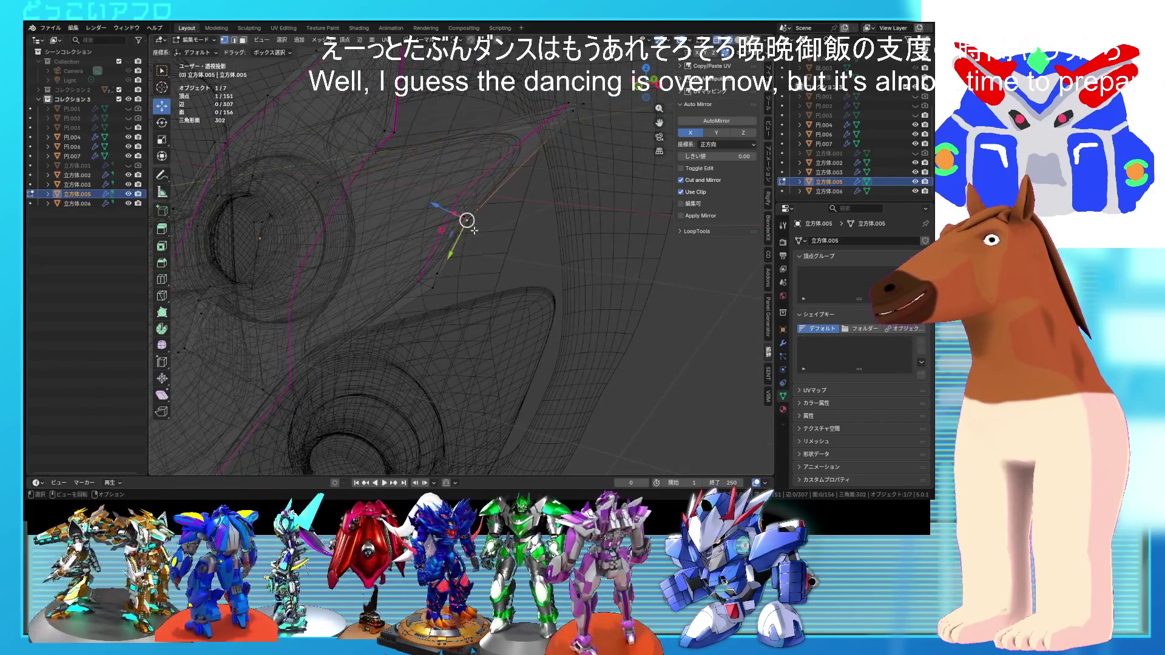
pyautogui.moveTo(453, 183)
pyautogui.mouseDown(button='middle')
pyautogui.moveTo(558, 286)
pyautogui.moveTo(538, 255)
pyautogui.moveTo(645, 84)
pyautogui.moveTo(502, 205)
pyautogui.mouseUp(button='middle')
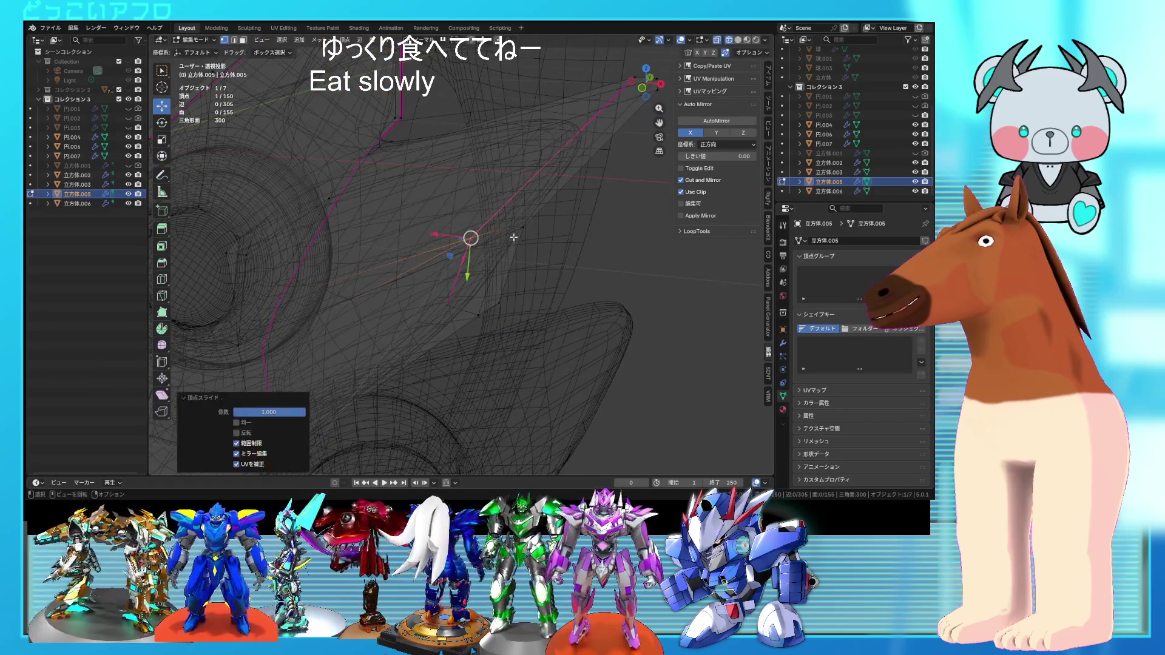
pyautogui.moveTo(518, 225)
pyautogui.mouseDown(button='middle')
pyautogui.moveTo(525, 255)
pyautogui.moveTo(504, 274)
pyautogui.moveTo(486, 263)
pyautogui.moveTo(488, 308)
pyautogui.moveTo(490, 261)
pyautogui.moveTo(535, 278)
pyautogui.moveTo(510, 302)
pyautogui.moveTo(515, 325)
pyautogui.moveTo(566, 302)
pyautogui.moveTo(521, 311)
pyautogui.mouseUp(button='middle')
pyautogui.press('Tab')
pyautogui.hotkey('shift', 'z')
# - Box-select fin vertices in see-through view and adjust them, then review the armor
pyautogui.press('Tab')
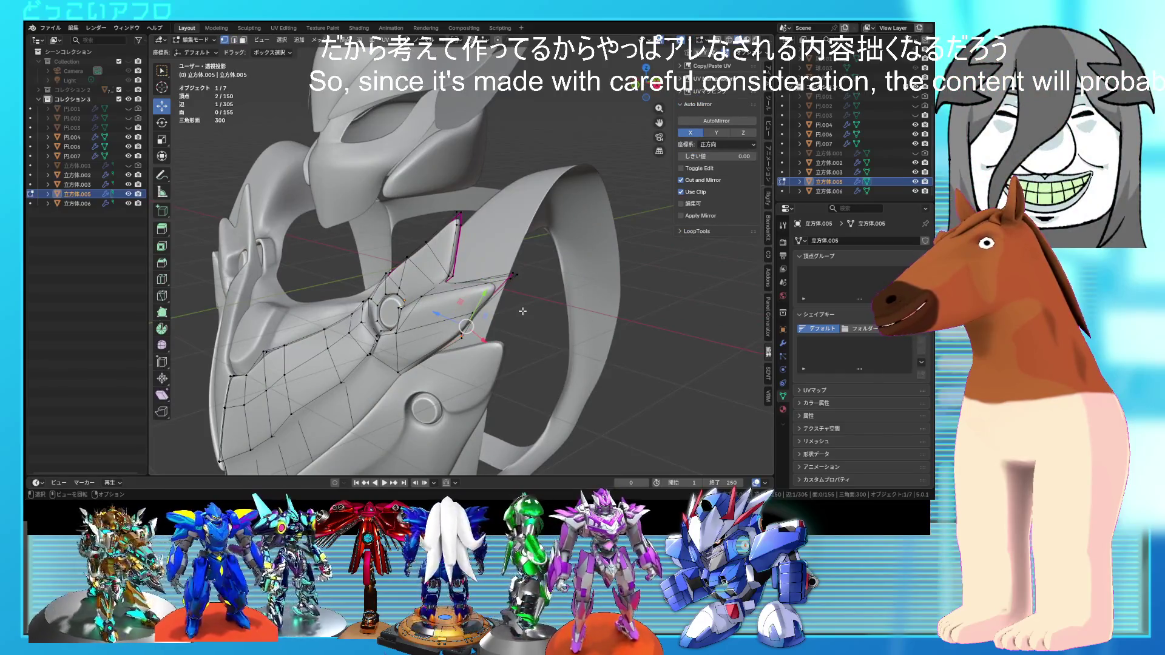
pyautogui.hotkey('shift', 'z')
pyautogui.press('b')
pyautogui.click(556, 295)
pyautogui.moveTo(556, 295)
pyautogui.mouseDown(button='middle')
pyautogui.moveTo(569, 291)
pyautogui.moveTo(575, 329)
pyautogui.moveTo(558, 348)
pyautogui.mouseUp(button='middle')
pyautogui.press('Tab')
pyautogui.hotkey('shift', 'z')
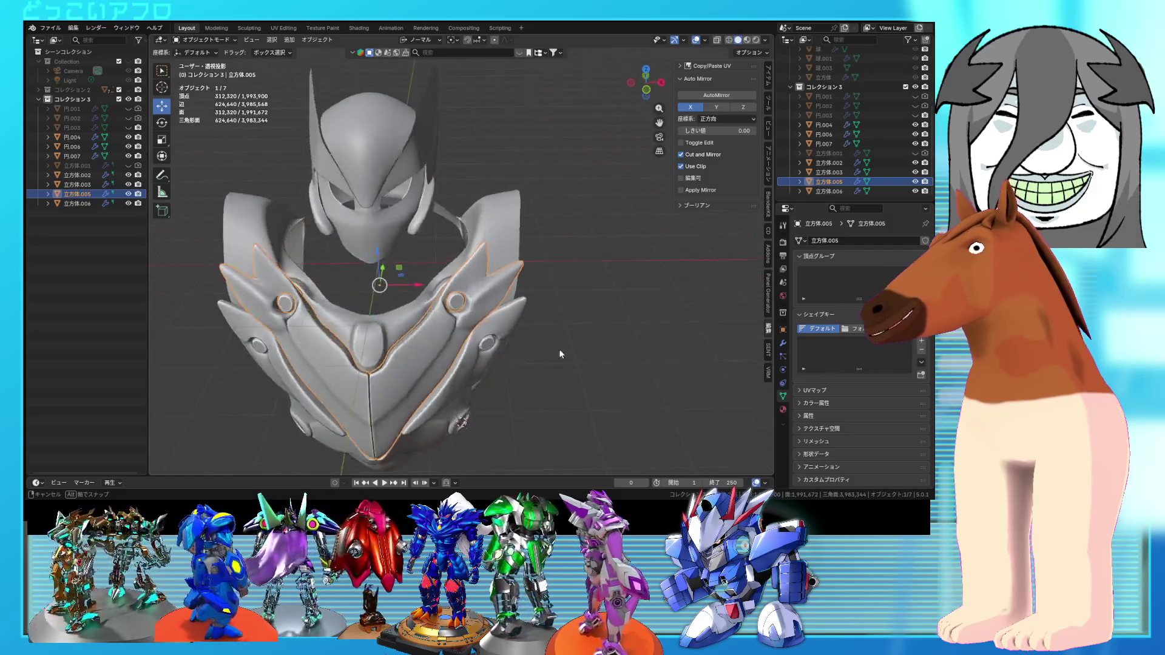
pyautogui.press('Tab')
pyautogui.scroll(6, 559, 348)
# - Apply Shade Auto Smooth at 30° to the chest armor in Object Mode
pyautogui.hotkey('shift', 'z')
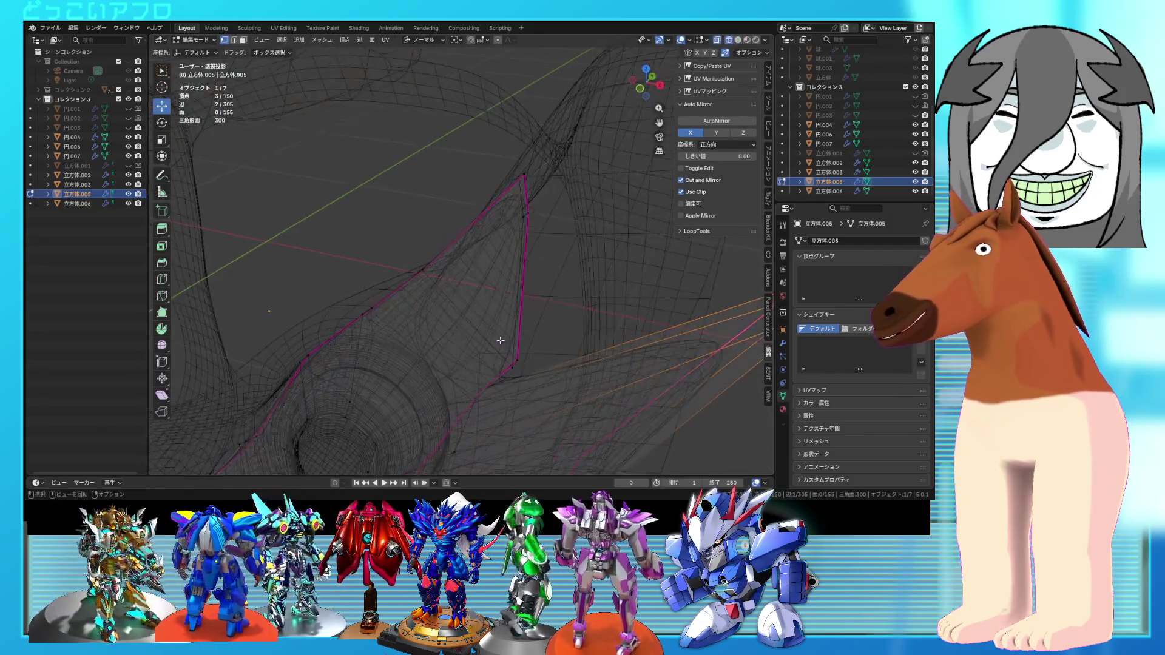
pyautogui.press('a')
pyautogui.moveTo(491, 324)
pyautogui.mouseDown(button='middle')
pyautogui.moveTo(478, 341)
pyautogui.moveTo(545, 321)
pyautogui.mouseUp(button='middle')
pyautogui.hotkey('shift', 'z')
pyautogui.click(482, 298)
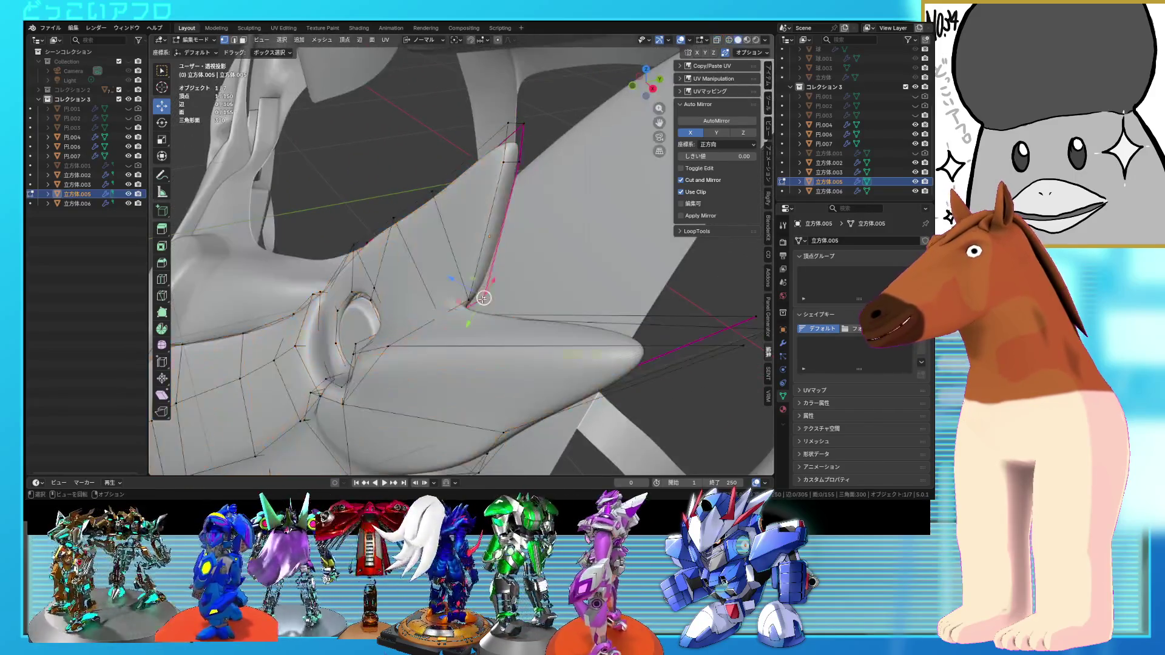
pyautogui.moveTo(475, 298); pyautogui.dragTo(554, 297, button='middle')
pyautogui.press('Tab')
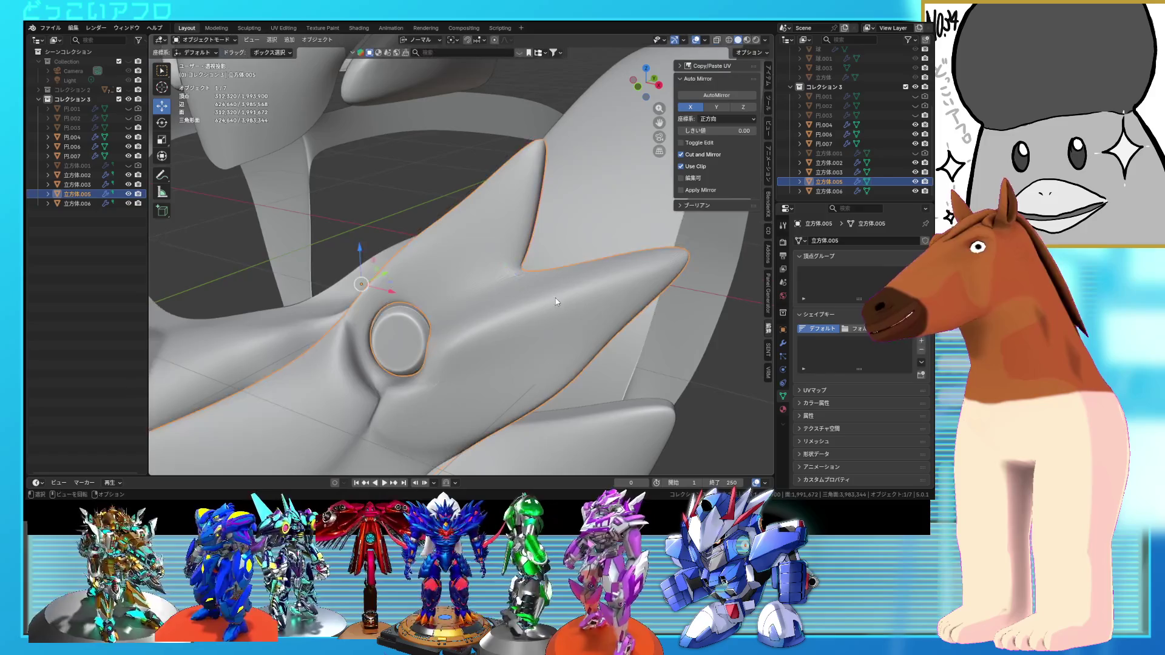
pyautogui.rightClick(554, 297)
pyautogui.click(531, 271)
pyautogui.scroll(-6, 540, 275)
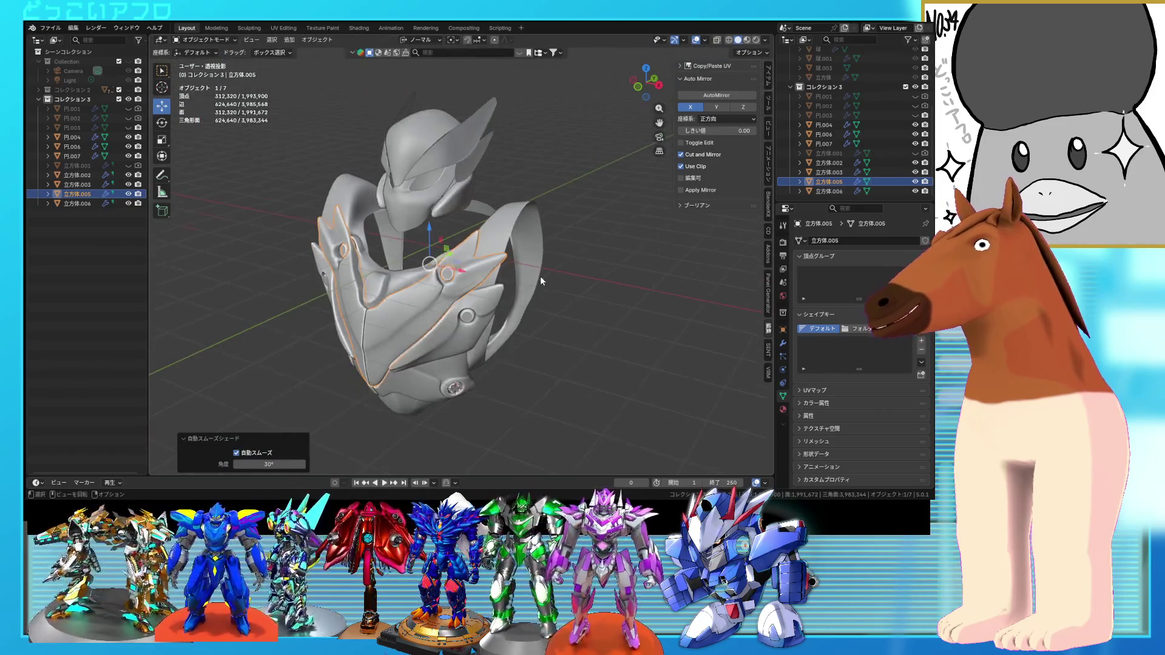
pyautogui.moveTo(591, 275)
pyautogui.mouseDown(button='middle')
pyautogui.moveTo(653, 293)
pyautogui.moveTo(473, 292)
pyautogui.moveTo(577, 260)
pyautogui.moveTo(534, 243)
pyautogui.moveTo(464, 238)
pyautogui.moveTo(429, 259)
pyautogui.moveTo(449, 261)
pyautogui.mouseUp(button='middle')
# - Nudge the fin vertex by about 0.028, 0.019, -0.025 m and check it in X-ray
pyautogui.press('Tab')
pyautogui.scroll(6, 499, 218)
pyautogui.press('g')
pyautogui.moveTo(536, 220)
pyautogui.mouseDown(button='middle')
pyautogui.moveTo(528, 207)
pyautogui.moveTo(486, 230)
pyautogui.moveTo(543, 234)
pyautogui.moveTo(554, 206)
pyautogui.moveTo(609, 236)
pyautogui.mouseUp(button='middle')
pyautogui.click(533, 202)
pyautogui.hotkey('alt', 'z')
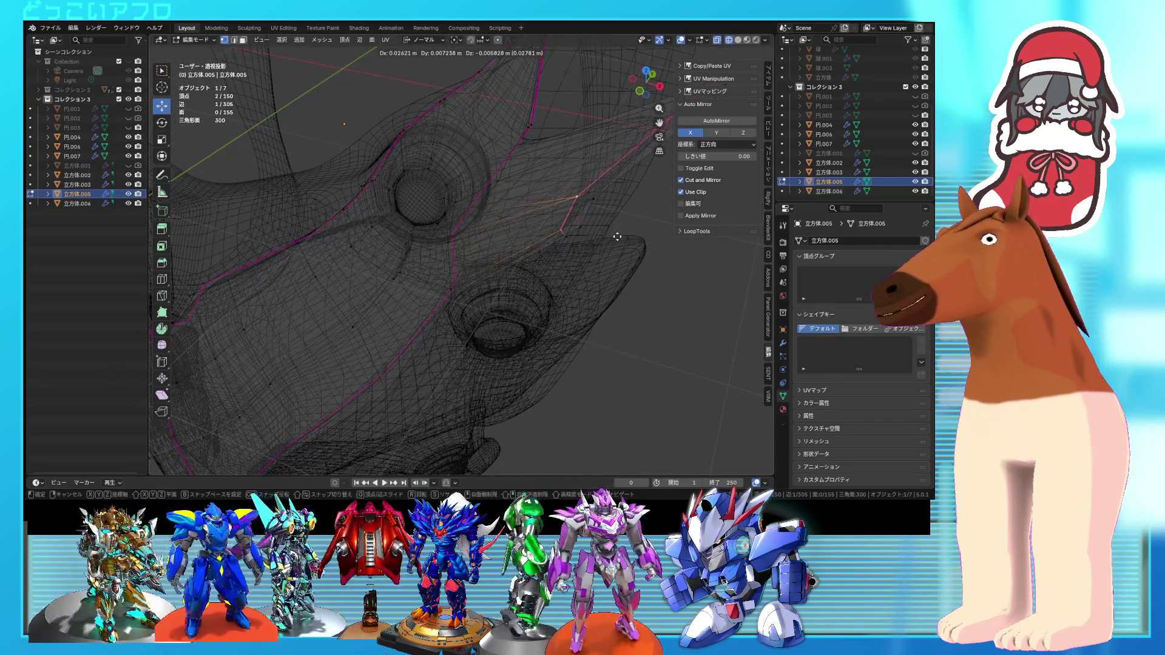
pyautogui.hotkey('alt', 'z')
# - Return to Object Mode, deselect the armor and review the full armor and helmet
pyautogui.scroll(-3, 574, 301)
pyautogui.moveTo(574, 301)
pyautogui.mouseDown(button='middle')
pyautogui.moveTo(590, 286)
pyautogui.moveTo(486, 291)
pyautogui.moveTo(420, 352)
pyautogui.moveTo(444, 330)
pyautogui.moveTo(521, 327)
pyautogui.moveTo(619, 296)
pyautogui.mouseUp(button='middle')
pyautogui.click(420, 352)
pyautogui.press('Tab')
pyautogui.scroll(-3, 522, 328)
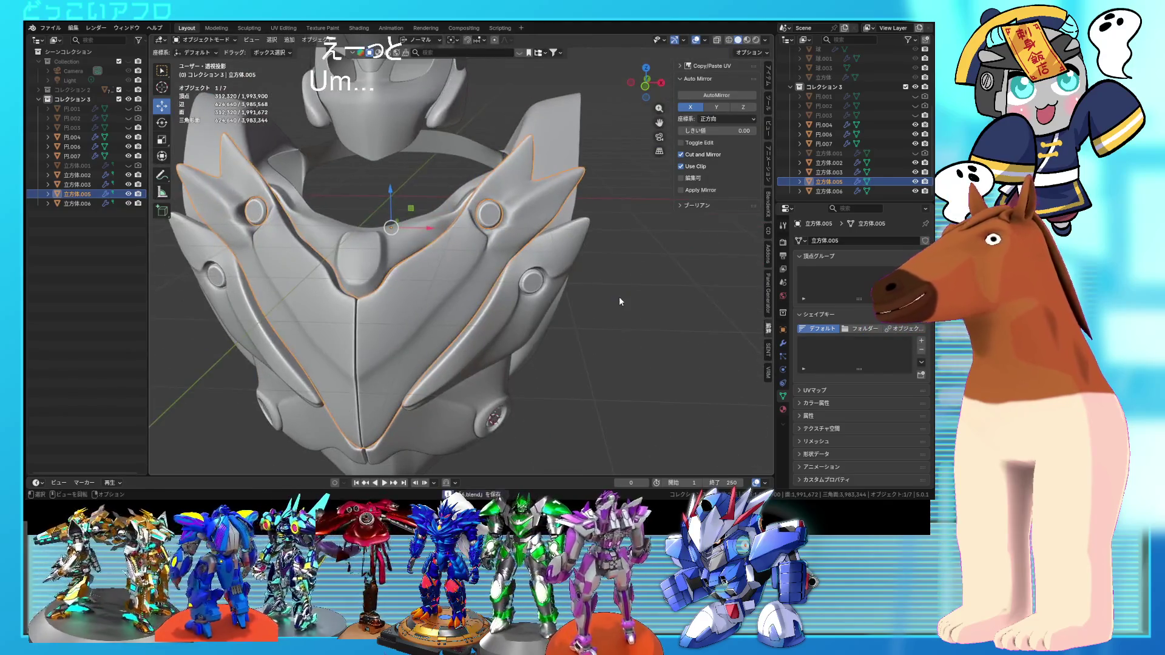
pyautogui.scroll(-4, 618, 297)
pyautogui.moveTo(544, 336)
pyautogui.mouseDown(button='middle')
pyautogui.moveTo(588, 333)
pyautogui.moveTo(517, 334)
pyautogui.moveTo(512, 323)
pyautogui.mouseUp(button='middle')
pyautogui.click(512, 322)
pyautogui.scroll(2, 512, 323)
pyautogui.scroll(5, 513, 325)
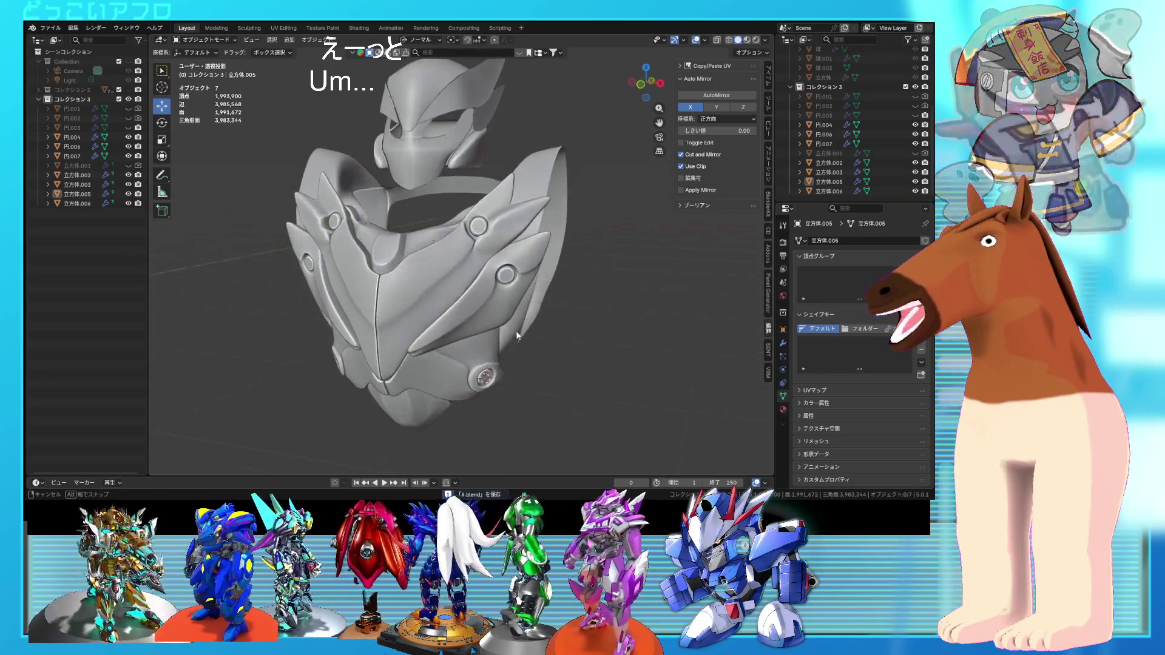
pyautogui.scroll(6, 477, 231)
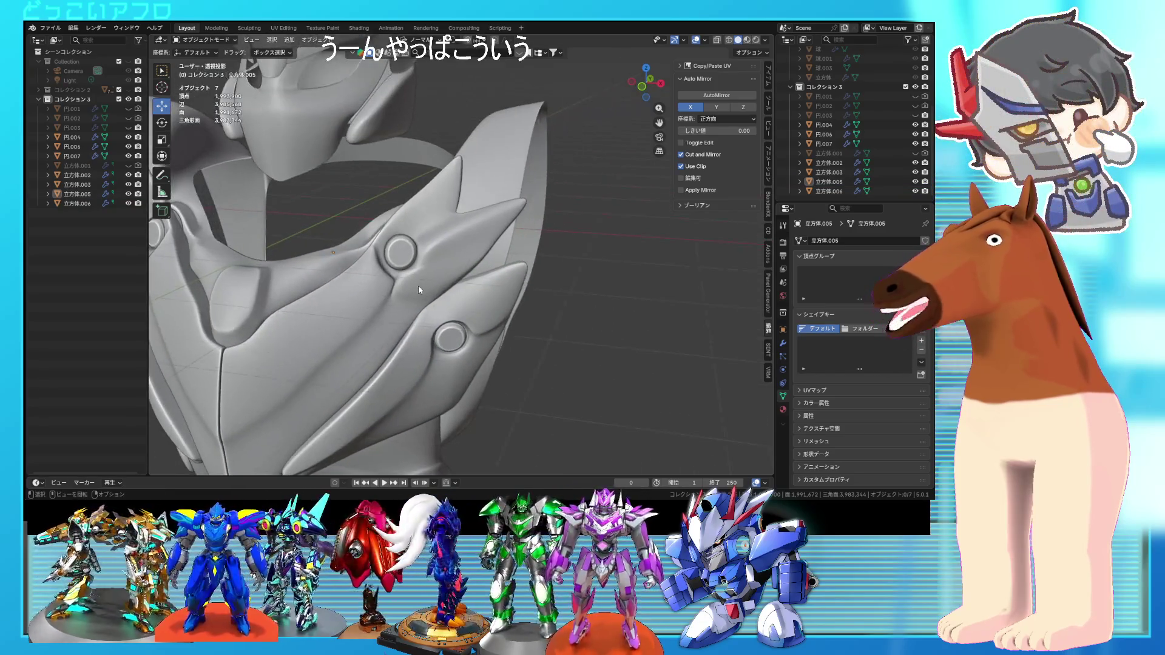
# - Re-enter Edit Mode on the 立方体.005 armor and slide a vertex near the shoulder fin
pyautogui.click(417, 285)
pyautogui.press('Tab')
pyautogui.moveTo(418, 285)
pyautogui.mouseDown(button='middle')
pyautogui.moveTo(454, 289)
pyautogui.moveTo(405, 274)
pyautogui.mouseUp(button='middle')
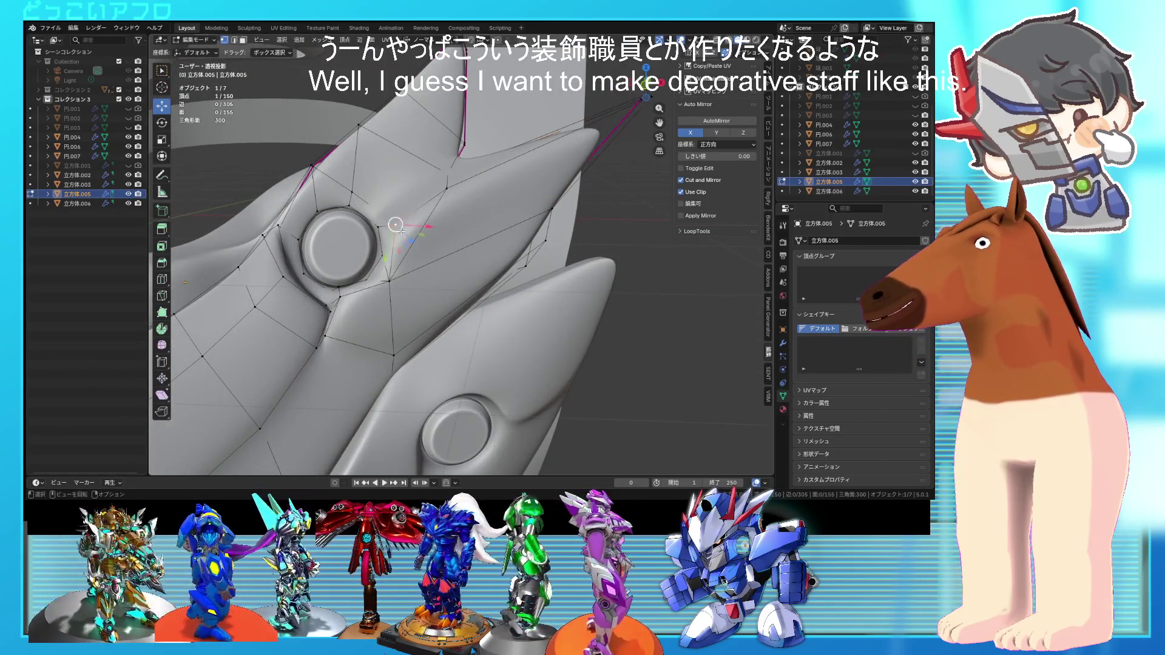
pyautogui.moveTo(401, 231); pyautogui.dragTo(389, 233, button='middle')
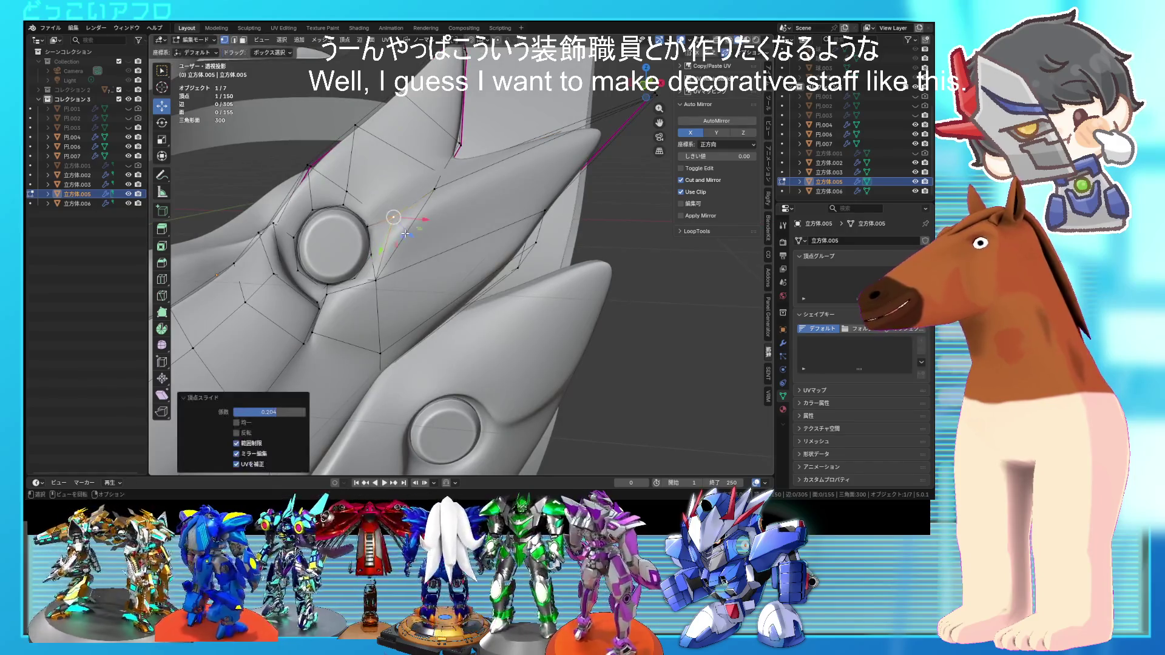
pyautogui.hotkey('shift', 'z')
pyautogui.moveTo(401, 227)
pyautogui.mouseDown(button='middle')
pyautogui.moveTo(431, 246)
pyautogui.moveTo(403, 262)
pyautogui.mouseUp(button='middle')
pyautogui.click(439, 242)
pyautogui.hotkey('shift', 'z')
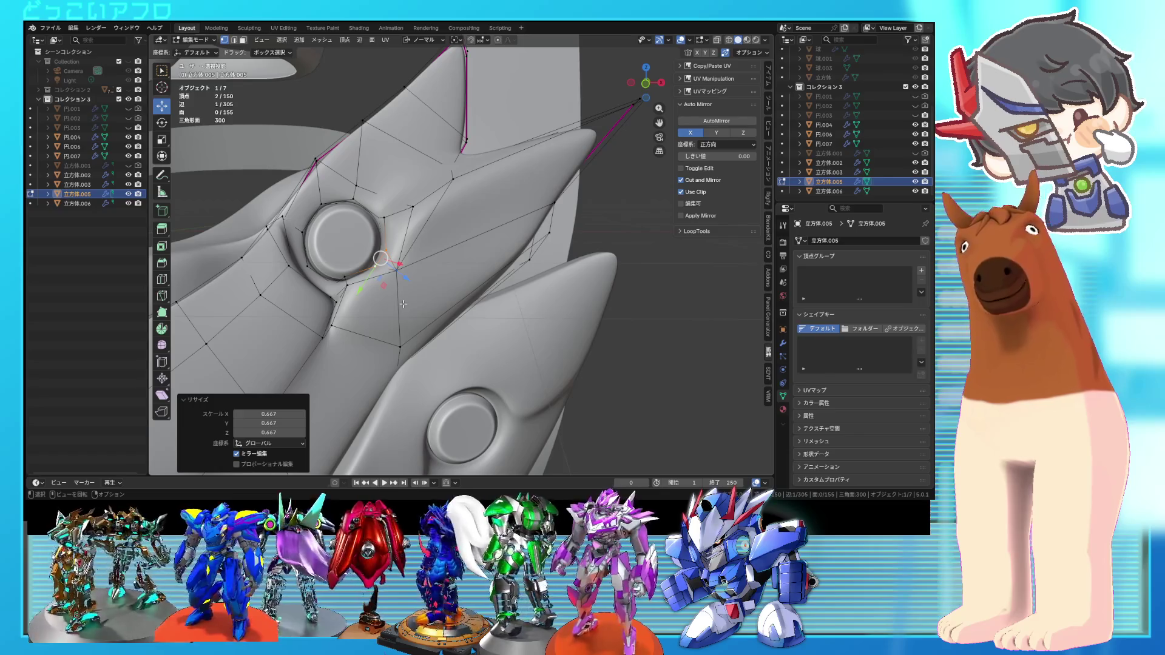
# - Extrude the two selected faces inward, then delete a narrow face on the fin
pyautogui.press('e')
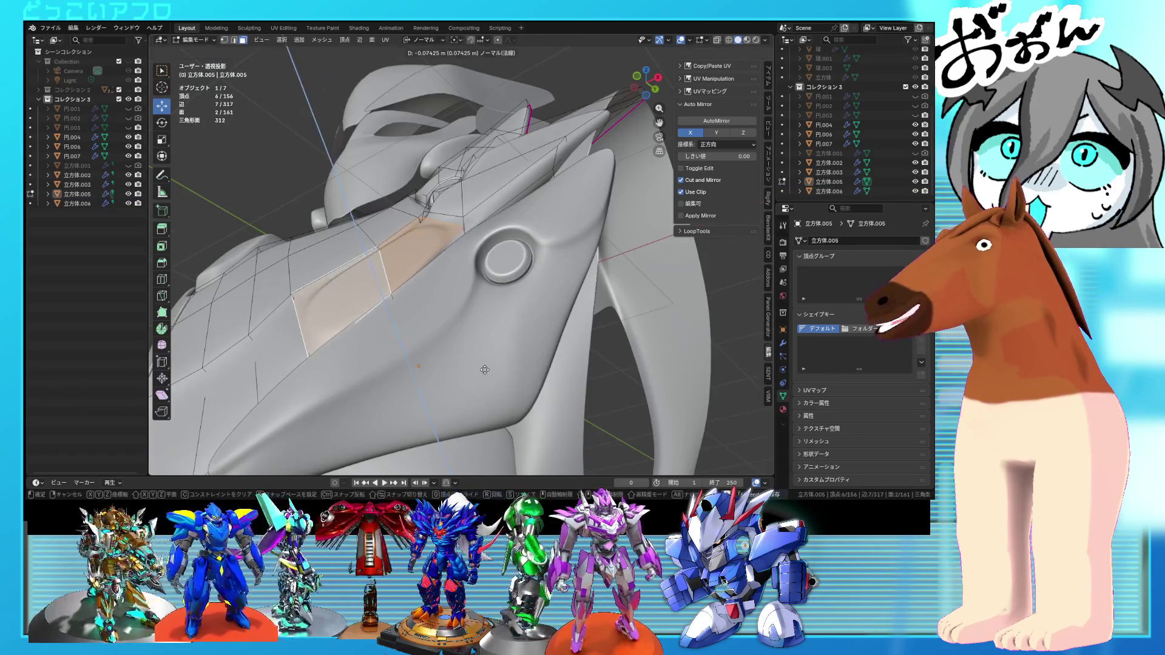
pyautogui.click(484, 366)
pyautogui.moveTo(485, 366)
pyautogui.mouseDown(button='middle')
pyautogui.moveTo(428, 309)
pyautogui.moveTo(443, 276)
pyautogui.moveTo(462, 267)
pyautogui.mouseUp(button='middle')
pyautogui.click(429, 309)
pyautogui.rightClick(439, 312)
pyautogui.click(432, 312)
# - Slide an edge beside the shoulder fin fully along the chest plate
pyautogui.click(444, 281)
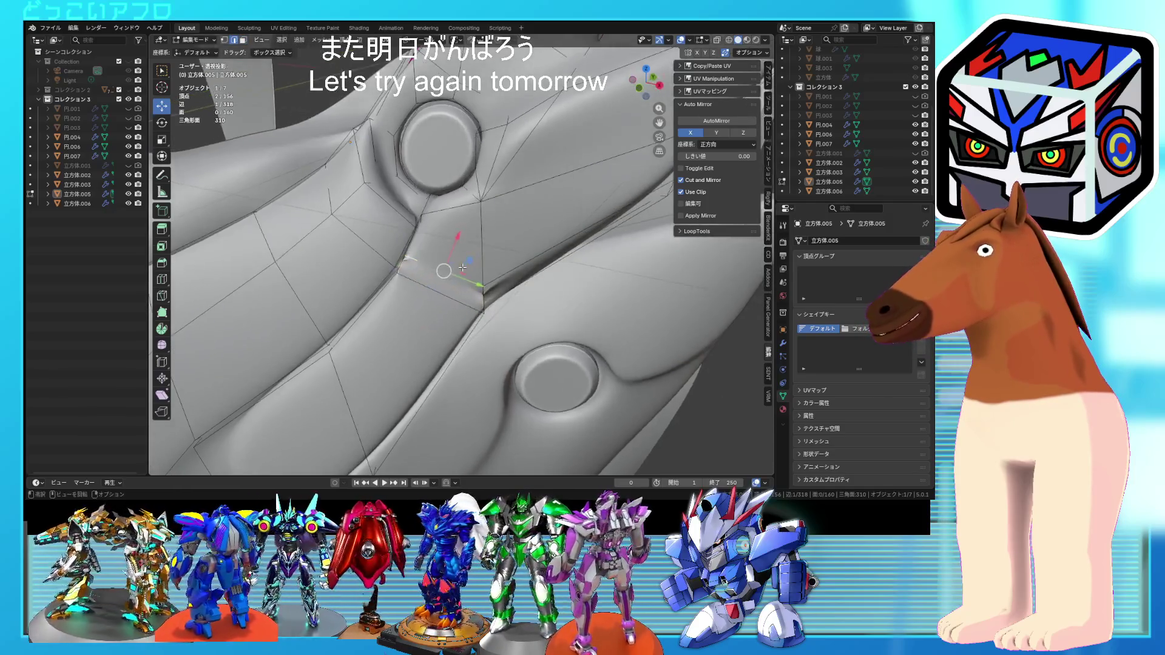
pyautogui.click(419, 340)
pyautogui.moveTo(418, 341)
pyautogui.mouseDown(button='middle')
pyautogui.moveTo(474, 322)
pyautogui.moveTo(453, 312)
pyautogui.moveTo(455, 295)
pyautogui.moveTo(418, 285)
pyautogui.moveTo(433, 284)
pyautogui.mouseUp(button='middle')
# - Delete the two unwanted faces at the base of the shoulder fin
pyautogui.click(447, 260)
pyautogui.keyDown('shift'); pyautogui.click(434, 272); pyautogui.keyUp('shift')
pyautogui.press('x')
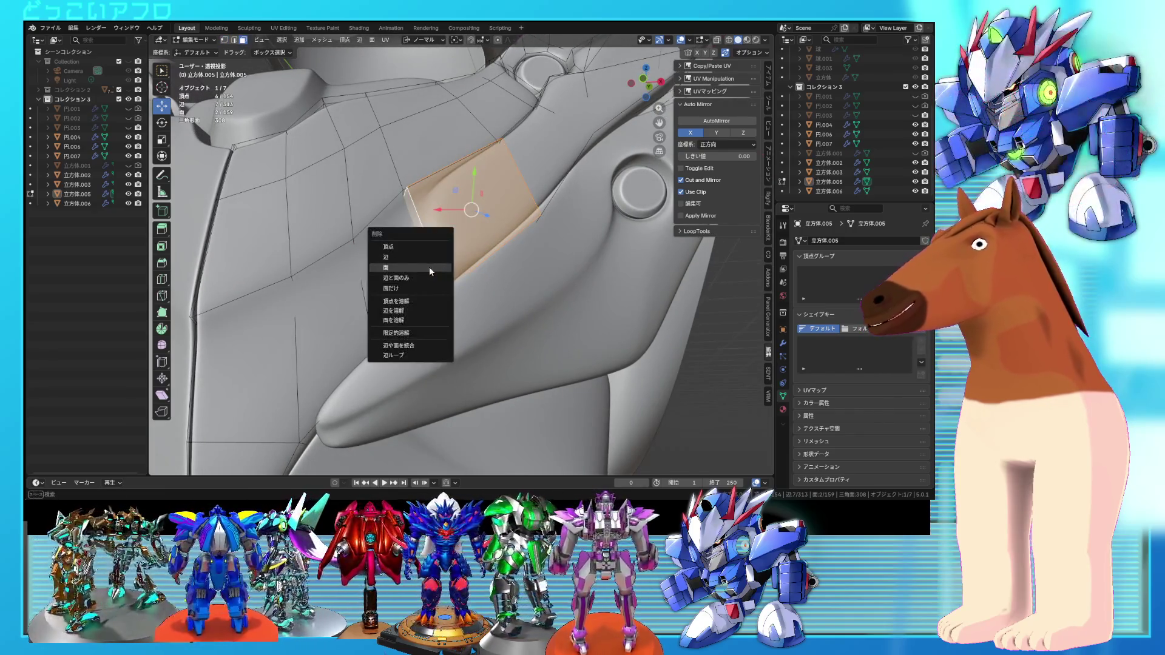
pyautogui.click(433, 267)
# - Select vertices at the hole's edge, extrude a triangle face, then delete it again
pyautogui.hotkey('alt', 'z')
pyautogui.press('1')
pyautogui.click(354, 247)
pyautogui.hotkey('alt', 'z')
pyautogui.hotkey('alt', 'z')
pyautogui.keyDown('shift'); pyautogui.click(441, 299); pyautogui.keyUp('shift')
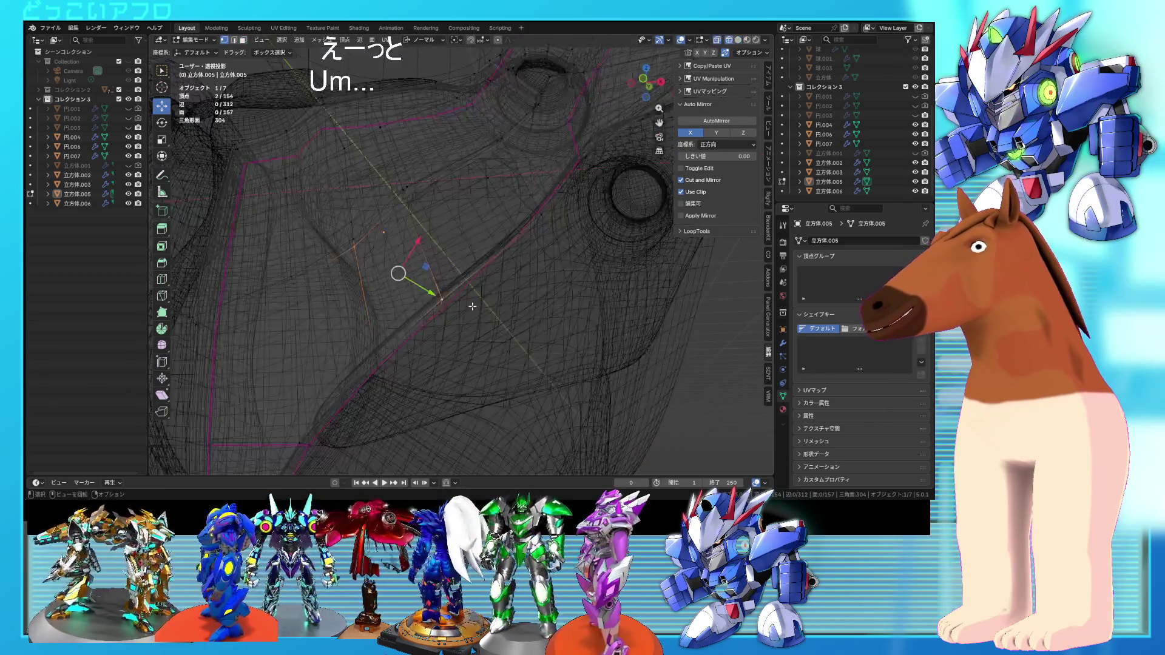
pyautogui.hotkey('alt', 'z')
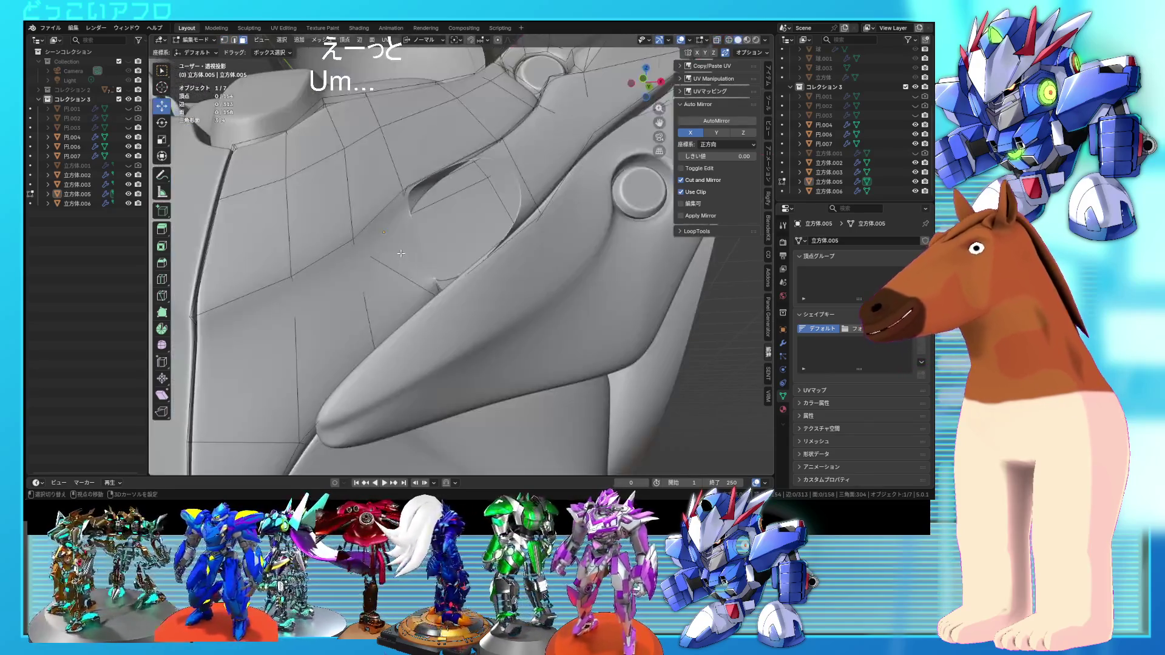
pyautogui.press('k')
pyautogui.moveTo(461, 266)
pyautogui.mouseDown(button='middle')
pyautogui.moveTo(495, 252)
pyautogui.moveTo(497, 236)
pyautogui.mouseUp(button='middle')
pyautogui.press('e')
pyautogui.click(494, 268)
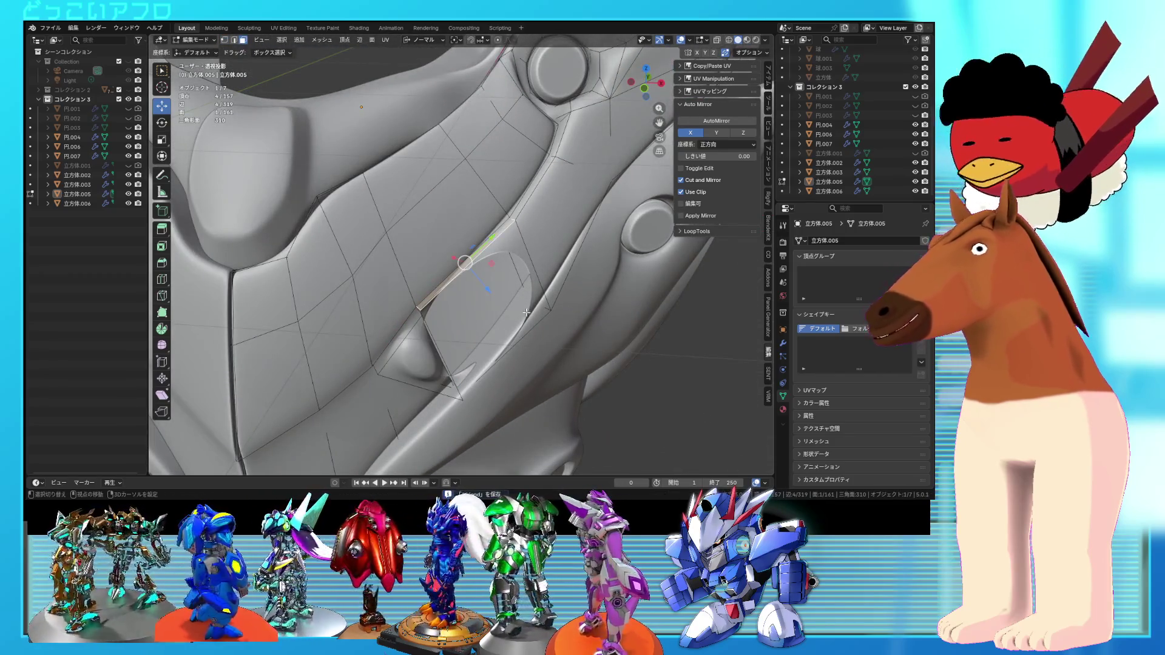
pyautogui.press('x')
pyautogui.click(534, 321)
# - Try filling a face between two opposite edges of the hole, then undo it
pyautogui.moveTo(529, 333); pyautogui.dragTo(516, 291, button='middle')
pyautogui.press('2')
pyautogui.click(517, 234)
pyautogui.keyDown('shift'); pyautogui.click(422, 315); pyautogui.keyUp('shift')
pyautogui.press('f')
pyautogui.moveTo(421, 314)
pyautogui.mouseDown(button='middle')
pyautogui.moveTo(334, 263)
pyautogui.moveTo(397, 287)
pyautogui.mouseUp(button='middle')
pyautogui.hotkey('ctrl', 'z')
# - Delete the remaining unwanted face and return the armor to Object Mode
pyautogui.click(334, 263)
pyautogui.press('x')
pyautogui.click(333, 264)
pyautogui.keyDown('shift'); pyautogui.click(519, 222); pyautogui.keyUp('shift')
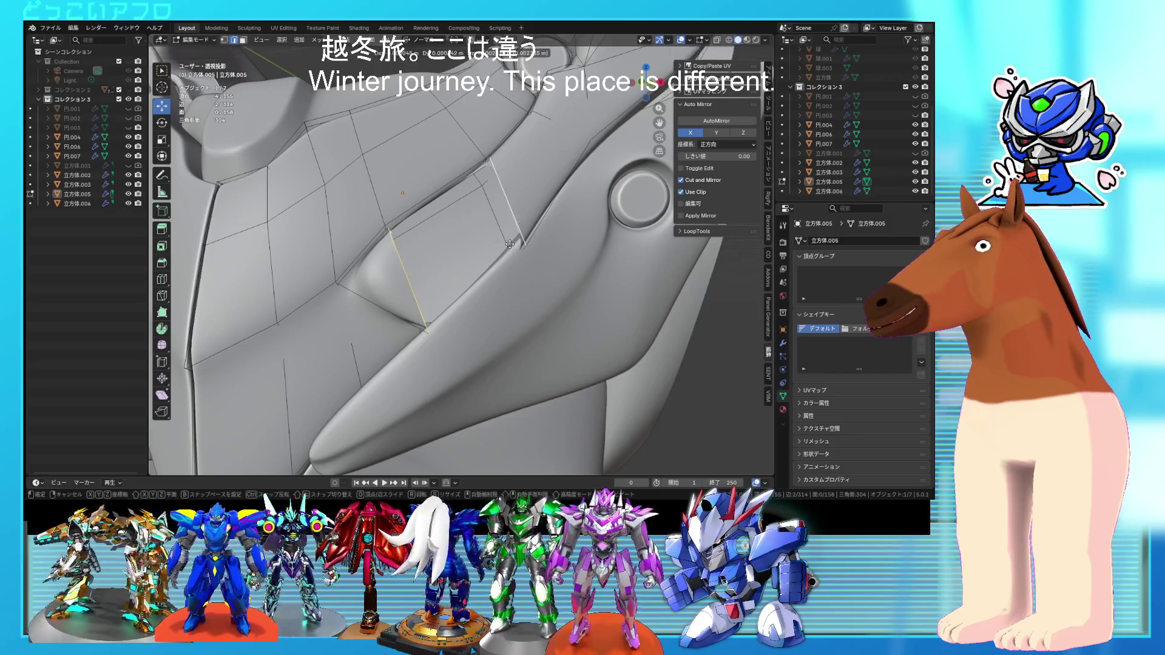
pyautogui.rightClick(509, 267)
pyautogui.moveTo(486, 265)
pyautogui.mouseDown(button='middle')
pyautogui.moveTo(509, 294)
pyautogui.moveTo(475, 290)
pyautogui.moveTo(481, 302)
pyautogui.mouseUp(button='middle')
pyautogui.press('Tab')
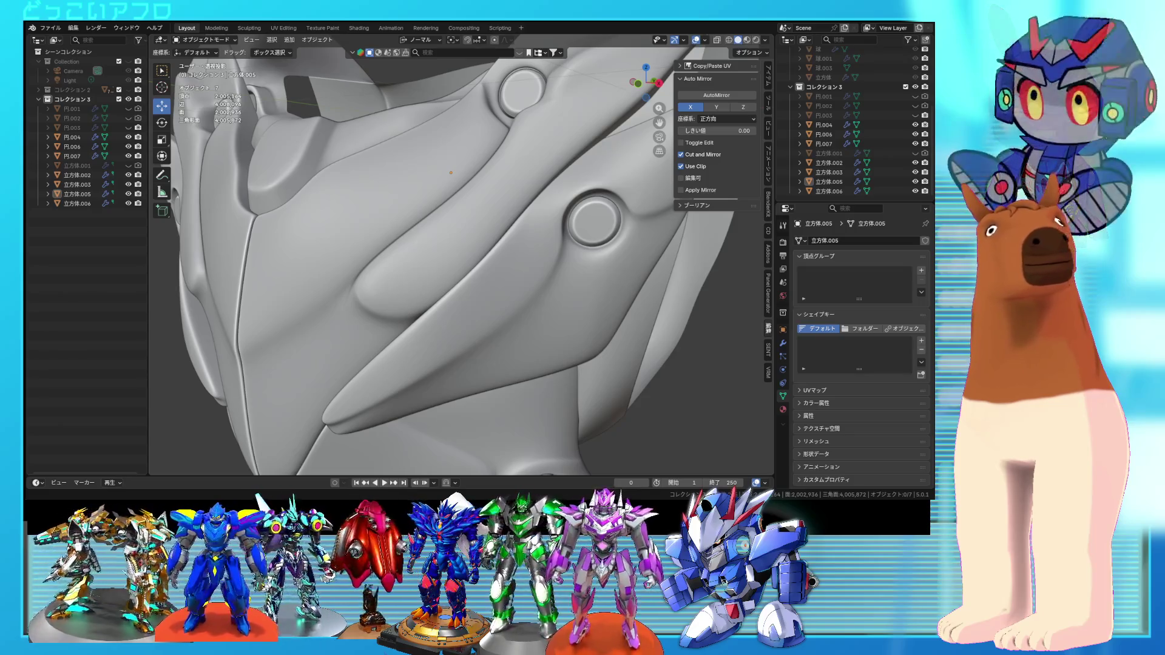
# - Edge-slide an edge on the 立方体.005 chest plate beside the fin
pyautogui.scroll(-3, 517, 245)
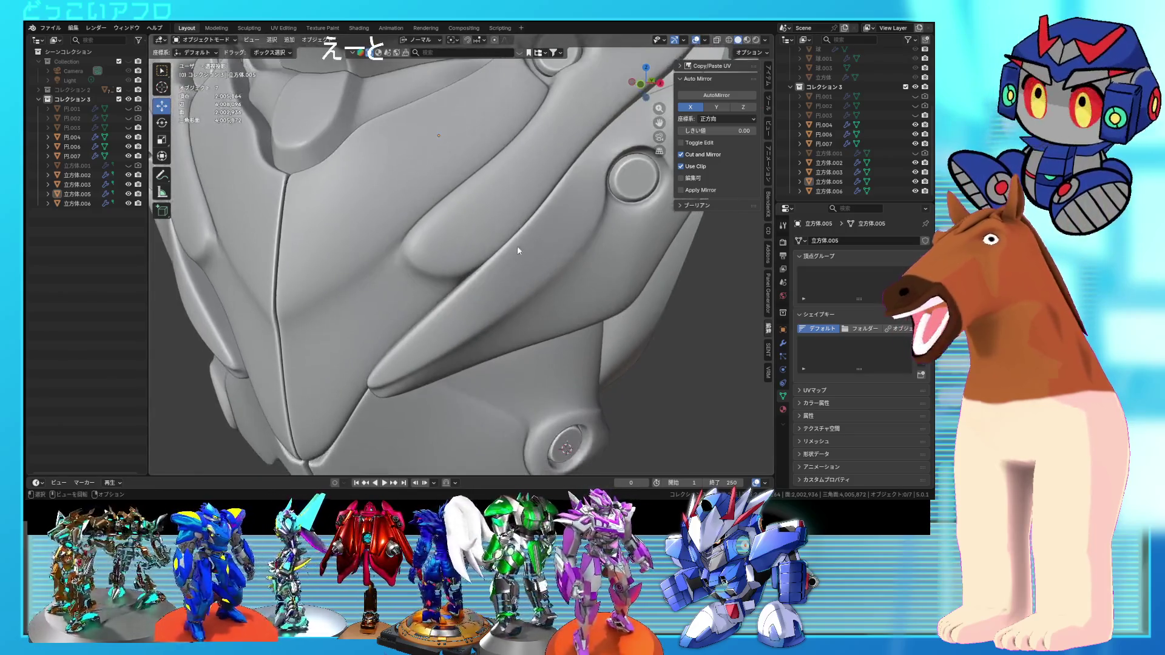
pyautogui.click(517, 245)
pyautogui.press('Tab')
pyautogui.moveTo(517, 246)
pyautogui.mouseDown(button='middle')
pyautogui.moveTo(449, 259)
pyautogui.moveTo(398, 290)
pyautogui.moveTo(502, 216)
pyautogui.mouseUp(button='middle')
pyautogui.scroll(4, 449, 259)
pyautogui.click(398, 290)
pyautogui.scroll(4, 503, 217)
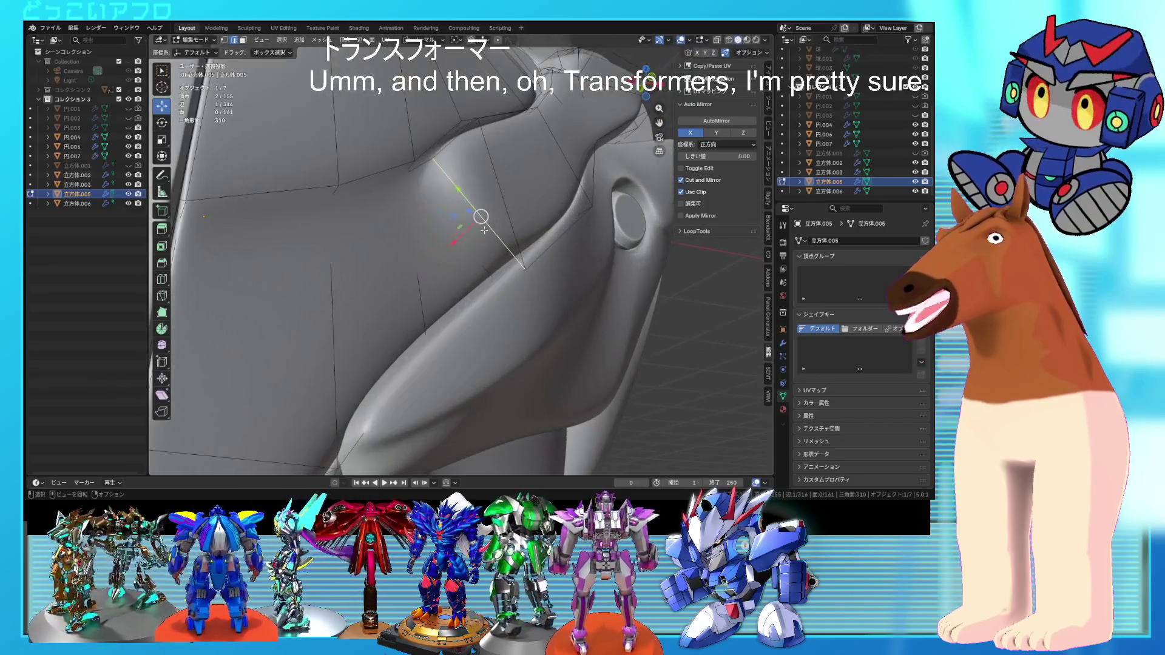
pyautogui.press('g')
pyautogui.press('g')
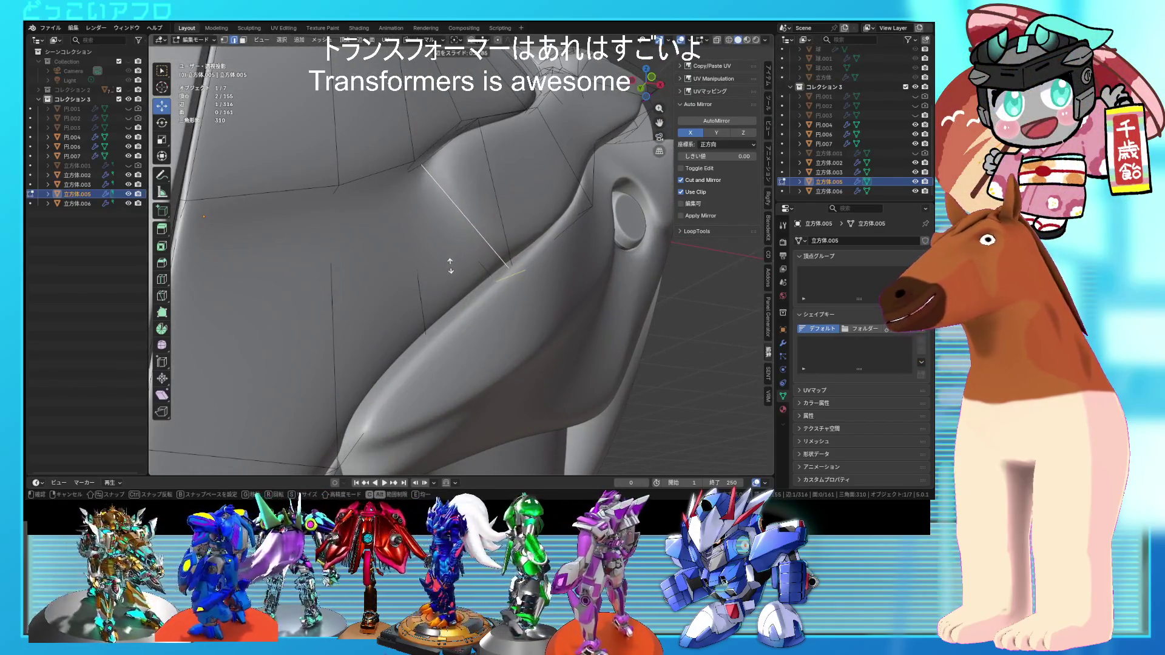
pyautogui.click(450, 267)
pyautogui.moveTo(515, 230); pyautogui.dragTo(392, 257, button='middle')
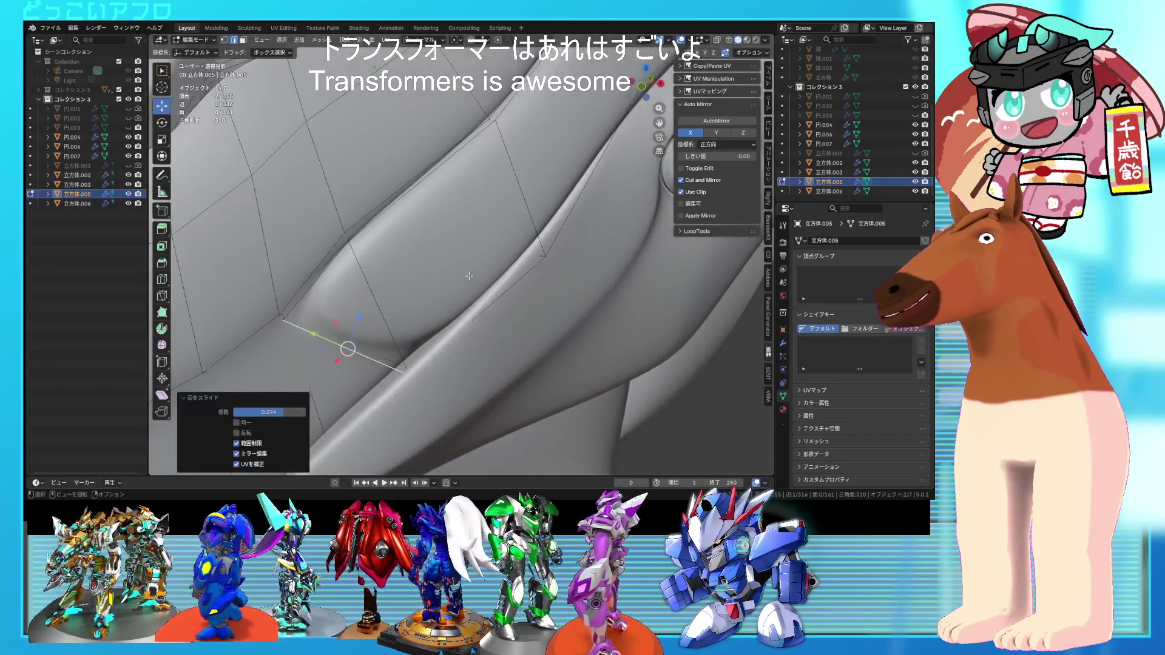
# - Move three vertices beside the fin and check them in wireframe view
pyautogui.click(355, 247)
pyautogui.scroll(-3, 388, 273)
pyautogui.keyDown('shift'); pyautogui.click(395, 237); pyautogui.keyUp('shift')
pyautogui.moveTo(395, 238)
pyautogui.mouseDown(button='middle')
pyautogui.moveTo(453, 258)
pyautogui.moveTo(512, 198)
pyautogui.moveTo(539, 238)
pyautogui.moveTo(486, 224)
pyautogui.mouseUp(button='middle')
pyautogui.press('g')
pyautogui.click(485, 237)
pyautogui.hotkey('shift', 'z')
pyautogui.hotkey('shift', 'z')
pyautogui.scroll(-3, 501, 193)
pyautogui.scroll(3, 502, 193)
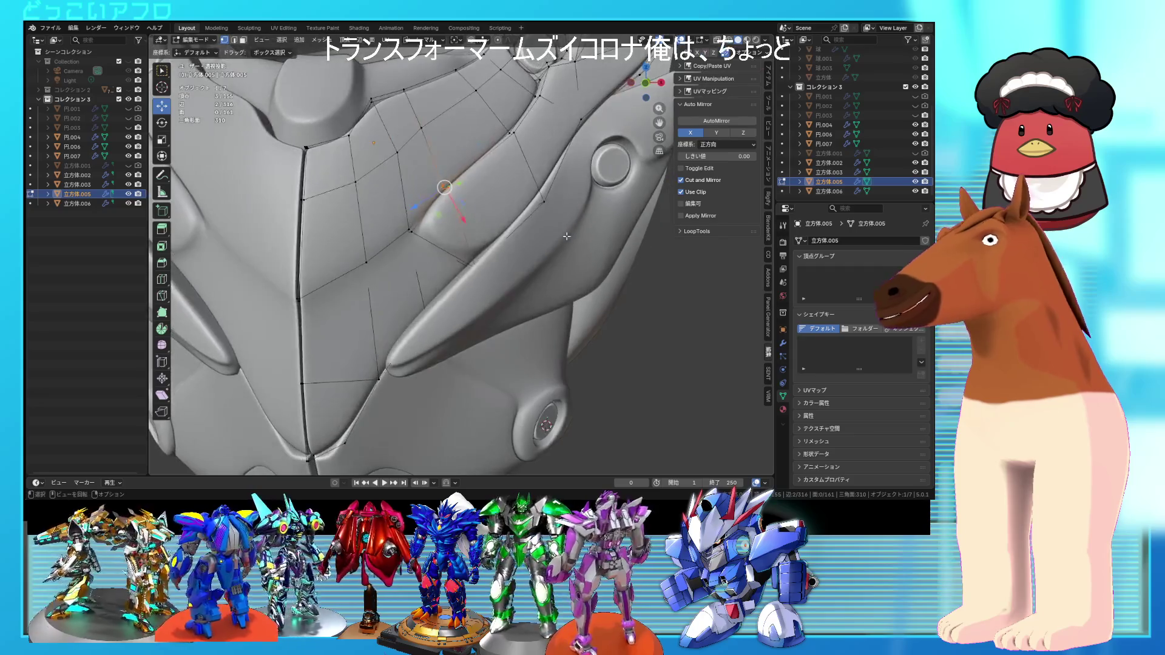
pyautogui.scroll(3, 474, 220)
pyautogui.keyDown('shift'); pyautogui.click(398, 202); pyautogui.keyUp('shift')
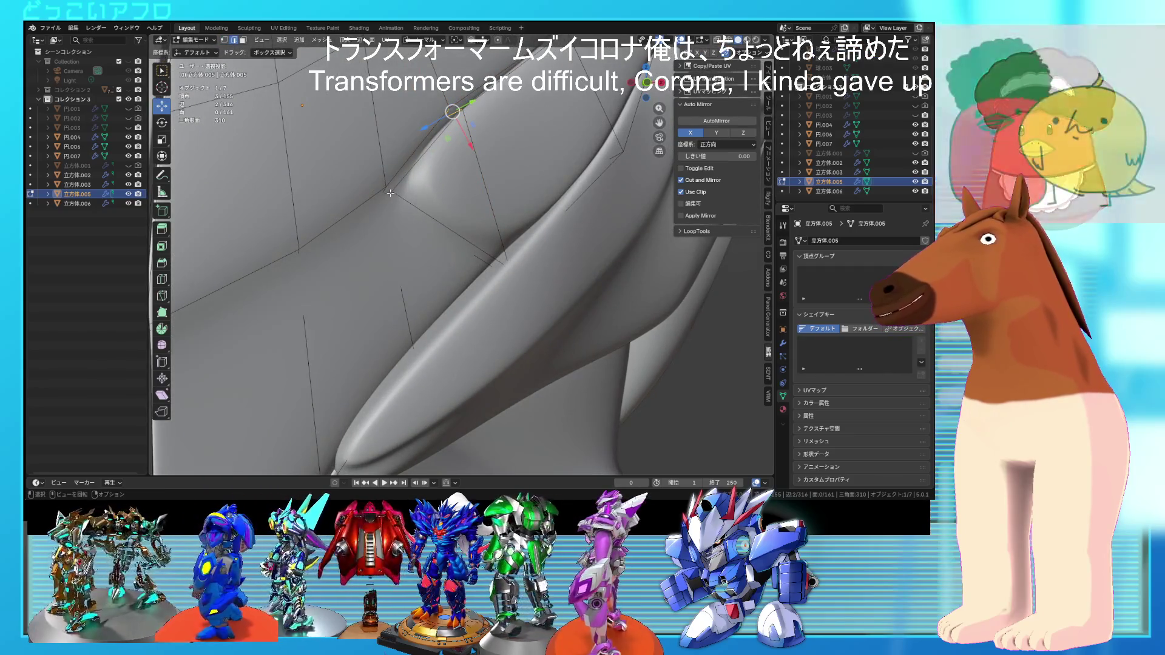
pyautogui.scroll(-3, 472, 227)
pyautogui.scroll(-3, 492, 229)
# - Save 4.blend and connect the selected vertices with a new edge
pyautogui.hotkey('ctrl', 's')
pyautogui.scroll(2, 491, 246)
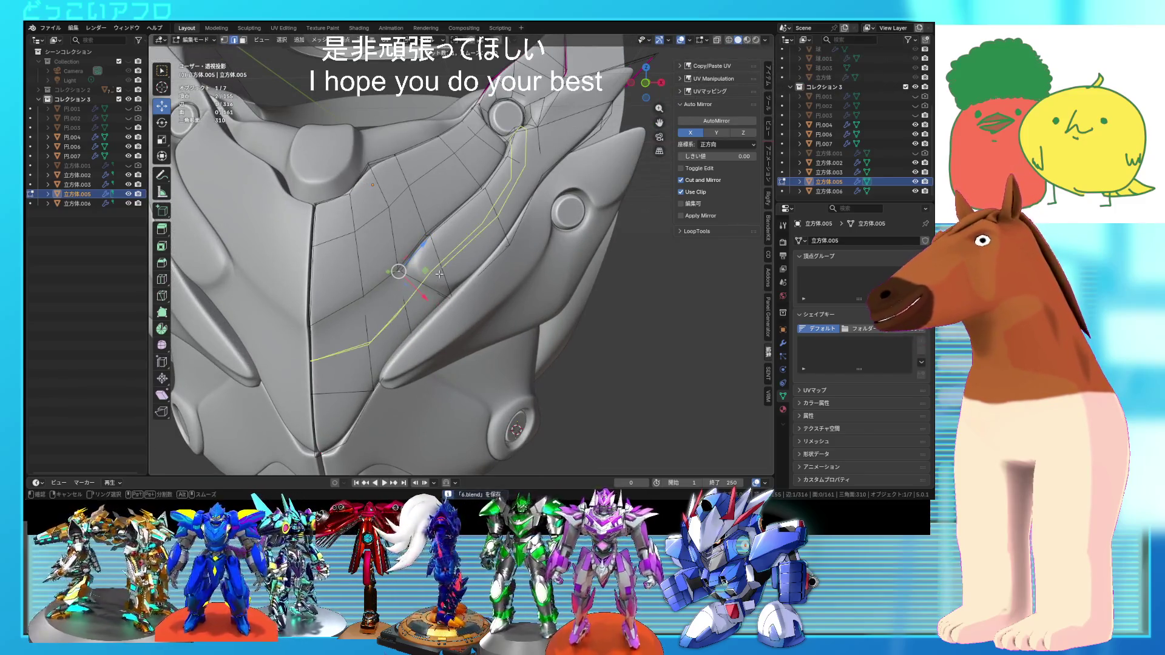
pyautogui.click(432, 256)
pyautogui.scroll(2, 395, 258)
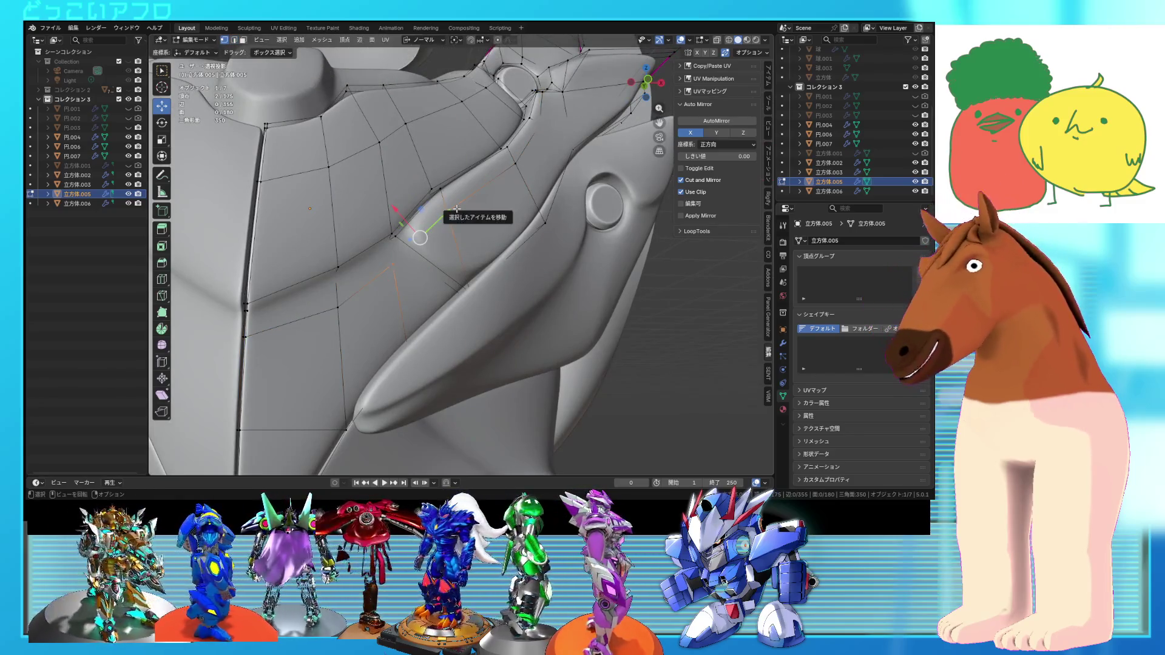
pyautogui.press('f')
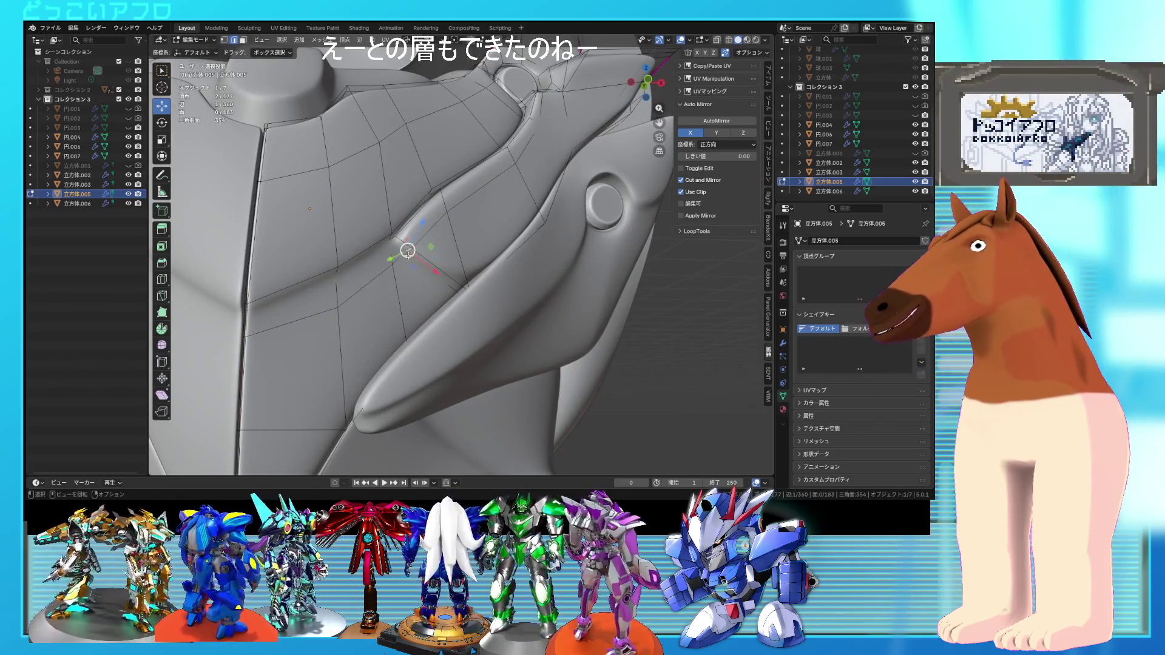
pyautogui.moveTo(449, 267); pyautogui.dragTo(465, 276, button='middle')
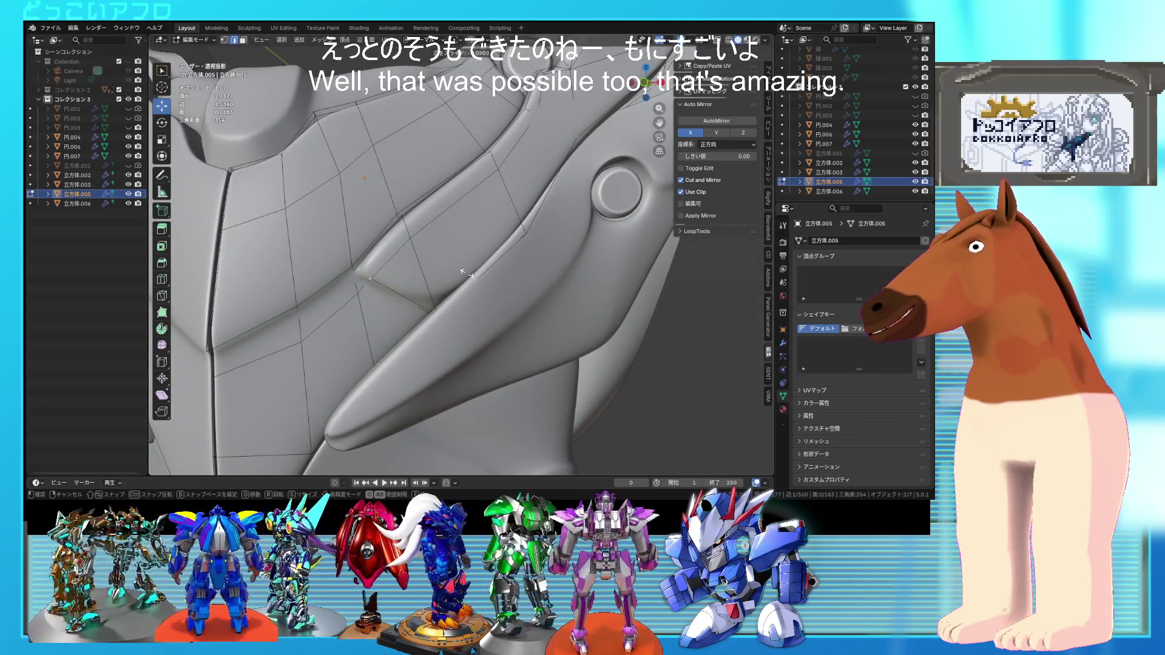
# - Return to Object Mode and orbit around the whole armor piece
pyautogui.press('Tab')
pyautogui.scroll(-5, 553, 272)
pyautogui.scroll(3, 567, 279)
pyautogui.moveTo(566, 279)
pyautogui.mouseDown(button='middle')
pyautogui.moveTo(671, 296)
pyautogui.moveTo(587, 301)
pyautogui.moveTo(606, 277)
pyautogui.moveTo(588, 263)
pyautogui.moveTo(585, 307)
pyautogui.moveTo(580, 292)
pyautogui.mouseUp(button='middle')
pyautogui.scroll(-5, 601, 279)
pyautogui.scroll(4, 609, 293)
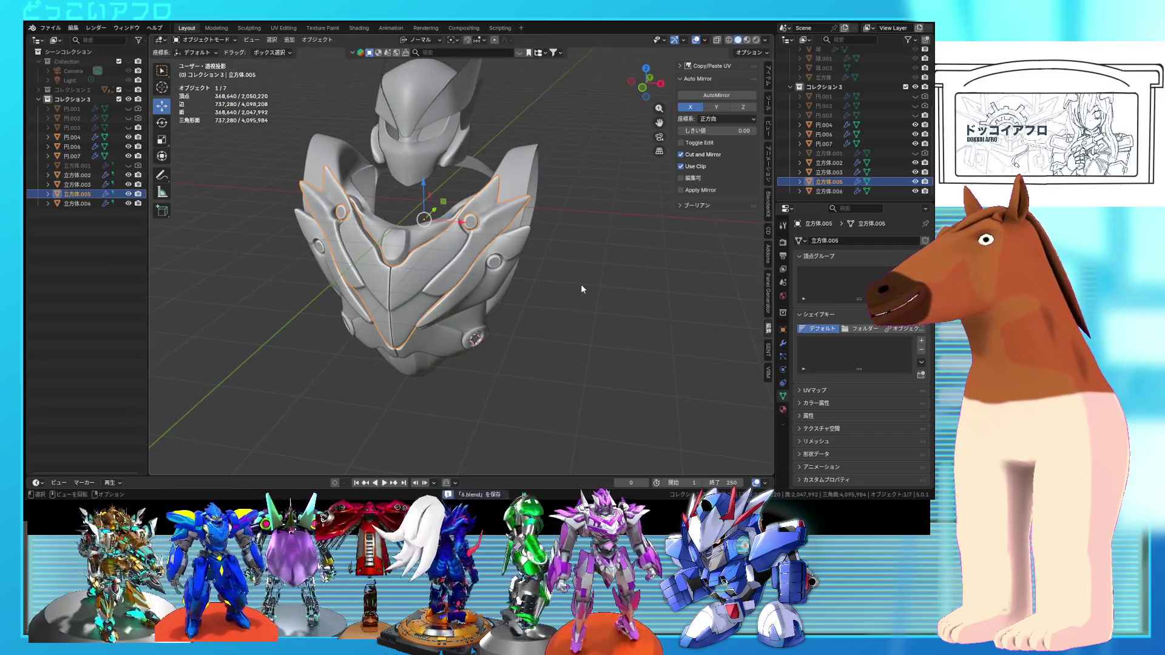
# - Crease the fin's tip edges to 1.000 and inspect them in wireframe
pyautogui.press('Tab')
pyautogui.scroll(8, 582, 279)
pyautogui.moveTo(463, 251)
pyautogui.mouseDown(button='middle')
pyautogui.moveTo(479, 273)
pyautogui.moveTo(442, 255)
pyautogui.mouseUp(button='middle')
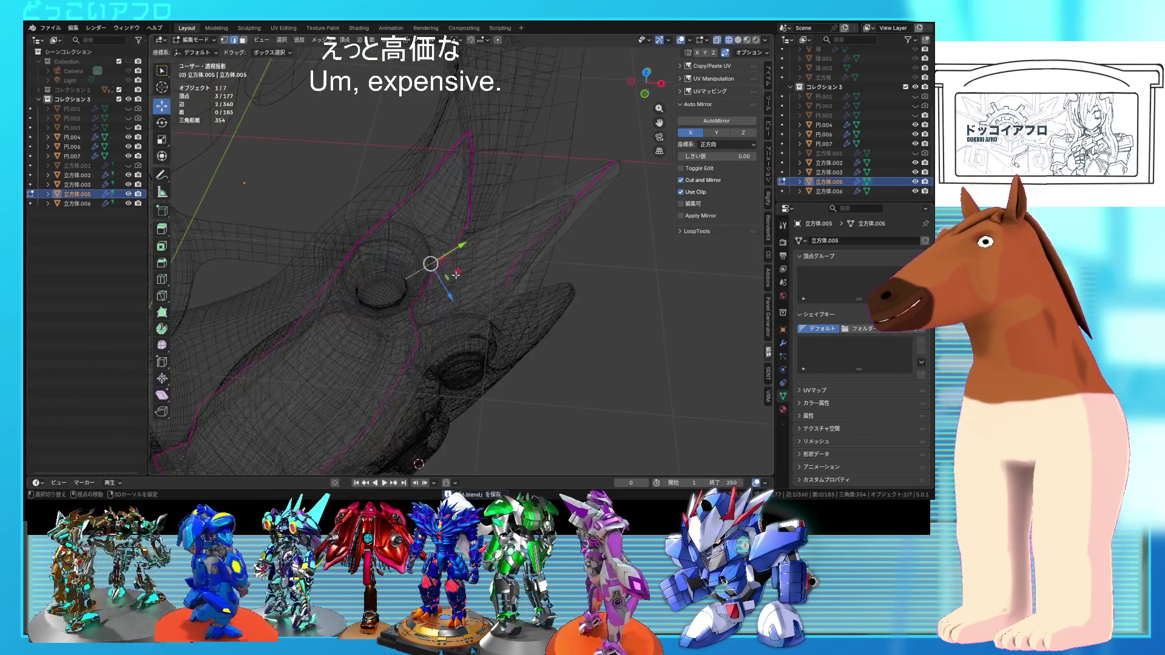
pyautogui.keyDown('shift'); pyautogui.click(533, 237); pyautogui.keyUp('shift')
pyautogui.click(607, 297)
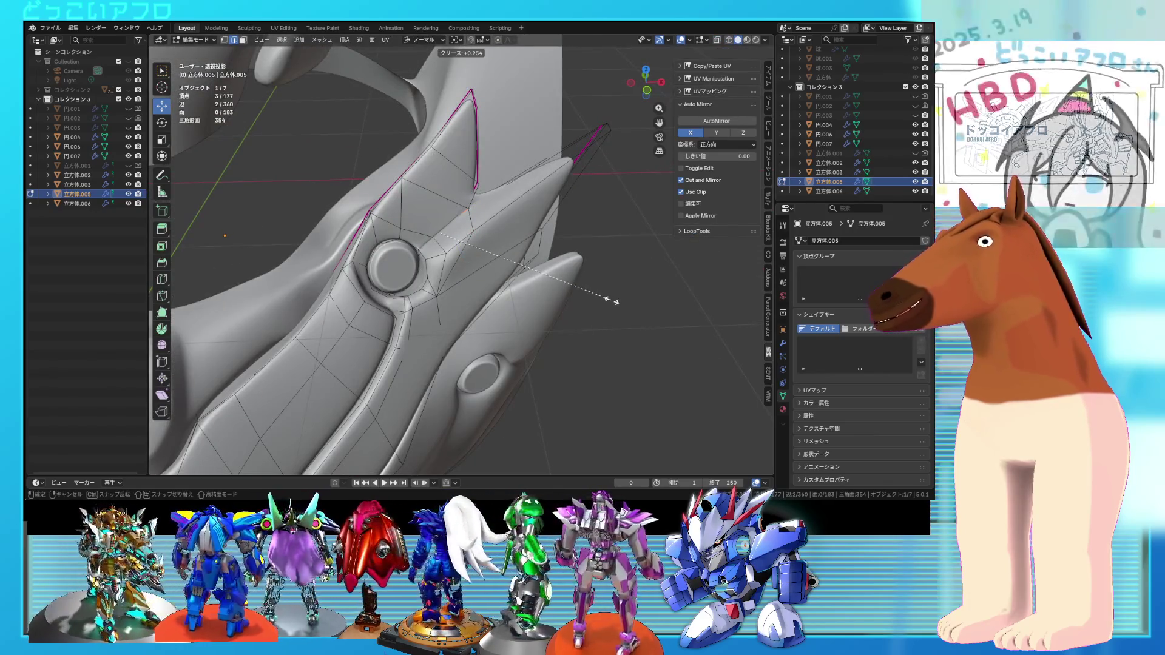
pyautogui.hotkey('shift', 'z')
pyautogui.moveTo(479, 233)
pyautogui.mouseDown(button='middle')
pyautogui.moveTo(487, 248)
pyautogui.moveTo(529, 217)
pyautogui.mouseUp(button='middle')
pyautogui.hotkey('shift', 'z')
# - Select another fin edge, check the fin in wireframe, and return to Object Mode
pyautogui.press('s')
pyautogui.rightClick(618, 270)
pyautogui.moveTo(618, 270); pyautogui.dragTo(499, 281, button='middle')
pyautogui.click(489, 234)
pyautogui.moveTo(489, 233)
pyautogui.mouseDown(button='middle')
pyautogui.moveTo(450, 211)
pyautogui.moveTo(470, 225)
pyautogui.moveTo(554, 203)
pyautogui.mouseUp(button='middle')
pyautogui.hotkey('shift', 'z')
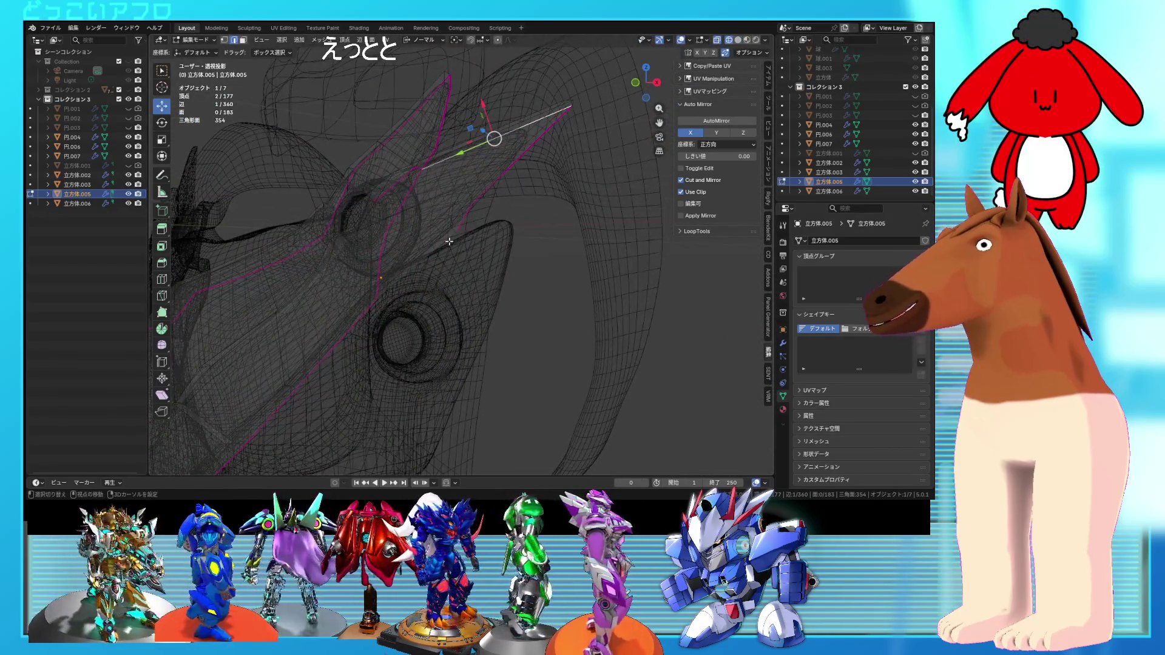
pyautogui.moveTo(466, 252)
pyautogui.mouseDown(button='middle')
pyautogui.moveTo(548, 298)
pyautogui.moveTo(548, 264)
pyautogui.moveTo(569, 287)
pyautogui.moveTo(520, 285)
pyautogui.moveTo(581, 216)
pyautogui.moveTo(508, 185)
pyautogui.moveTo(470, 145)
pyautogui.mouseUp(button='middle')
pyautogui.hotkey('shift', 'z')
pyautogui.press('Tab')
pyautogui.press('Tab')
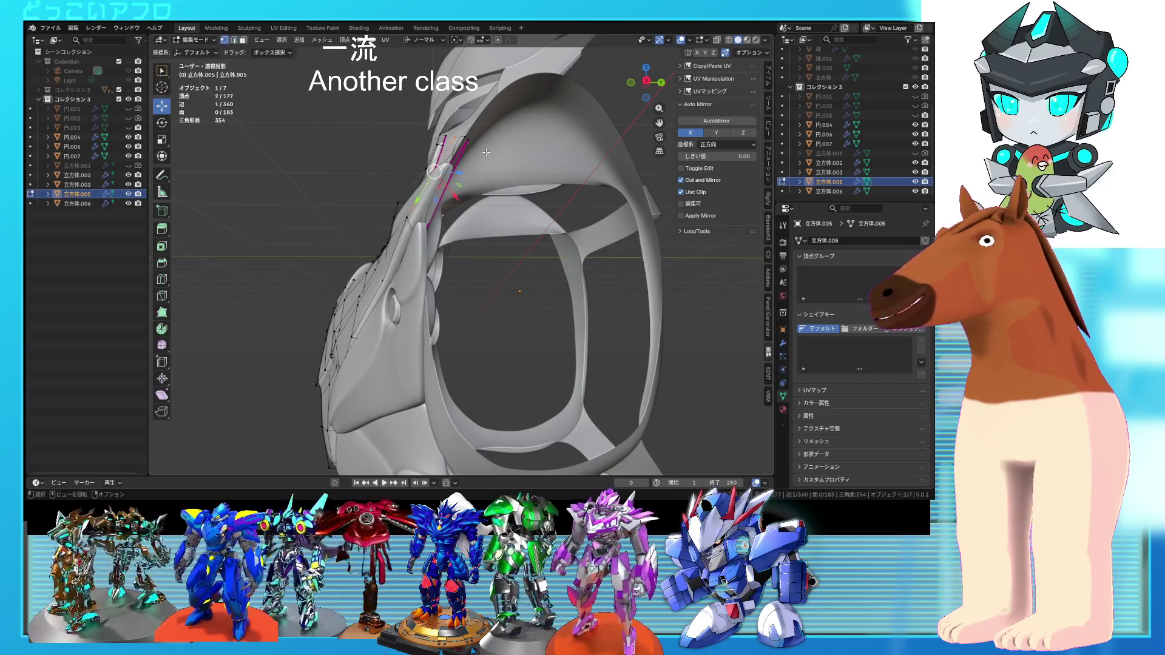
# - Box-select and move the fin tip vertices, then save 4.blend in Object Mode
pyautogui.moveTo(448, 133); pyautogui.dragTo(446, 132)
pyautogui.moveTo(446, 132)
pyautogui.mouseDown(button='middle')
pyautogui.moveTo(520, 180)
pyautogui.moveTo(572, 240)
pyautogui.mouseUp(button='middle')
pyautogui.click(508, 175)
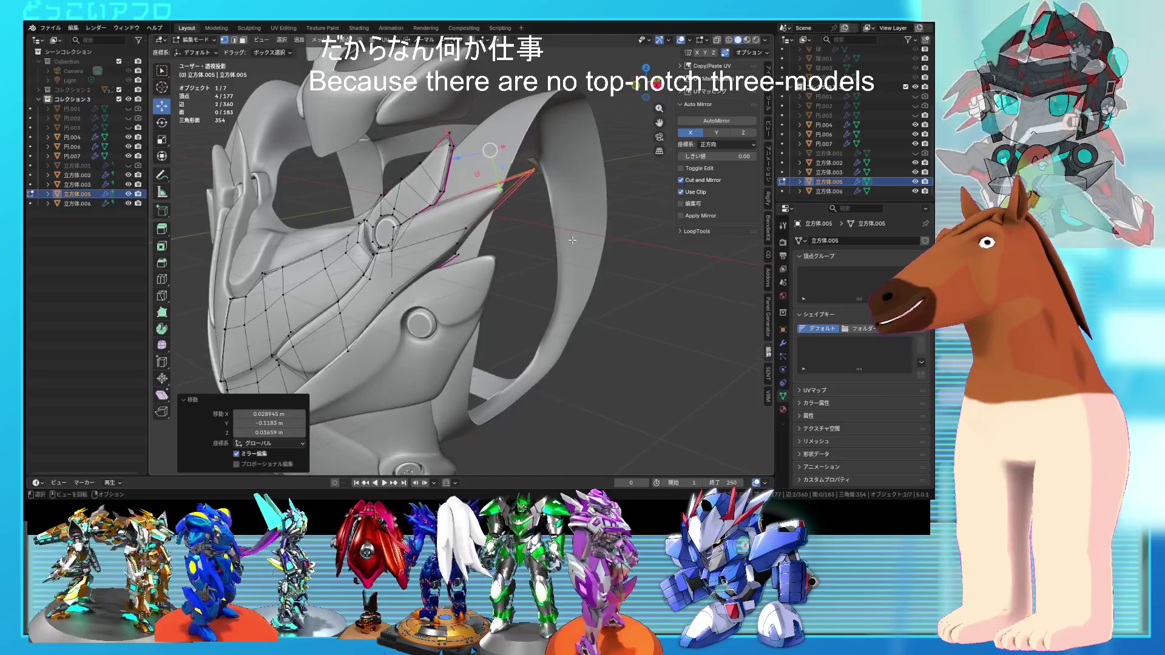
pyautogui.keyDown('shift'); pyautogui.click(534, 172); pyautogui.keyUp('shift')
pyautogui.moveTo(533, 171)
pyautogui.mouseDown(button='middle')
pyautogui.moveTo(499, 181)
pyautogui.moveTo(573, 227)
pyautogui.moveTo(582, 255)
pyautogui.moveTo(623, 282)
pyautogui.moveTo(588, 253)
pyautogui.moveTo(574, 286)
pyautogui.mouseUp(button='middle')
pyautogui.hotkey('alt', 'z')
pyautogui.press('Tab')
pyautogui.hotkey('alt', 'z')
pyautogui.hotkey('ctrl', 's')
# - Reselect the 立方体.005 chest armor piece and enter Edit Mode again
pyautogui.moveTo(522, 256)
pyautogui.mouseDown(button='middle')
pyautogui.moveTo(564, 267)
pyautogui.moveTo(610, 248)
pyautogui.moveTo(501, 279)
pyautogui.moveTo(461, 224)
pyautogui.moveTo(473, 230)
pyautogui.mouseUp(button='middle')
pyautogui.scroll(-2, 593, 267)
pyautogui.click(594, 267)
pyautogui.scroll(2, 583, 256)
pyautogui.scroll(2, 501, 280)
pyautogui.click(442, 253)
pyautogui.press('Tab')
pyautogui.scroll(2, 442, 253)
# - Slide a face next to the hole toward it
pyautogui.press('3')
pyautogui.click(452, 213)
pyautogui.scroll(2, 452, 213)
pyautogui.press('g')
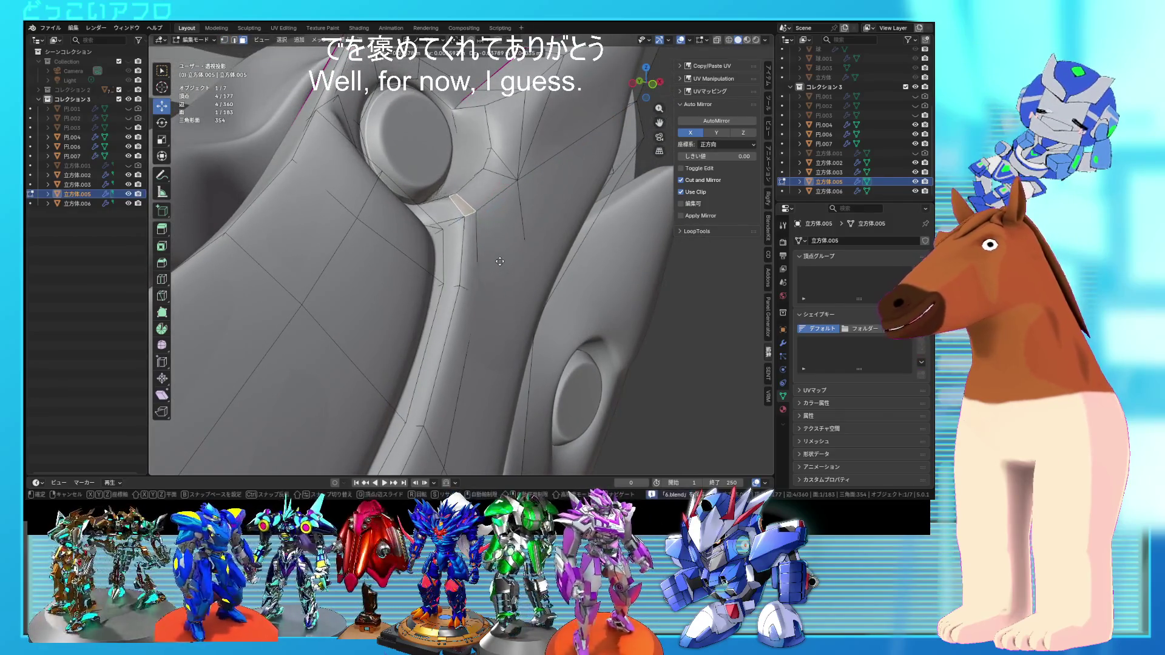
pyautogui.click(497, 264)
pyautogui.moveTo(498, 264); pyautogui.dragTo(504, 255, button='middle')
# - Select the chest ridge edge loop and give it a full crease of 1
pyautogui.press('2')
pyautogui.click(507, 255)
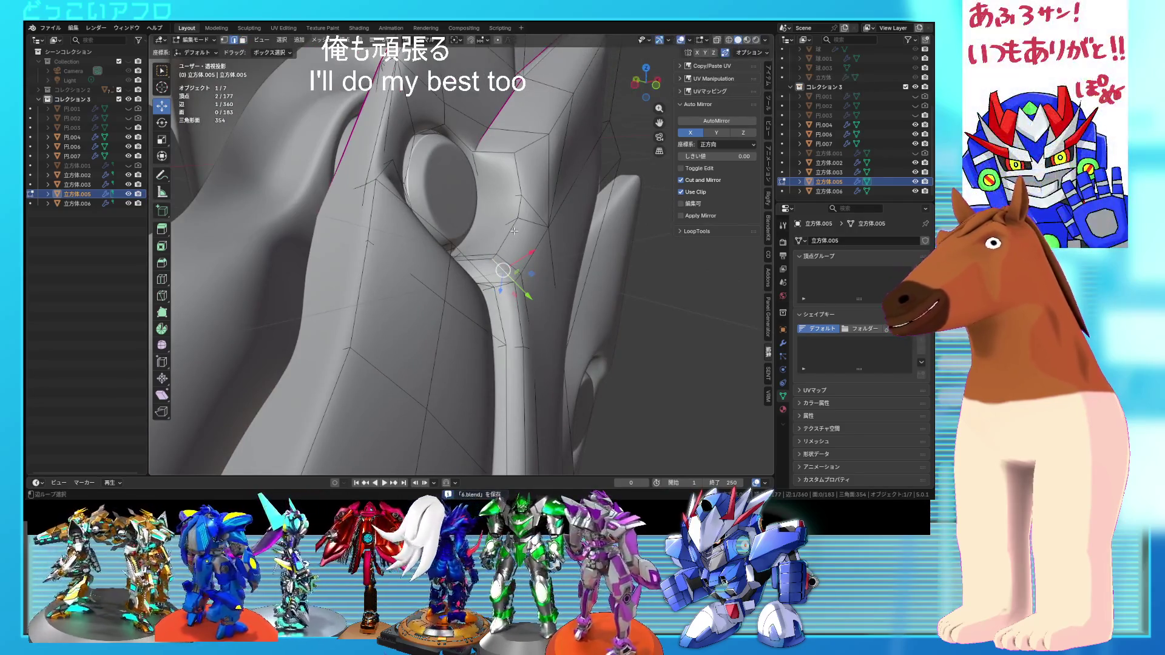
pyautogui.keyDown('alt'); pyautogui.keyDown('shift'); pyautogui.click(514, 295); pyautogui.keyUp('shift'); pyautogui.keyUp('alt')
pyautogui.moveTo(515, 295)
pyautogui.mouseDown(button='middle')
pyautogui.moveTo(504, 185)
pyautogui.moveTo(515, 146)
pyautogui.moveTo(449, 190)
pyautogui.mouseUp(button='middle')
pyautogui.keyDown('alt'); pyautogui.keyDown('shift'); pyautogui.click(498, 203); pyautogui.keyUp('shift'); pyautogui.keyUp('alt')
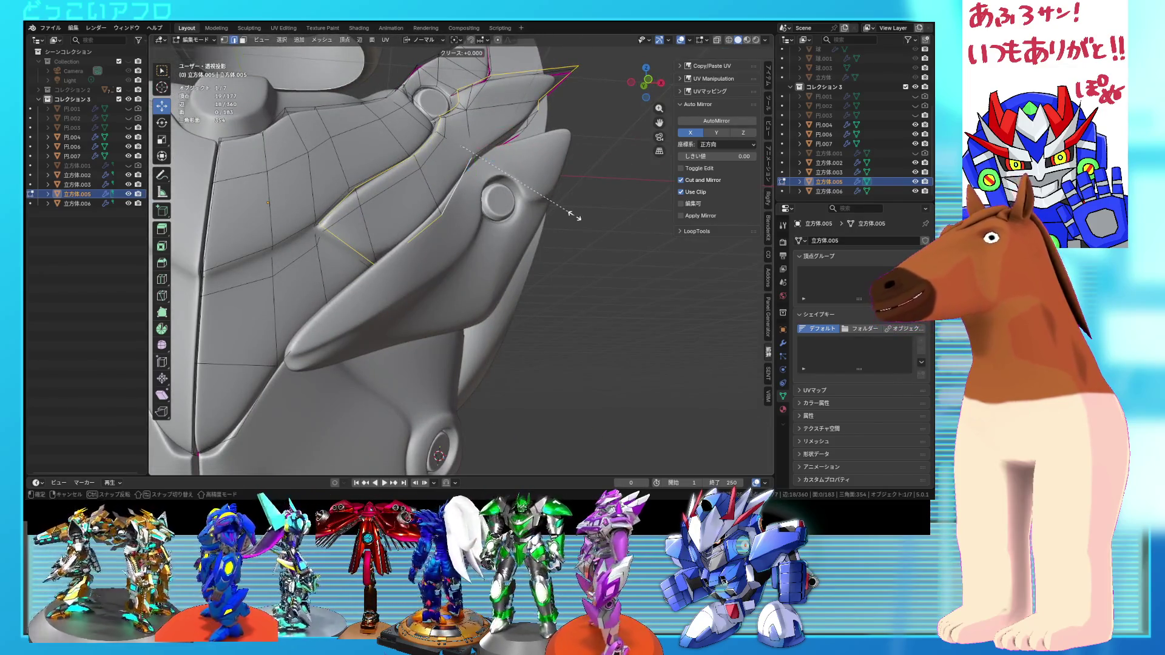
pyautogui.press('1')
pyautogui.scroll(-5, 572, 220)
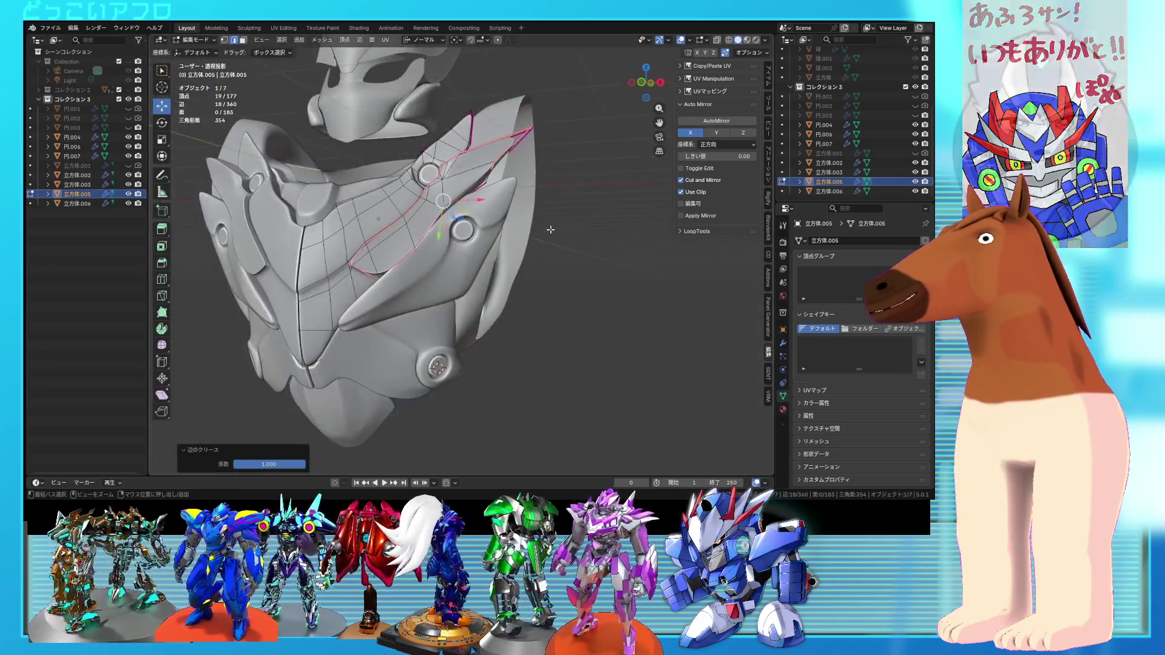
# - Return to Object Mode and orbit to view the whole armor
pyautogui.press('Tab')
pyautogui.click(551, 236)
pyautogui.moveTo(552, 242)
pyautogui.mouseDown(button='middle')
pyautogui.moveTo(589, 260)
pyautogui.moveTo(609, 251)
pyautogui.moveTo(570, 255)
pyautogui.moveTo(609, 218)
pyautogui.moveTo(617, 231)
pyautogui.moveTo(668, 236)
pyautogui.moveTo(628, 238)
pyautogui.moveTo(588, 260)
pyautogui.moveTo(639, 249)
pyautogui.mouseUp(button='middle')
pyautogui.scroll(-5, 559, 264)
pyautogui.scroll(5, 562, 253)
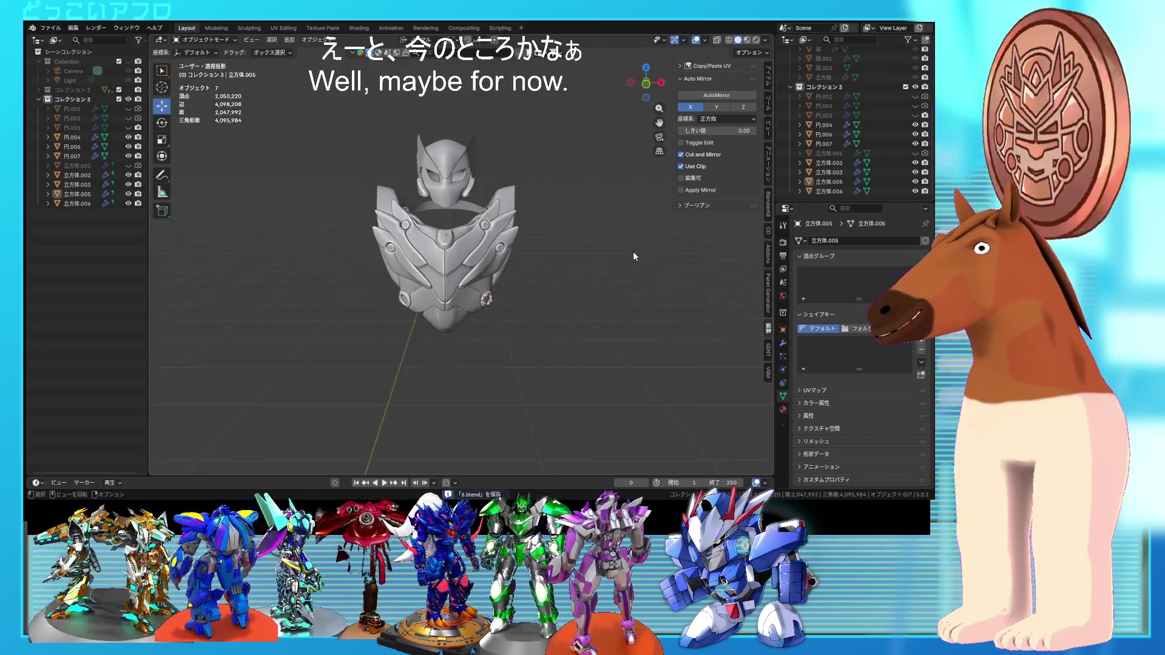
# - Orbit to an angled view of the helmet and chest armor and save the file
pyautogui.moveTo(578, 249)
pyautogui.mouseDown(button='middle')
pyautogui.moveTo(598, 281)
pyautogui.moveTo(545, 275)
pyautogui.moveTo(555, 265)
pyautogui.mouseUp(button='middle')
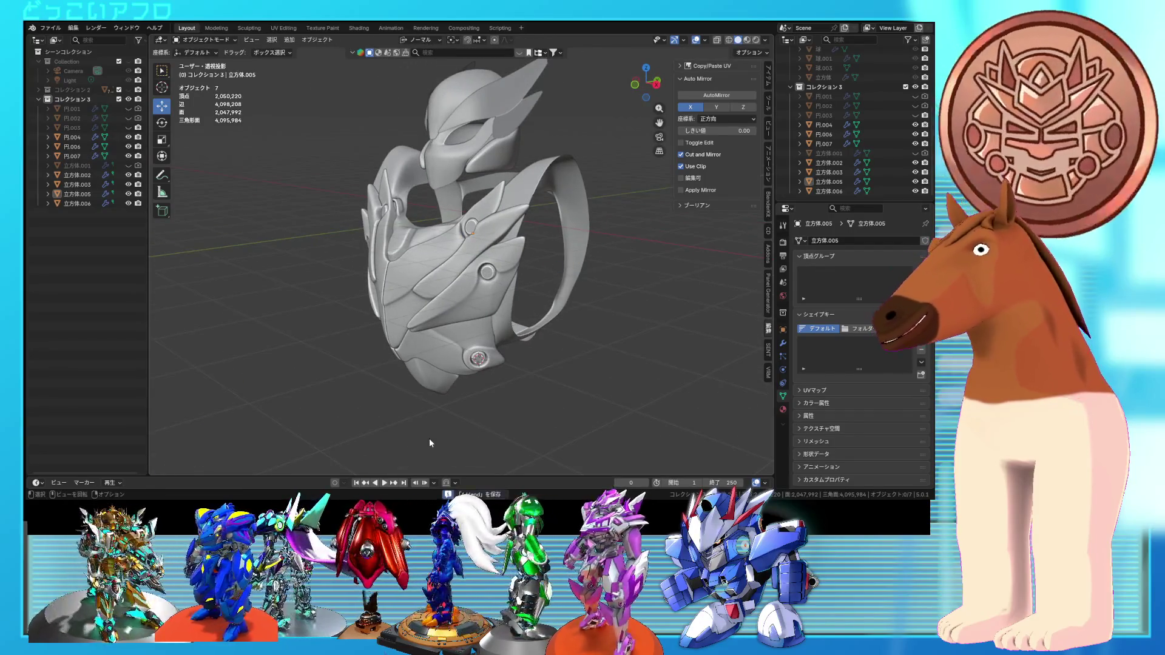
pyautogui.hotkey('ctrl', 's')
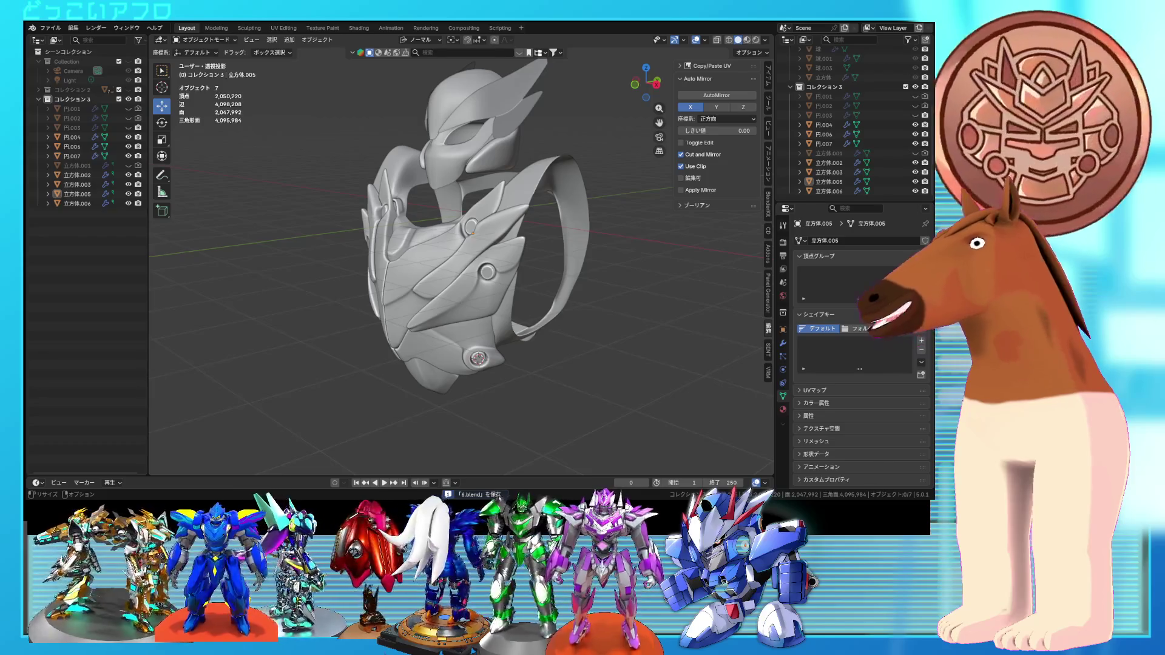
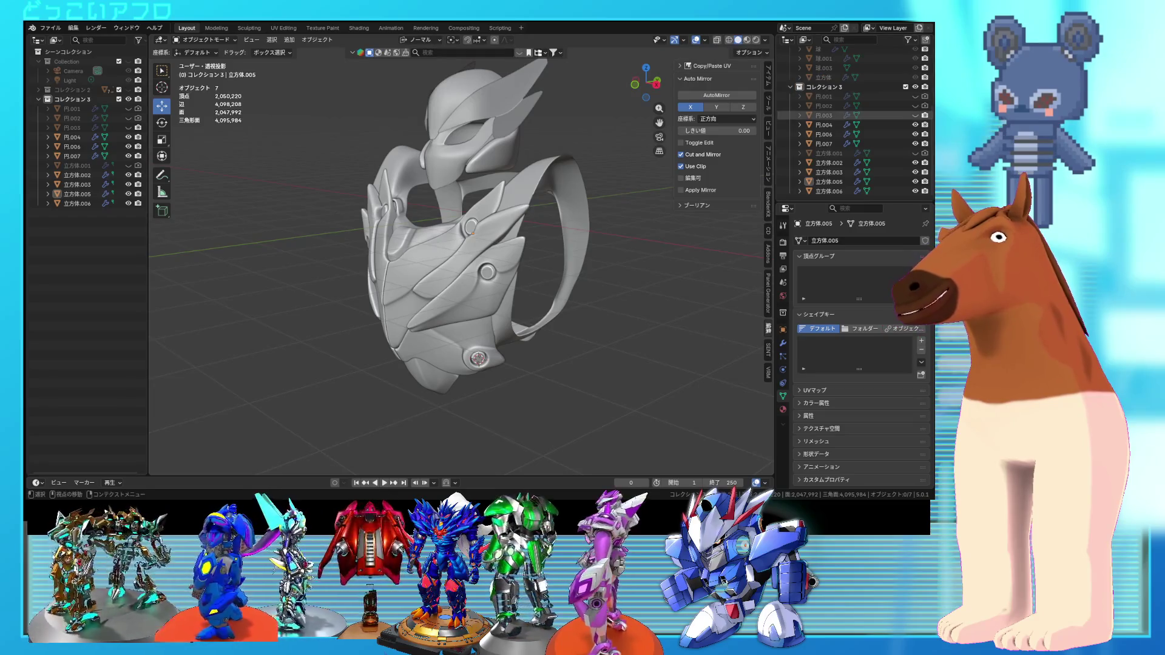
# - Select the lower side armor panel 立方体.006 and open its mesh in Edit Mode
pyautogui.moveTo(563, 238)
pyautogui.mouseDown(button='middle')
pyautogui.moveTo(582, 259)
pyautogui.moveTo(501, 287)
pyautogui.moveTo(527, 289)
pyautogui.moveTo(509, 314)
pyautogui.moveTo(507, 279)
pyautogui.moveTo(464, 317)
pyautogui.moveTo(513, 321)
pyautogui.moveTo(473, 317)
pyautogui.mouseUp(button='middle')
pyautogui.scroll(3, 508, 293)
pyautogui.click(461, 319)
pyautogui.press('Tab')
pyautogui.click(472, 318)
# - Extrude a strip of three faces along the lower side panel's rim
pyautogui.press('3')
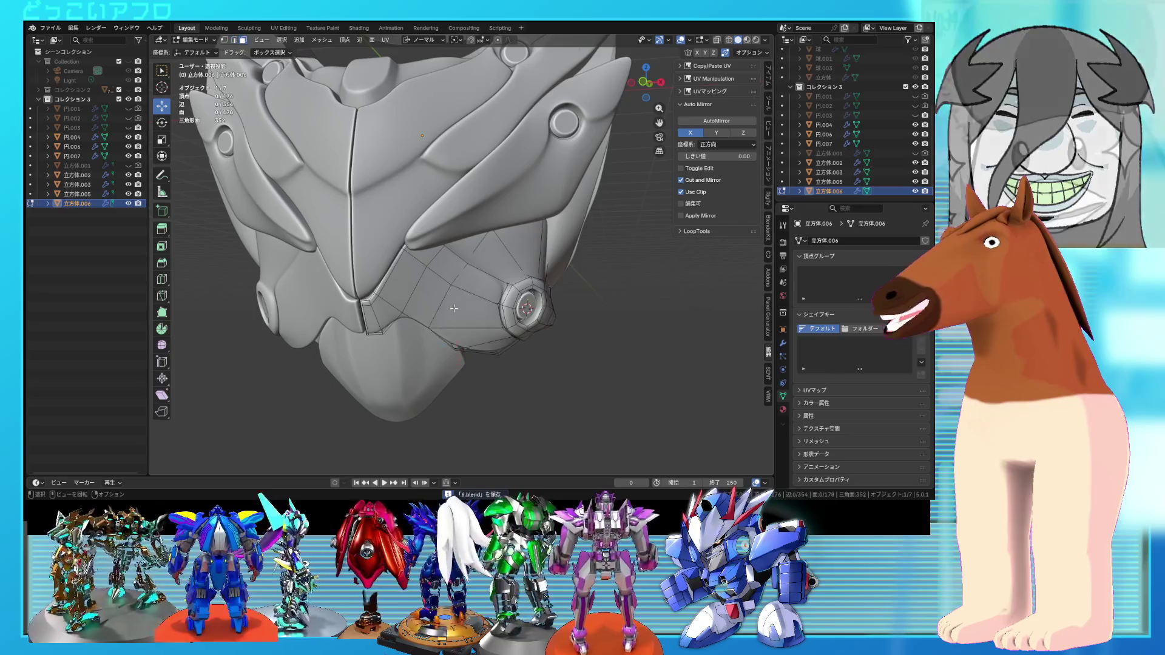
pyautogui.click(479, 313)
pyautogui.keyDown('shift'); pyautogui.click(427, 291); pyautogui.keyUp('shift')
pyautogui.keyDown('shift'); pyautogui.click(388, 273); pyautogui.keyUp('shift')
pyautogui.moveTo(388, 272)
pyautogui.mouseDown(button='middle')
pyautogui.moveTo(449, 293)
pyautogui.moveTo(510, 358)
pyautogui.moveTo(503, 368)
pyautogui.moveTo(418, 285)
pyautogui.mouseUp(button='middle')
pyautogui.press('e')
pyautogui.click(451, 298)
pyautogui.scroll(3, 452, 297)
# - Select a path of rim edges and edge-slide them twice along the panel
pyautogui.press('2')
pyautogui.click(373, 245)
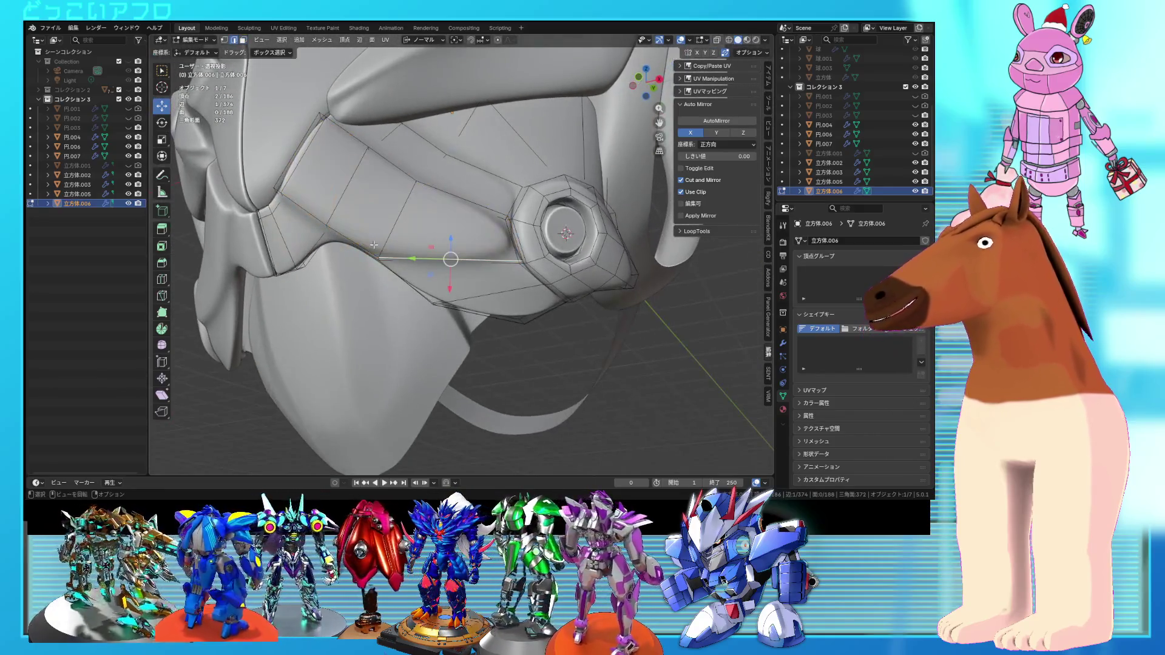
pyautogui.keyDown('ctrl'); pyautogui.click(316, 203); pyautogui.keyUp('ctrl')
pyautogui.keyDown('ctrl'); pyautogui.click(280, 190); pyautogui.keyUp('ctrl')
pyautogui.moveTo(279, 190)
pyautogui.mouseDown(button='middle')
pyautogui.moveTo(395, 201)
pyautogui.moveTo(438, 225)
pyautogui.mouseUp(button='middle')
pyautogui.press('g')
pyautogui.press('g')
pyautogui.click(451, 199)
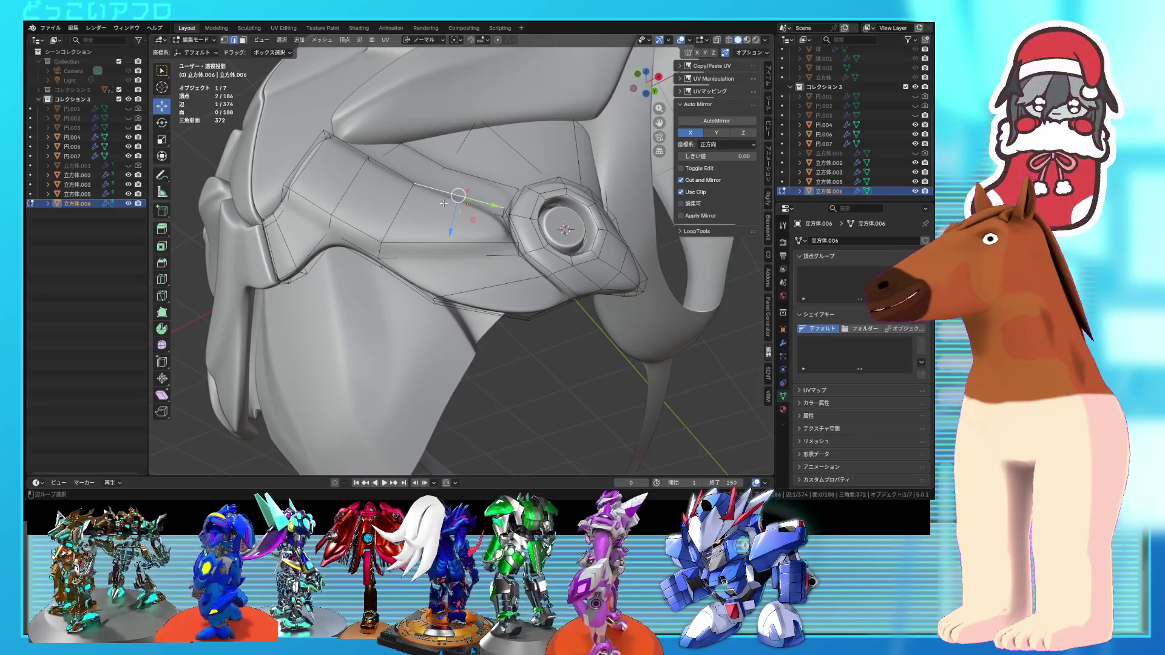
pyautogui.press('g')
pyautogui.press('g')
pyautogui.click(449, 212)
pyautogui.moveTo(449, 212)
pyautogui.mouseDown(button='middle')
pyautogui.moveTo(565, 352)
pyautogui.moveTo(452, 281)
pyautogui.moveTo(424, 285)
pyautogui.mouseUp(button='middle')
# - Extrude a single face, shrink it and move it into place
pyautogui.hotkey('alt', 'a')
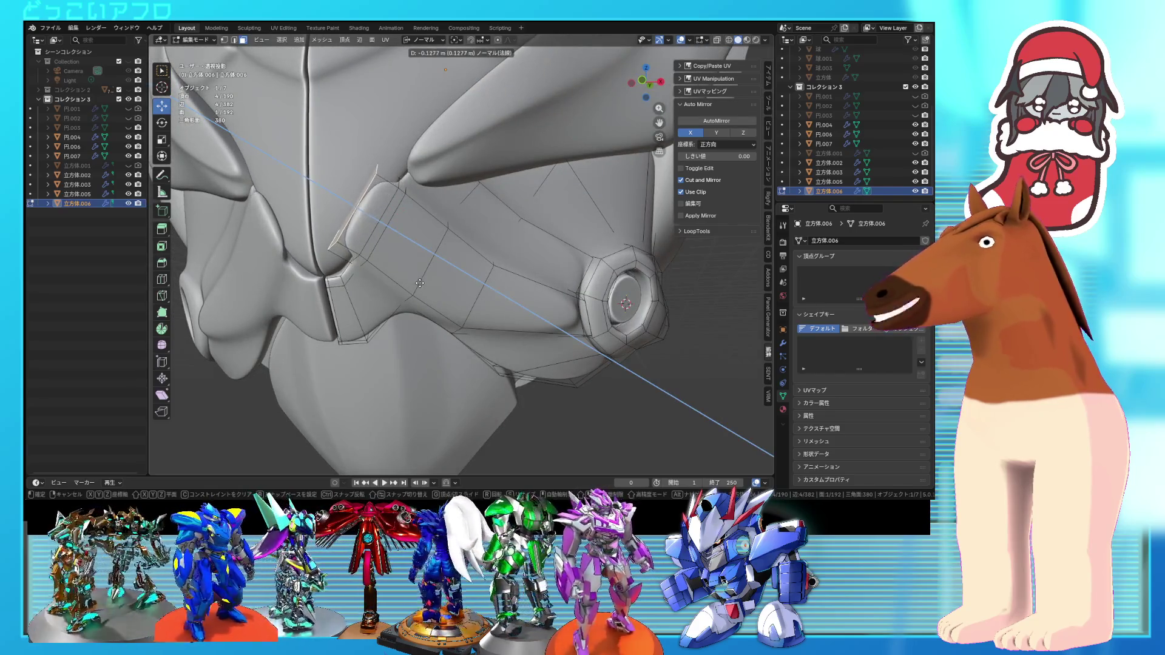
pyautogui.press('e')
pyautogui.click(427, 297)
pyautogui.moveTo(427, 297)
pyautogui.mouseDown(button='middle')
pyautogui.moveTo(416, 255)
pyautogui.moveTo(458, 336)
pyautogui.moveTo(452, 315)
pyautogui.mouseUp(button='middle')
pyautogui.press('g')
pyautogui.scroll(2, 452, 315)
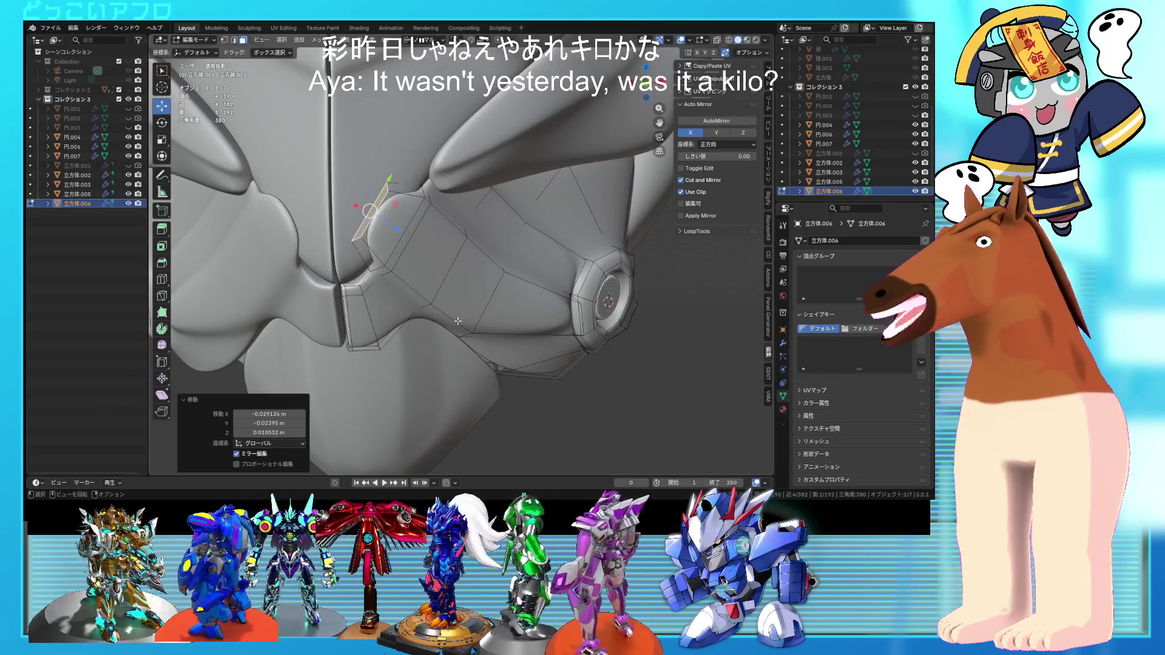
# - Edge-slide an edge loop and move a vertex up and left, then check the shape
pyautogui.press('2')
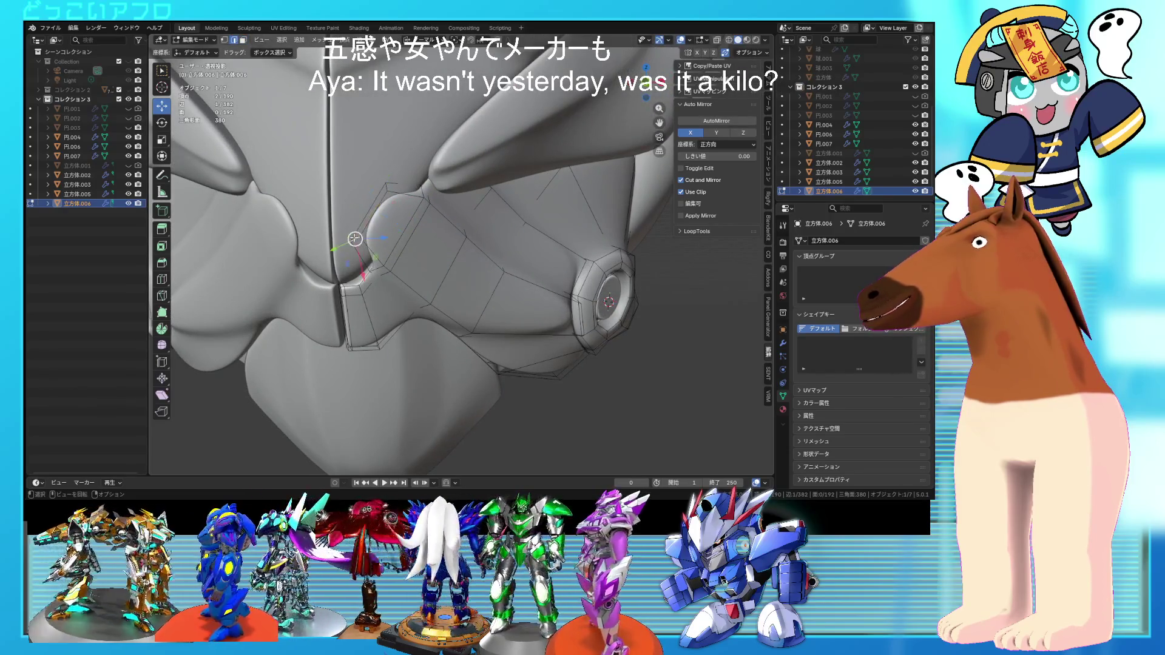
pyautogui.press('g')
pyautogui.press('g')
pyautogui.click(381, 200)
pyautogui.moveTo(386, 188)
pyautogui.mouseDown(button='middle')
pyautogui.moveTo(367, 218)
pyautogui.moveTo(436, 273)
pyautogui.moveTo(533, 315)
pyautogui.moveTo(485, 302)
pyautogui.mouseUp(button='middle')
pyautogui.press('g')
pyautogui.click(364, 232)
pyautogui.press('Tab')
# - Move the panel's vertices to follow the chest surface, checking the result in Object Mode
pyautogui.press('Tab')
pyautogui.press('1')
pyautogui.press('g')
pyautogui.moveTo(422, 250)
pyautogui.mouseDown(button='middle')
pyautogui.moveTo(412, 242)
pyautogui.moveTo(483, 281)
pyautogui.moveTo(501, 307)
pyautogui.moveTo(524, 308)
pyautogui.moveTo(454, 296)
pyautogui.moveTo(443, 257)
pyautogui.moveTo(505, 314)
pyautogui.moveTo(467, 297)
pyautogui.mouseUp(button='middle')
pyautogui.click(412, 242)
pyautogui.press('Tab')
pyautogui.press('Tab')
pyautogui.scroll(5, 444, 261)
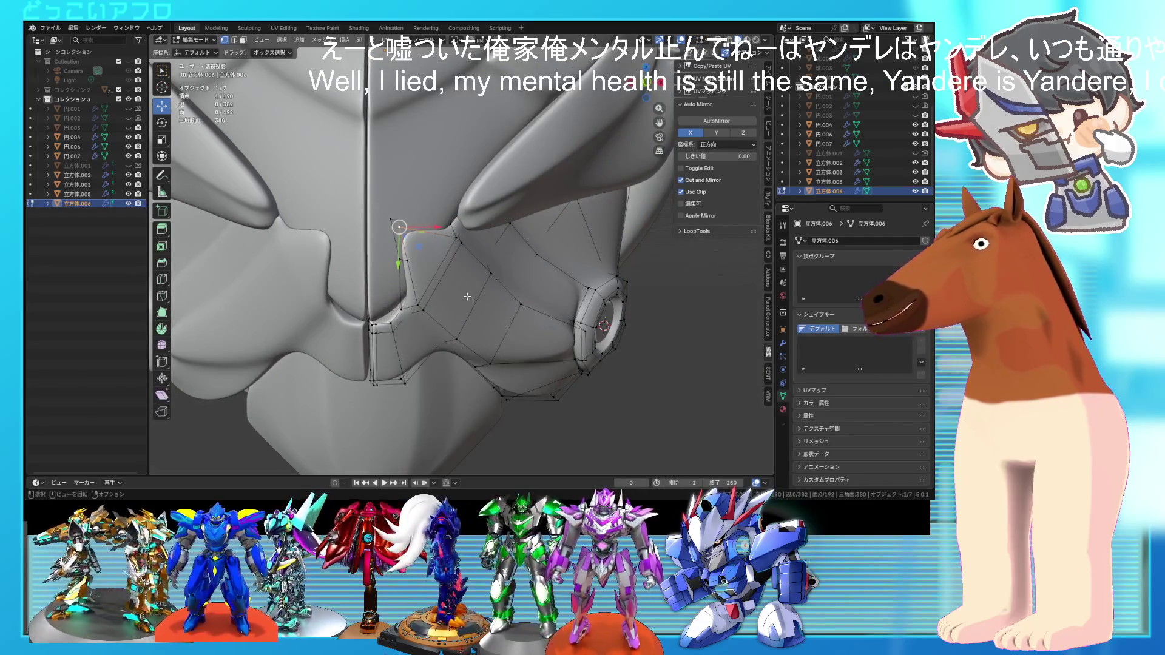
pyautogui.keyDown('shift'); pyautogui.click(402, 260); pyautogui.keyUp('shift')
pyautogui.moveTo(402, 261)
pyautogui.mouseDown(button='middle')
pyautogui.moveTo(415, 251)
pyautogui.moveTo(464, 313)
pyautogui.mouseUp(button='middle')
pyautogui.press('Tab')
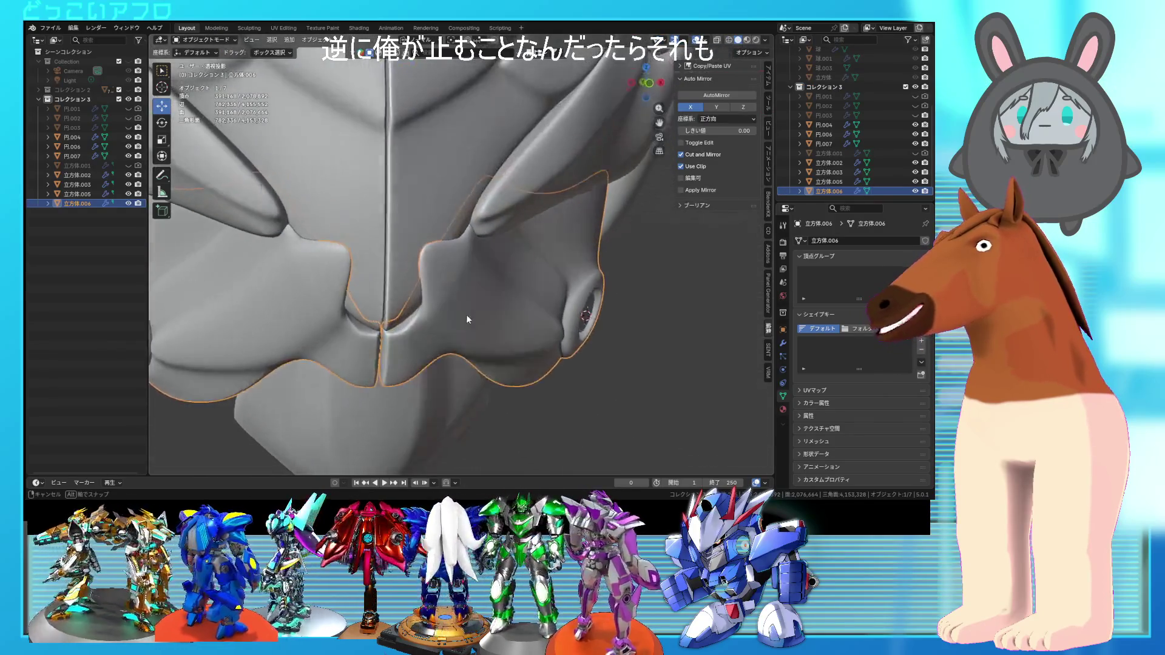
pyautogui.press('Tab')
# - Leave the extra selected vertices unmoved, return to Object Mode and save the file
pyautogui.keyDown('shift'); pyautogui.click(393, 245); pyautogui.keyUp('shift')
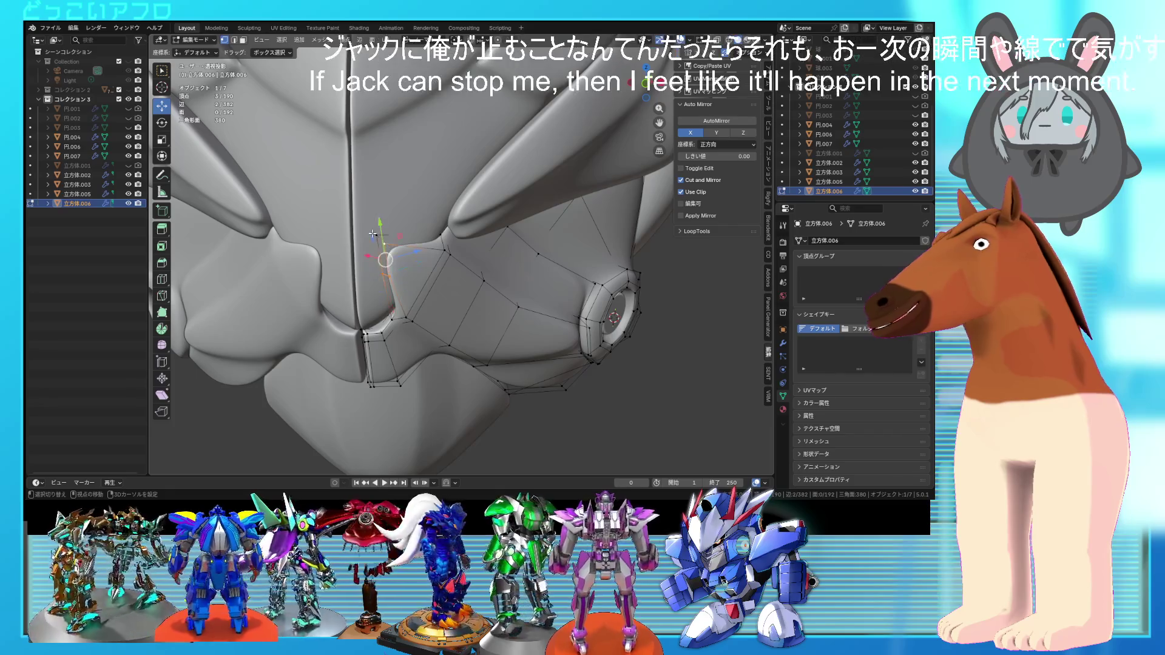
pyautogui.moveTo(393, 245); pyautogui.dragTo(472, 319, button='middle')
pyautogui.press('g')
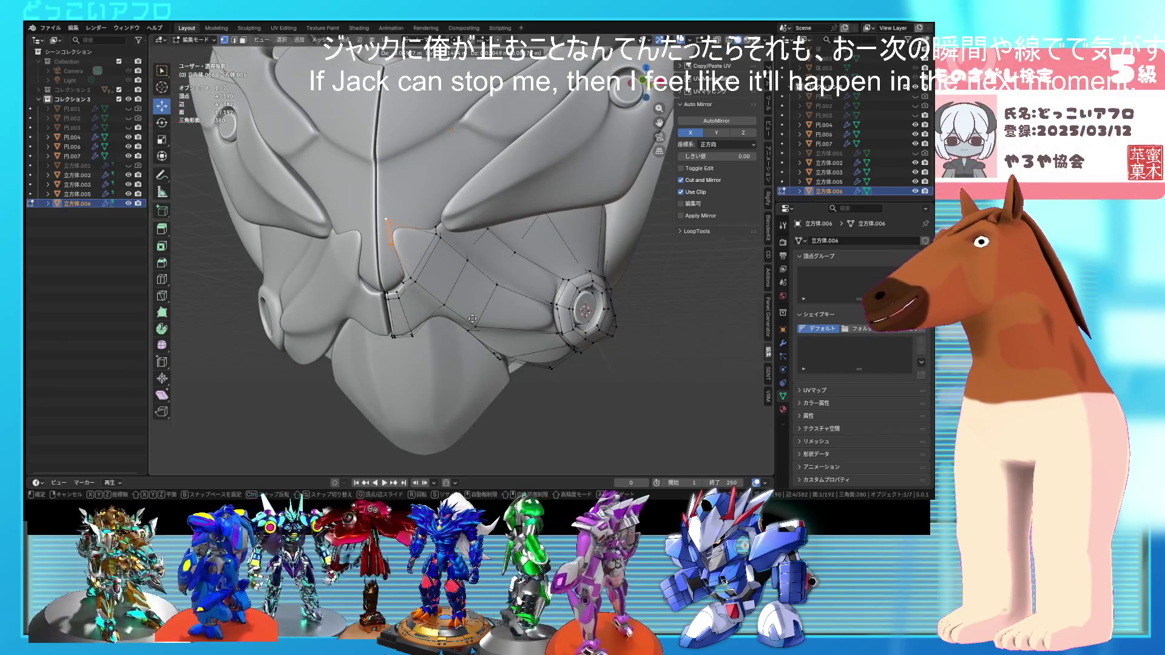
pyautogui.press('Escape')
pyautogui.press('Tab')
pyautogui.moveTo(584, 361)
pyautogui.mouseDown(button='middle')
pyautogui.moveTo(628, 380)
pyautogui.moveTo(607, 395)
pyautogui.moveTo(561, 379)
pyautogui.moveTo(595, 378)
pyautogui.mouseUp(button='middle')
pyautogui.hotkey('ctrl', 's')
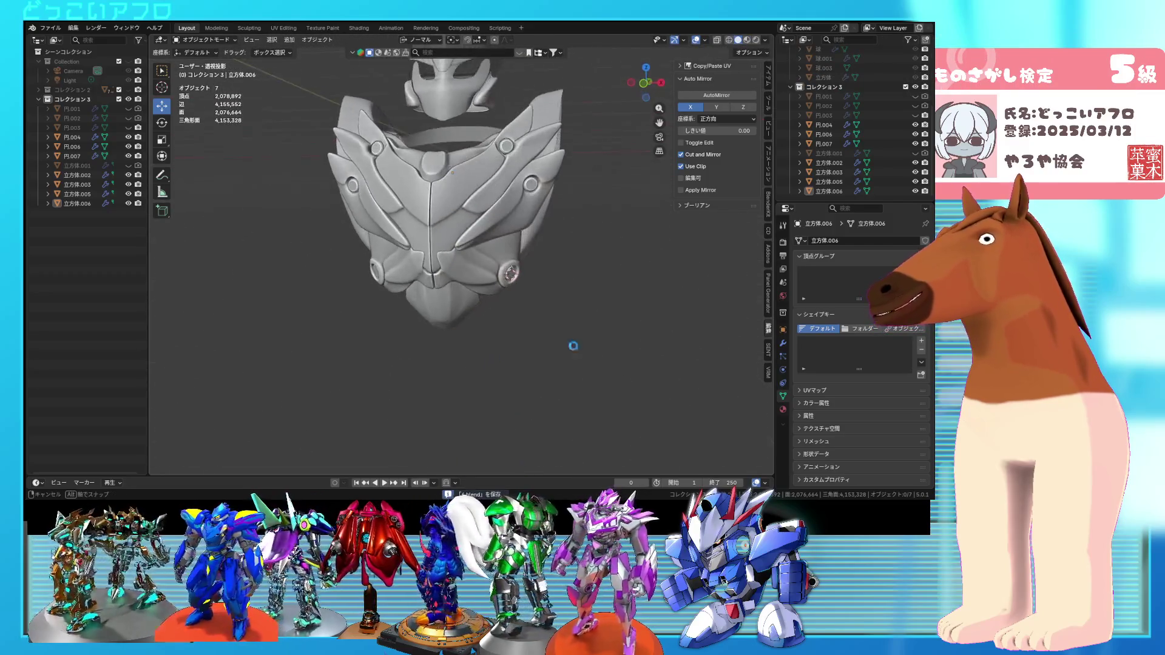
# - Edge-slide an edge near the center seam on the lower side panel
pyautogui.scroll(3, 574, 348)
pyautogui.scroll(-2, 574, 346)
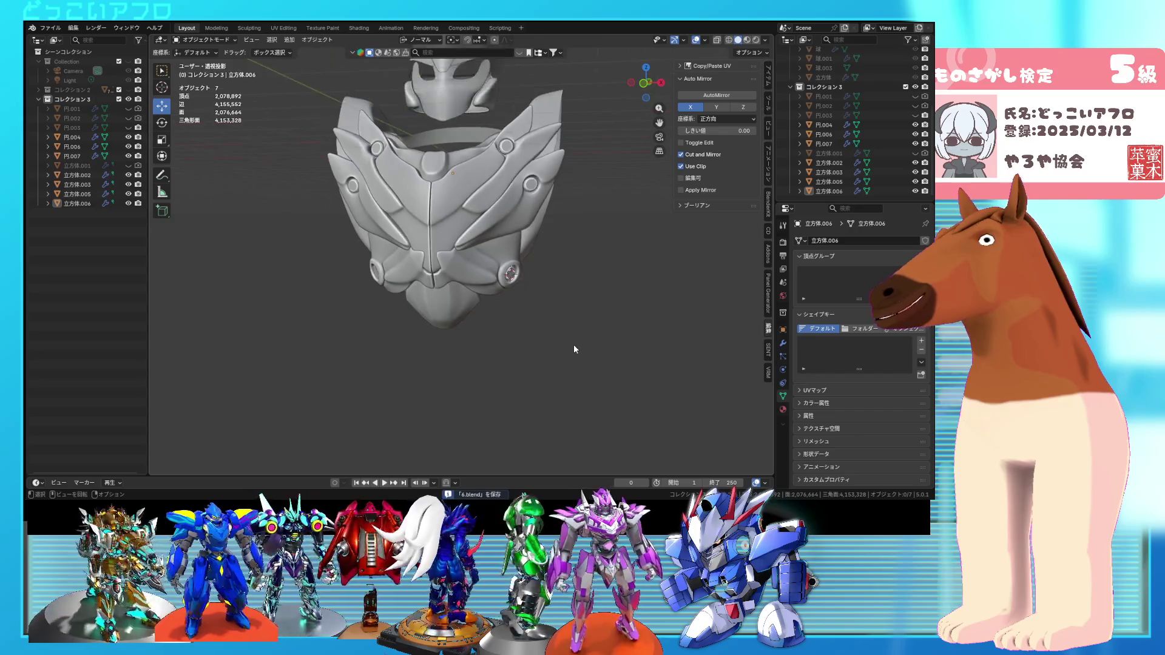
pyautogui.moveTo(554, 340)
pyautogui.mouseDown(button='middle')
pyautogui.moveTo(490, 338)
pyautogui.moveTo(585, 338)
pyautogui.moveTo(493, 350)
pyautogui.mouseUp(button='middle')
pyautogui.scroll(8, 504, 303)
pyautogui.press('Tab')
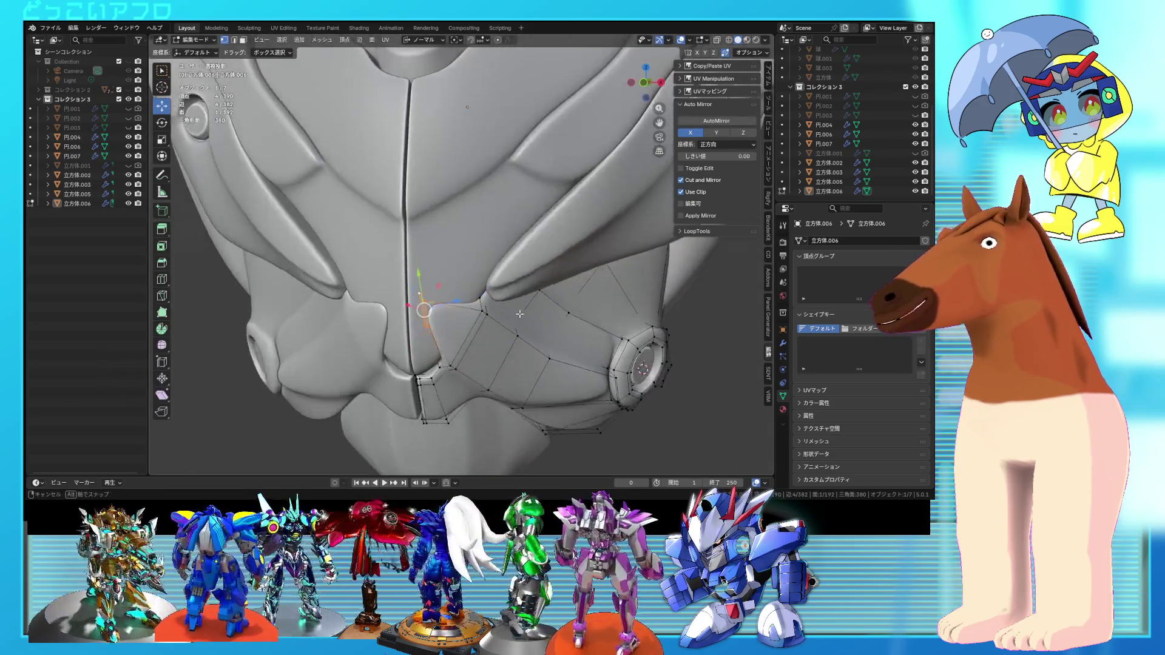
pyautogui.scroll(2, 502, 287)
pyautogui.click(427, 285)
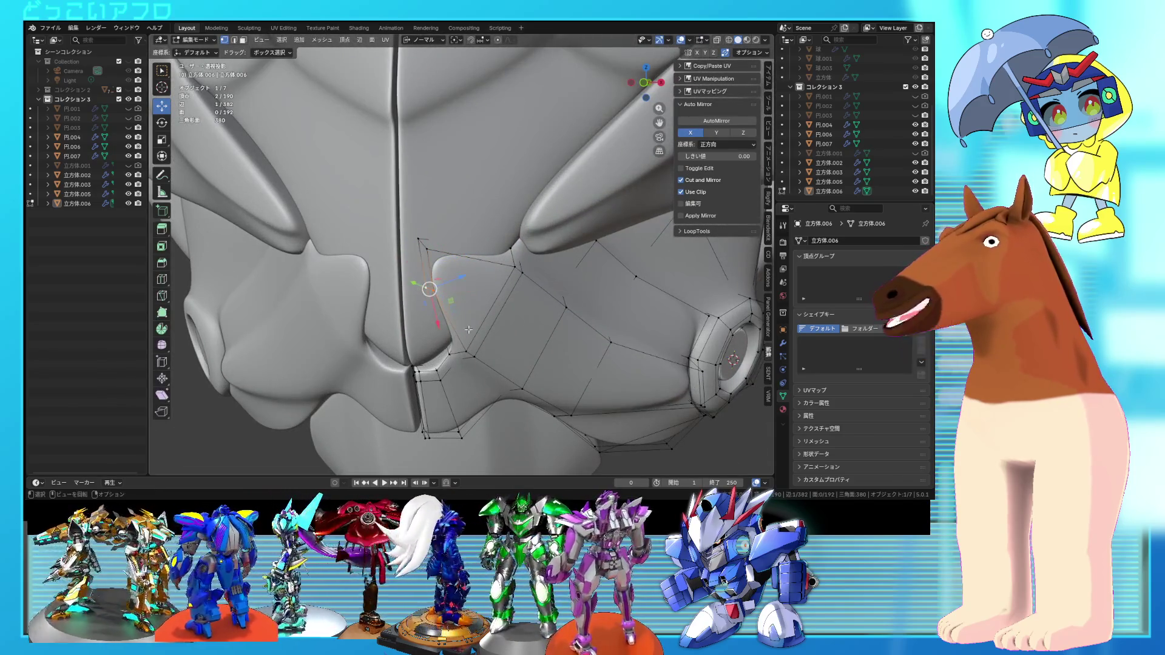
pyautogui.press('g')
pyautogui.press('g')
pyautogui.click(471, 298)
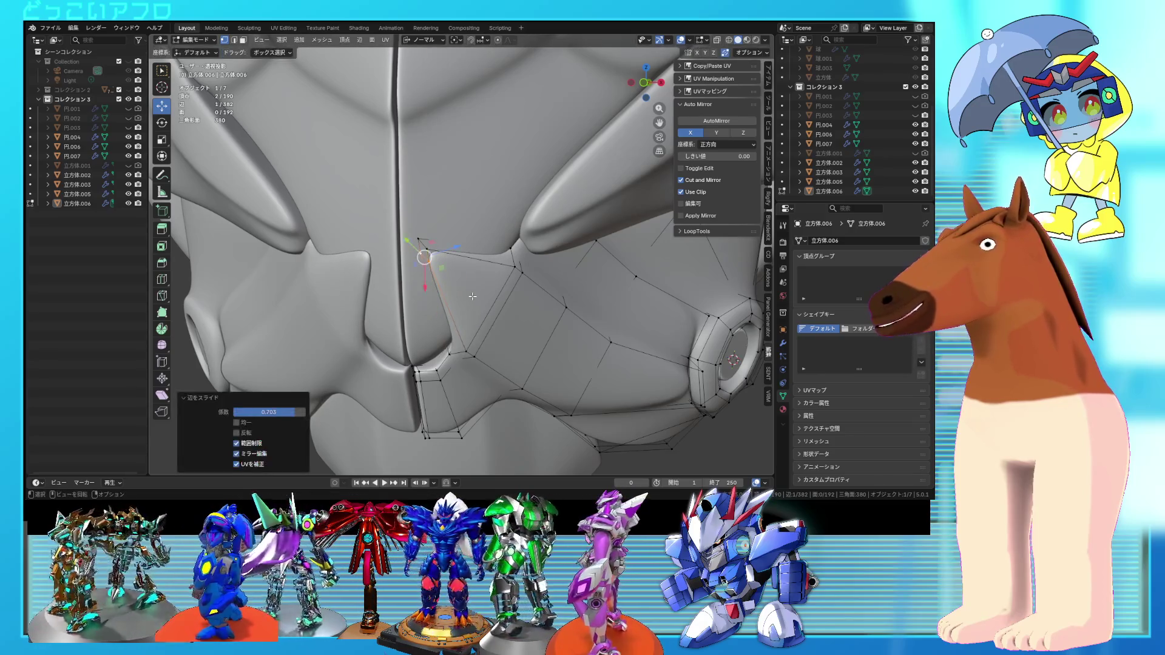
pyautogui.moveTo(472, 298); pyautogui.dragTo(471, 268, button='middle')
pyautogui.press('Tab')
# - Move a vertex at the panel's inner corner and review it in Object Mode
pyautogui.scroll(-5, 472, 268)
pyautogui.moveTo(527, 327)
pyautogui.mouseDown(button='middle')
pyautogui.moveTo(552, 351)
pyautogui.moveTo(583, 351)
pyautogui.moveTo(559, 348)
pyautogui.mouseUp(button='middle')
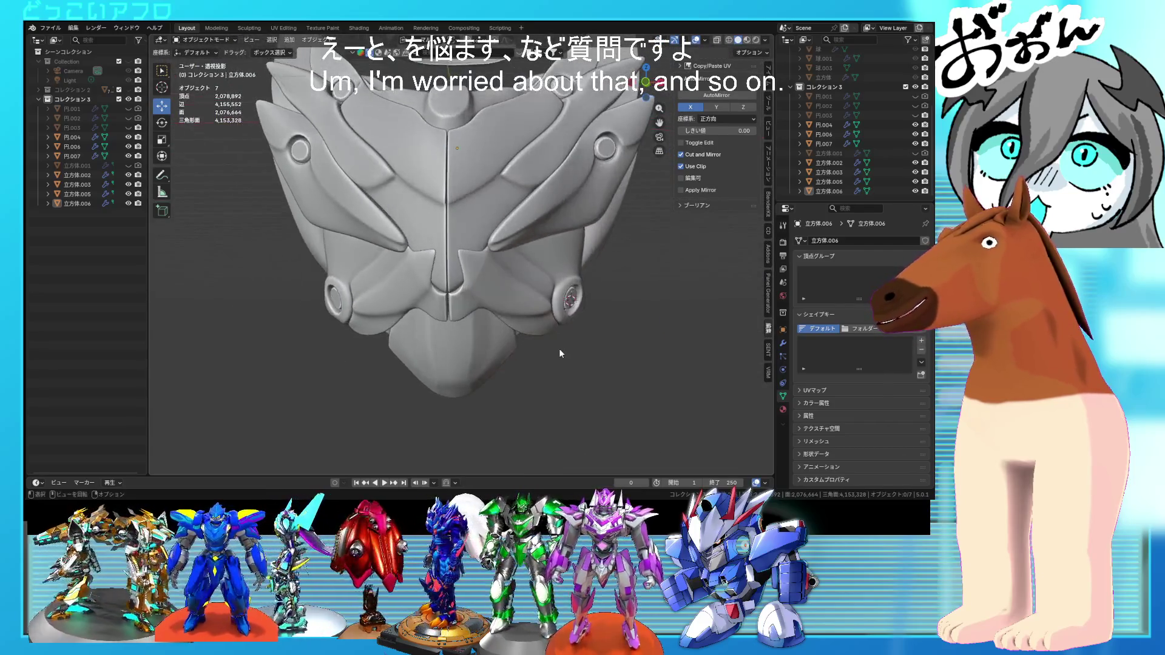
pyautogui.press('Tab')
pyautogui.scroll(5, 458, 279)
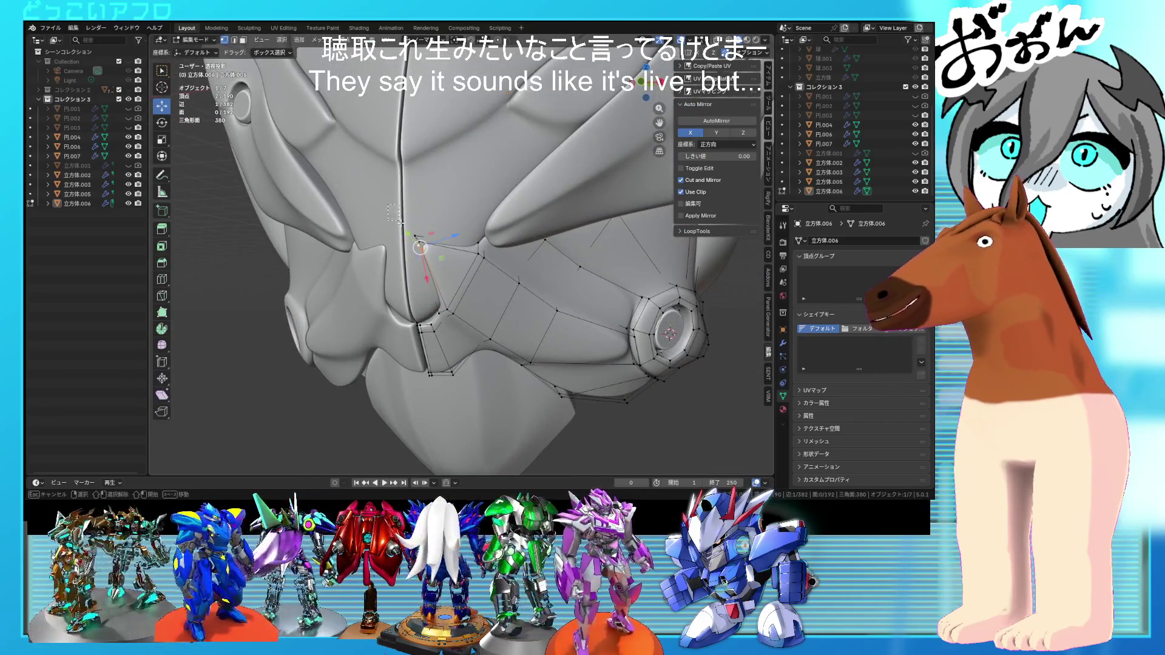
pyautogui.press('g')
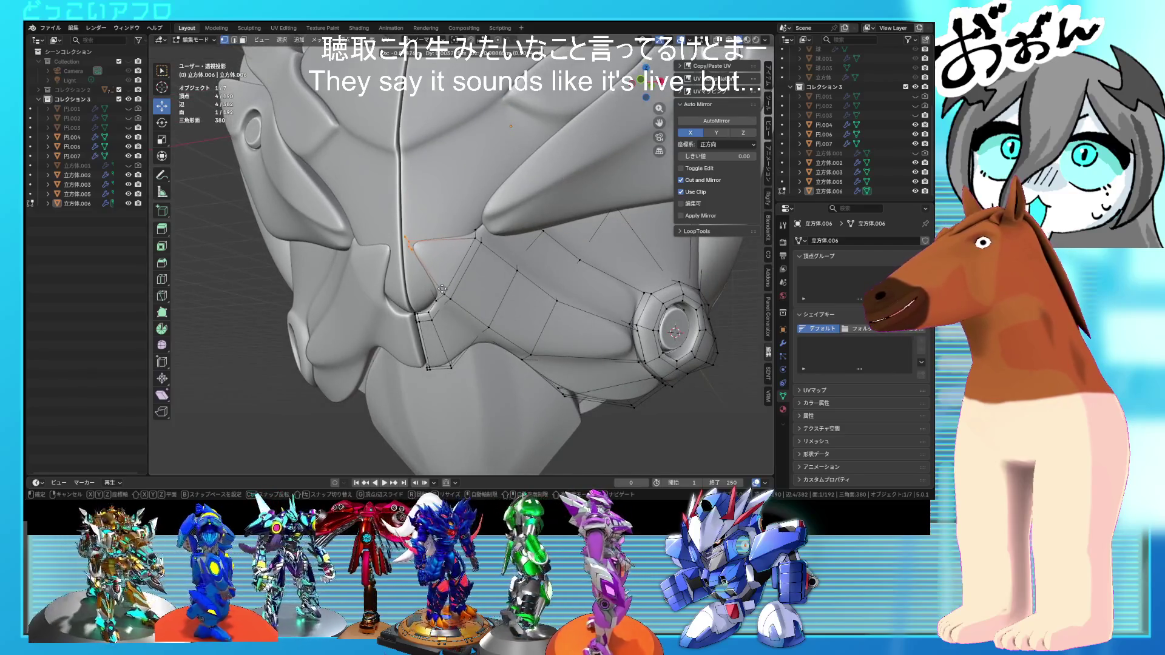
pyautogui.click(442, 288)
pyautogui.moveTo(441, 288)
pyautogui.mouseDown(button='middle')
pyautogui.moveTo(542, 326)
pyautogui.moveTo(492, 336)
pyautogui.moveTo(507, 308)
pyautogui.moveTo(501, 295)
pyautogui.mouseUp(button='middle')
pyautogui.press('Tab')
pyautogui.scroll(-3, 542, 325)
# - Adjust the corner vertices with see-through display, then leave Edit Mode and save
pyautogui.press('Tab')
pyautogui.scroll(5, 492, 336)
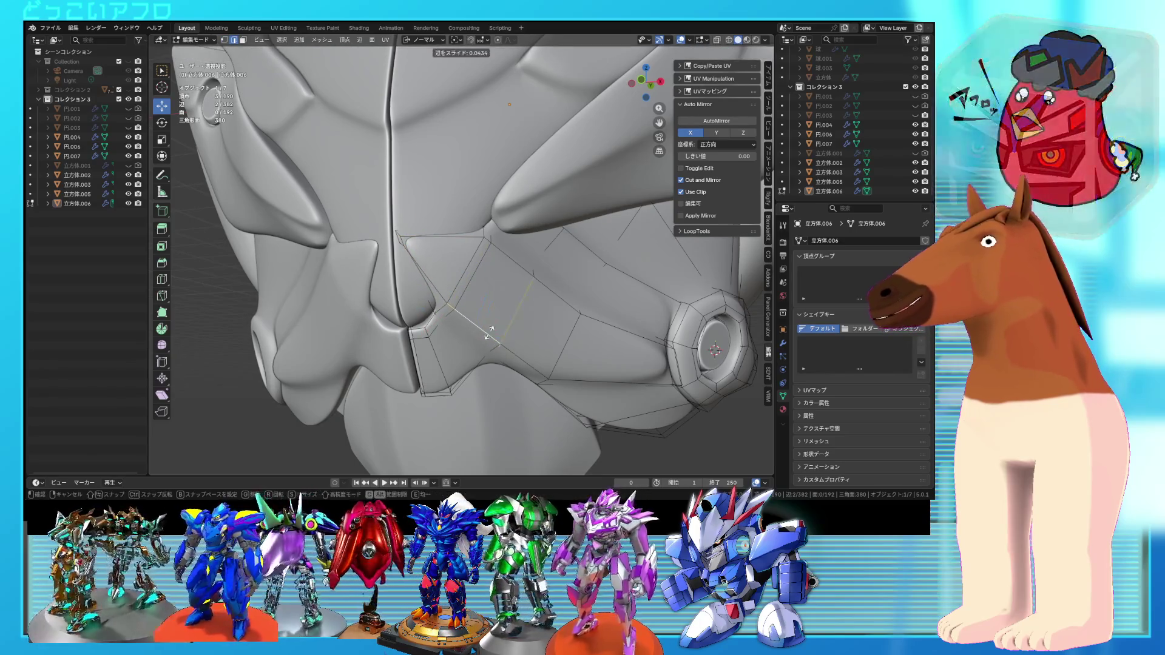
pyautogui.moveTo(488, 333)
pyautogui.mouseDown(button='middle')
pyautogui.moveTo(454, 263)
pyautogui.moveTo(489, 292)
pyautogui.moveTo(548, 305)
pyautogui.moveTo(515, 351)
pyautogui.moveTo(448, 342)
pyautogui.moveTo(498, 356)
pyautogui.mouseUp(button='middle')
pyautogui.hotkey('shift', 'z')
pyautogui.hotkey('shift', 'z')
pyautogui.hotkey('shift', 'z')
pyautogui.hotkey('shift', 'z')
pyautogui.click(553, 306)
pyautogui.press('Tab')
pyautogui.hotkey('ctrl', 's')
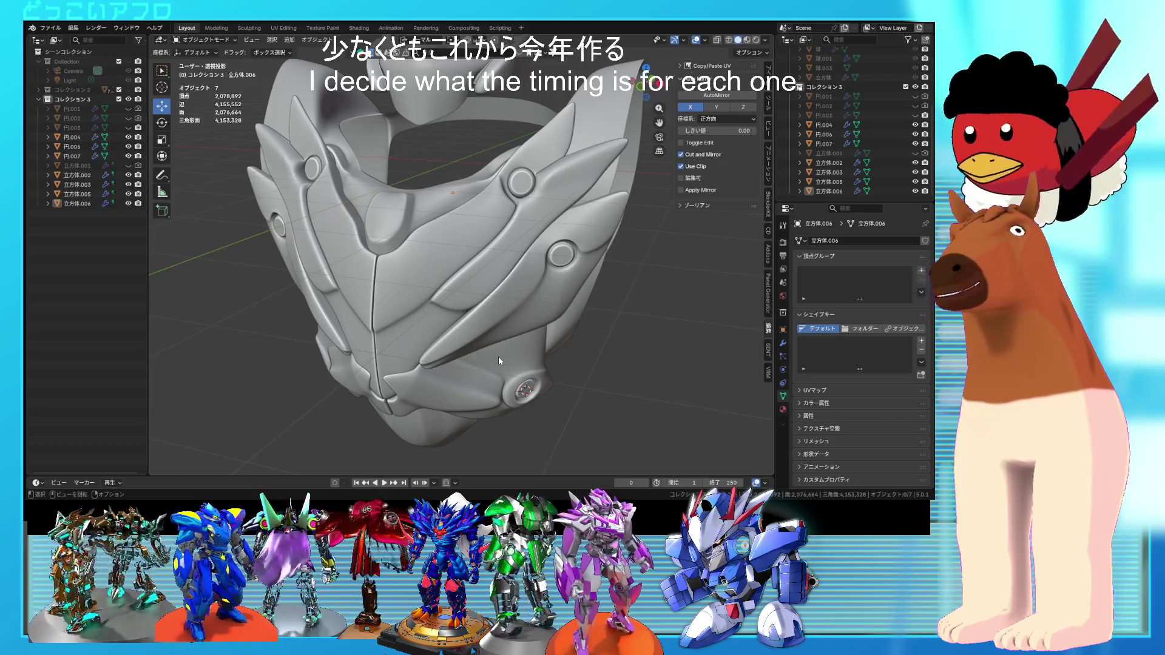
# - Inspect the armor from several angles, then enter Edit Mode on the panel ringing the lower bolt
pyautogui.moveTo(589, 304)
pyautogui.mouseDown(button='middle')
pyautogui.moveTo(577, 308)
pyautogui.moveTo(605, 341)
pyautogui.moveTo(627, 322)
pyautogui.moveTo(577, 267)
pyautogui.moveTo(583, 227)
pyautogui.moveTo(509, 210)
pyautogui.moveTo(495, 286)
pyautogui.moveTo(514, 281)
pyautogui.moveTo(499, 269)
pyautogui.mouseUp(button='middle')
pyautogui.scroll(2, 573, 271)
pyautogui.scroll(5, 507, 285)
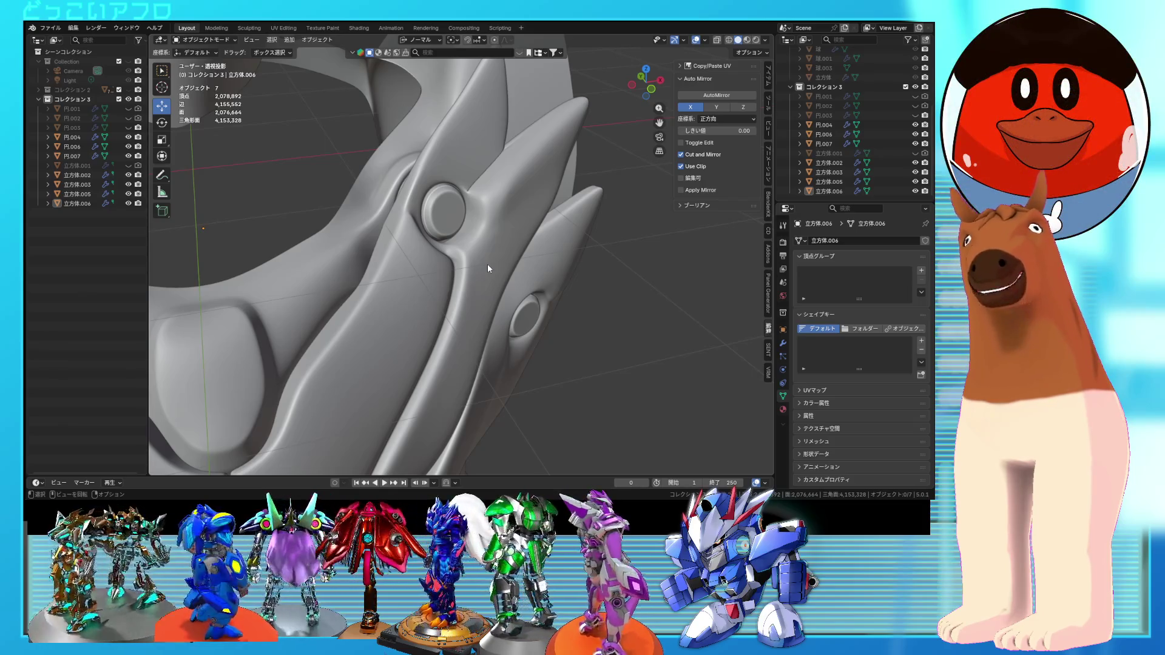
pyautogui.scroll(-6, 488, 263)
pyautogui.moveTo(489, 264)
pyautogui.mouseDown(button='middle')
pyautogui.moveTo(443, 310)
pyautogui.moveTo(398, 260)
pyautogui.moveTo(459, 250)
pyautogui.moveTo(451, 273)
pyautogui.moveTo(465, 292)
pyautogui.moveTo(421, 328)
pyautogui.moveTo(462, 312)
pyautogui.mouseUp(button='middle')
pyautogui.press('Tab')
pyautogui.scroll(4, 465, 293)
# - Extrude the bolt's center face inward, scale it down and move it into place
pyautogui.press('e')
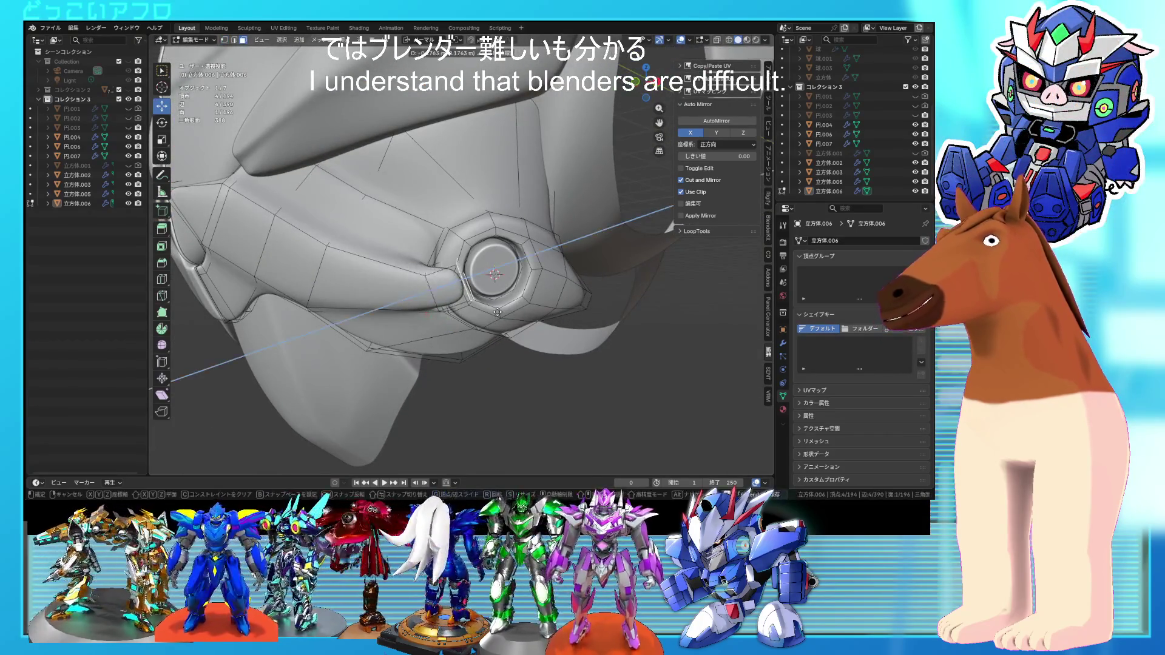
pyautogui.click(508, 313)
pyautogui.click(504, 302)
pyautogui.press('g')
pyautogui.click(499, 303)
pyautogui.moveTo(498, 303)
pyautogui.mouseDown(button='middle')
pyautogui.moveTo(493, 322)
pyautogui.moveTo(499, 270)
pyautogui.moveTo(528, 229)
pyautogui.moveTo(530, 271)
pyautogui.moveTo(512, 271)
pyautogui.mouseUp(button='middle')
pyautogui.click(525, 267)
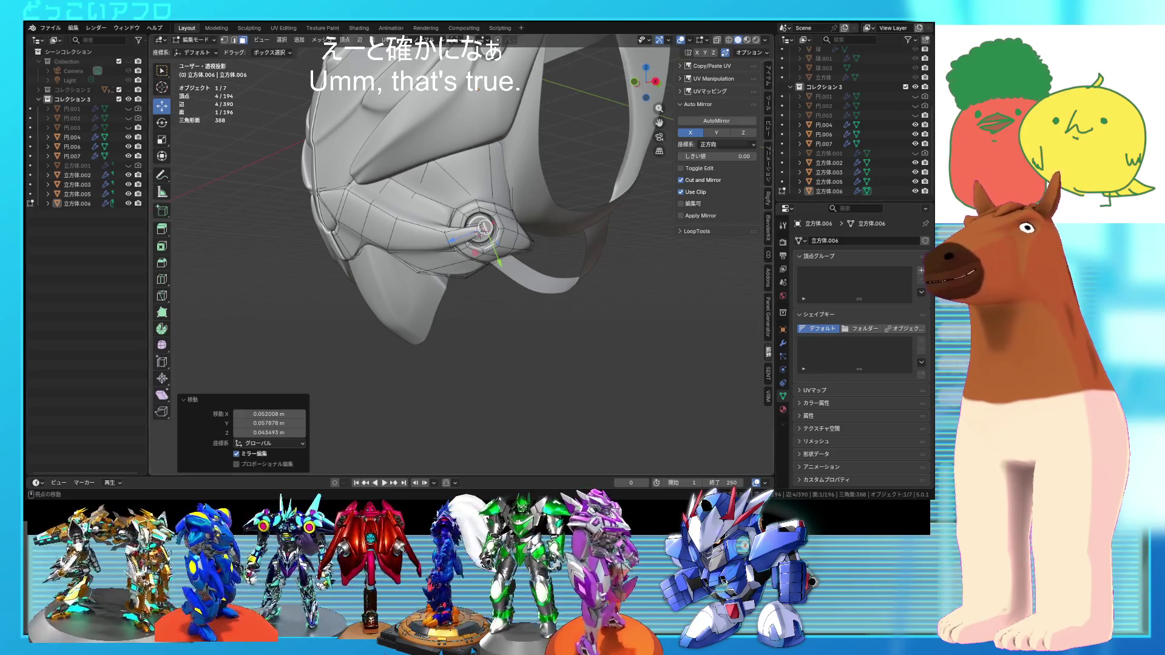
# - Add a centered edge loop around the bolt cylinder
pyautogui.moveTo(583, 243)
pyautogui.mouseDown(button='middle')
pyautogui.moveTo(573, 223)
pyautogui.moveTo(621, 217)
pyautogui.moveTo(508, 227)
pyautogui.moveTo(511, 195)
pyautogui.moveTo(558, 194)
pyautogui.mouseUp(button='middle')
pyautogui.moveTo(435, 224)
pyautogui.mouseDown(button='middle')
pyautogui.moveTo(437, 198)
pyautogui.moveTo(442, 236)
pyautogui.moveTo(422, 223)
pyautogui.moveTo(431, 210)
pyautogui.moveTo(428, 251)
pyautogui.moveTo(512, 269)
pyautogui.moveTo(515, 240)
pyautogui.mouseUp(button='middle')
pyautogui.hotkey('ctrl', 'r')
pyautogui.click(436, 217)
pyautogui.rightClick(435, 216)
# - Move and shrink the bolt's cap face, then save the file
pyautogui.press('3')
pyautogui.click(425, 242)
pyautogui.press('g')
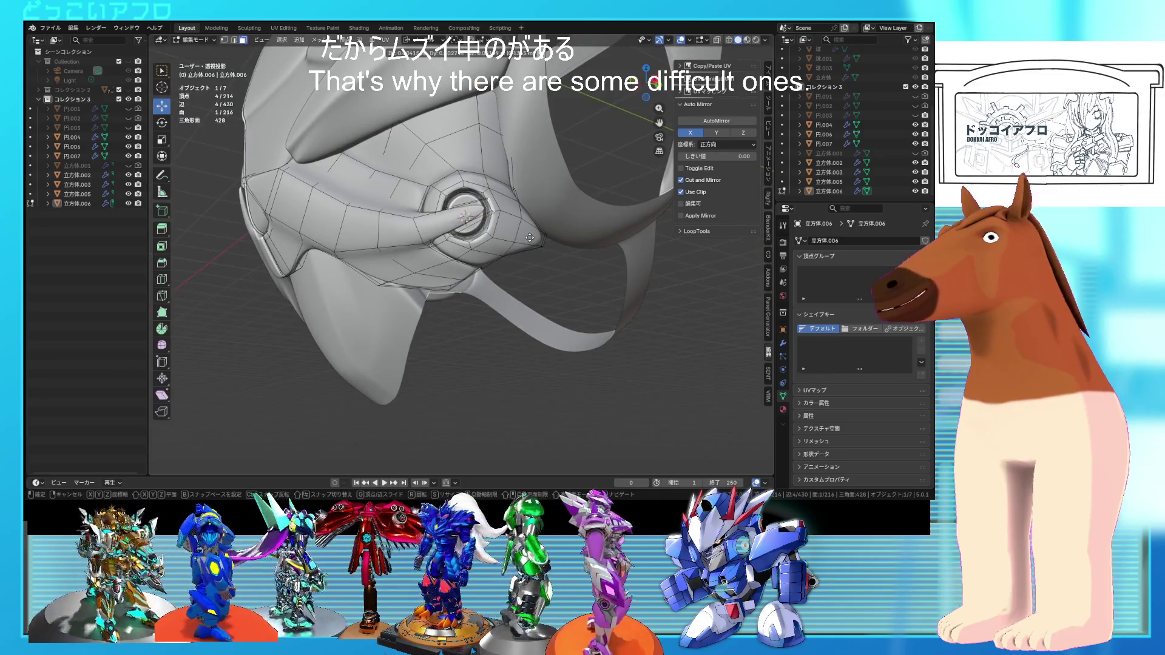
pyautogui.click(501, 247)
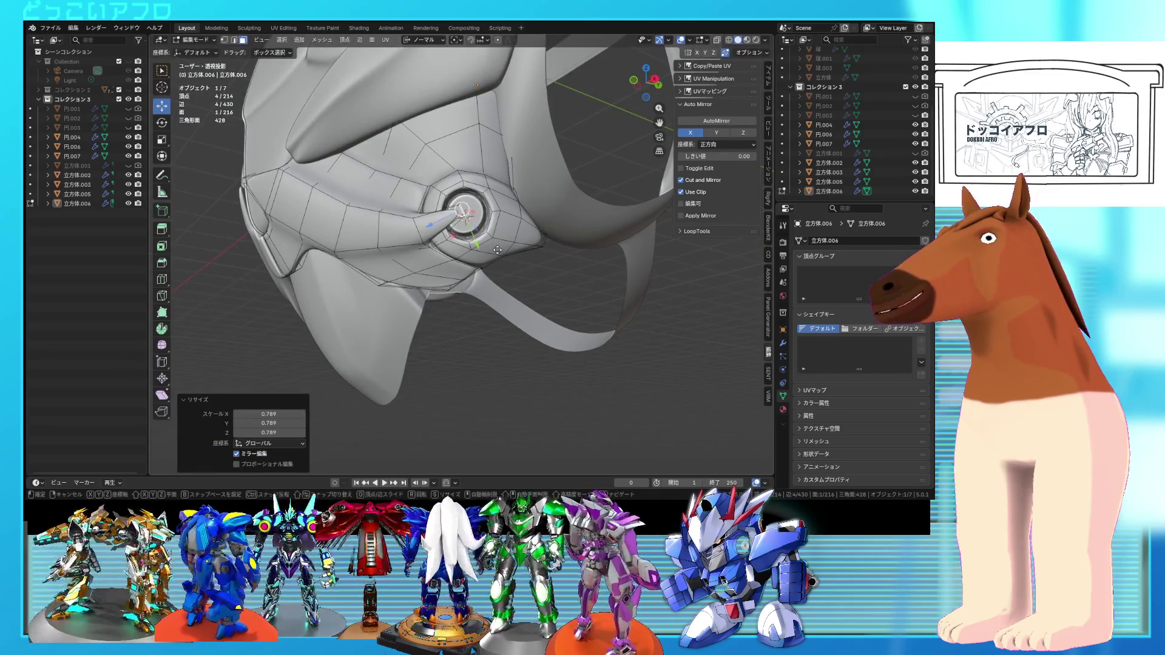
pyautogui.click(497, 253)
pyautogui.press('s')
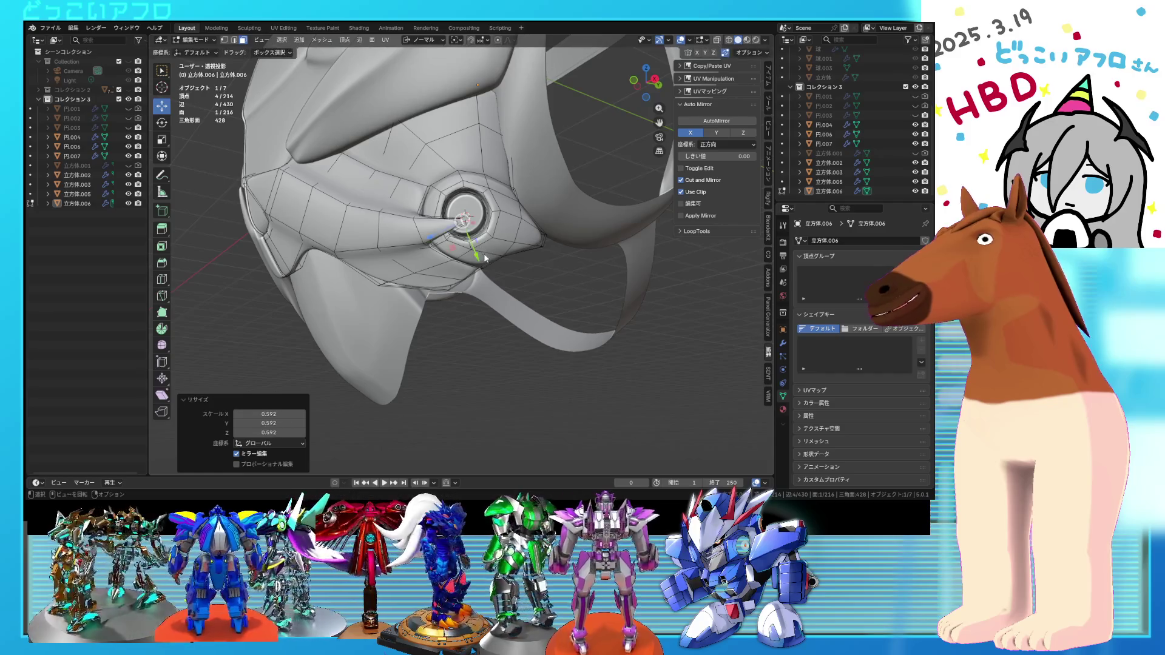
pyautogui.click(479, 265)
pyautogui.press('Tab')
pyautogui.hotkey('ctrl', 's')
# - Back in Edit Mode, add another bolt face to the selection using see-through display
pyautogui.moveTo(479, 265)
pyautogui.mouseDown(button='middle')
pyautogui.moveTo(534, 305)
pyautogui.moveTo(622, 304)
pyautogui.moveTo(565, 308)
pyautogui.moveTo(545, 255)
pyautogui.moveTo(420, 219)
pyautogui.moveTo(503, 218)
pyautogui.moveTo(513, 238)
pyautogui.moveTo(498, 228)
pyautogui.mouseUp(button='middle')
pyautogui.press('Tab')
pyautogui.hotkey('shift', 'z')
pyautogui.keyDown('shift'); pyautogui.click(392, 220); pyautogui.keyUp('shift')
pyautogui.hotkey('shift', 'z')
pyautogui.hotkey('shift', 'z')
pyautogui.press('a')
pyautogui.hotkey('ctrl', 'z')
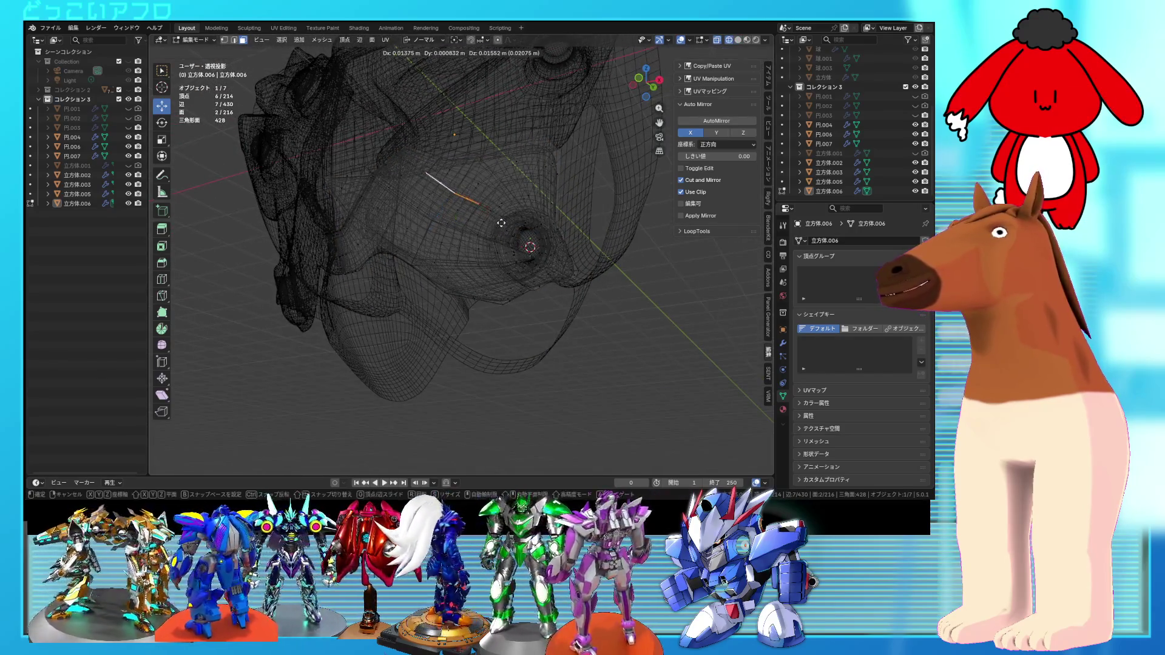
# - Move two faces, then a single face, of the shoulder plate panel around the bolt
pyautogui.click(501, 222)
pyautogui.hotkey('shift', 'z')
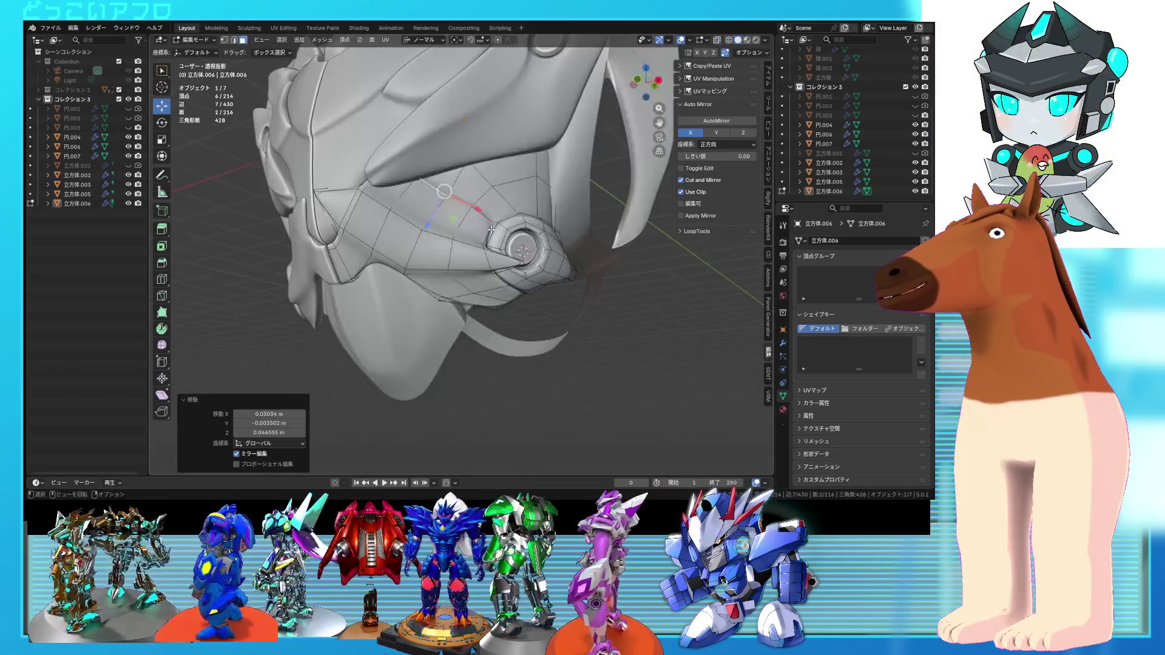
pyautogui.hotkey('shift', 'z')
pyautogui.moveTo(491, 230); pyautogui.dragTo(453, 225, button='middle')
pyautogui.click(419, 189)
pyautogui.hotkey('shift', 'z')
pyautogui.moveTo(419, 189); pyautogui.dragTo(509, 248, button='middle')
pyautogui.click(512, 242)
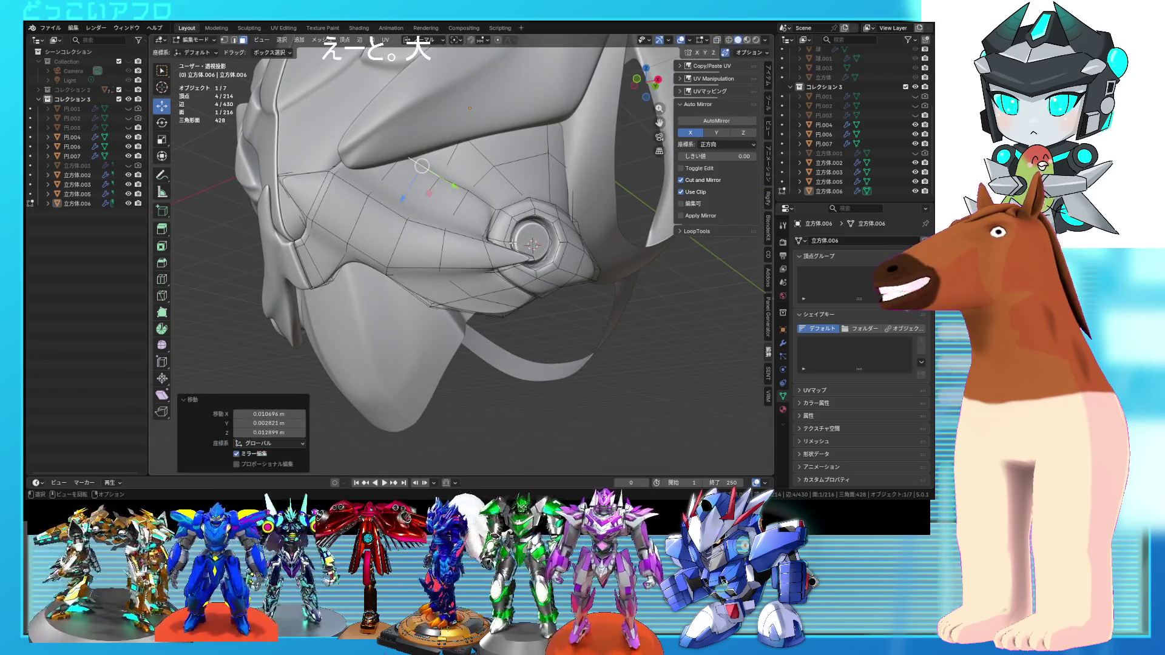
pyautogui.hotkey('shift', 'z')
pyautogui.press('a')
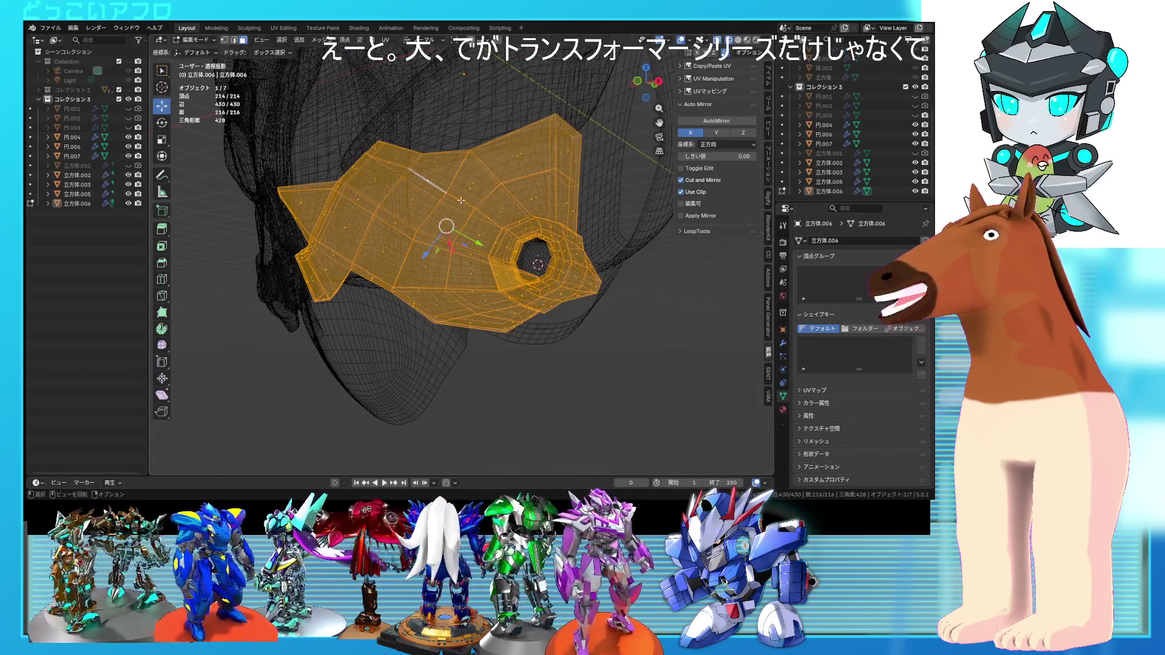
# - Select two faces on the shoulder plate and nudge their vertices near the bolt
pyautogui.moveTo(461, 198); pyautogui.dragTo(449, 202, button='middle')
pyautogui.press('2')
pyautogui.hotkey('shift', 'z')
pyautogui.hotkey('shift', 'z')
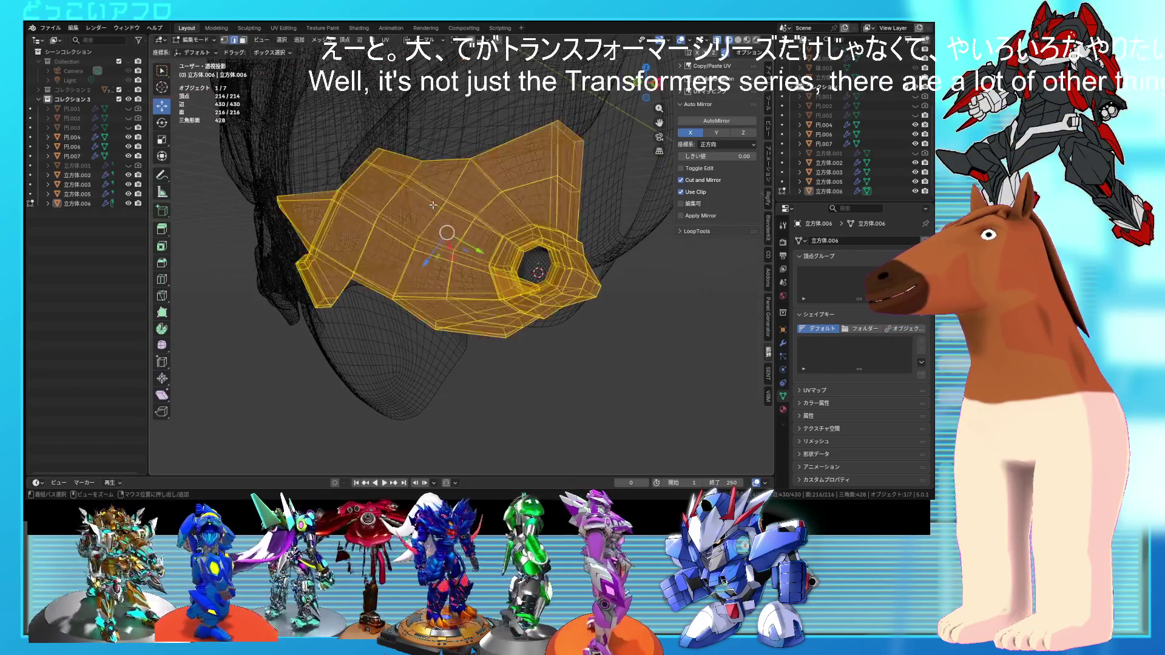
pyautogui.click(432, 205)
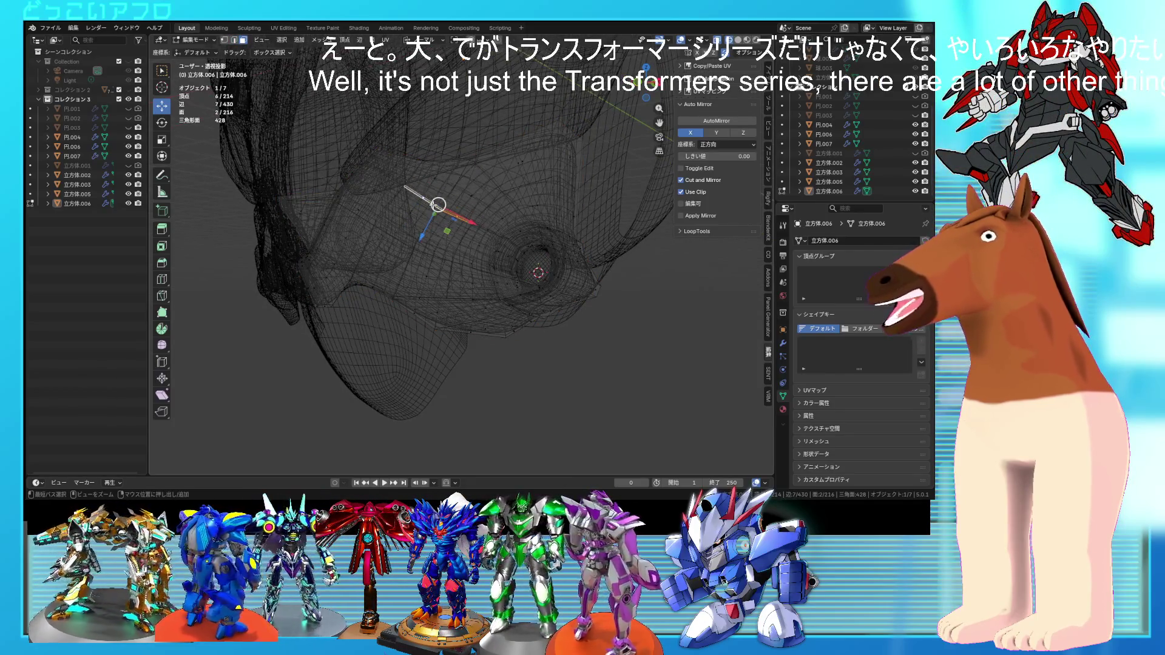
pyautogui.keyDown('shift'); pyautogui.click(423, 202); pyautogui.keyUp('shift')
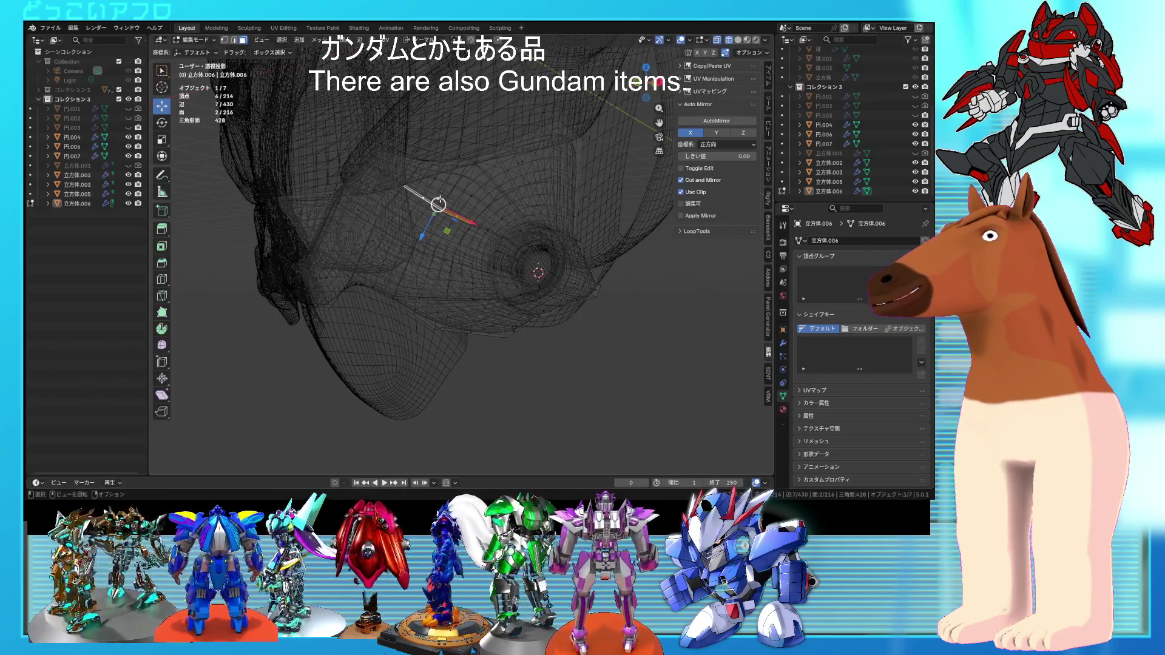
pyautogui.moveTo(460, 215)
pyautogui.mouseDown(button='middle')
pyautogui.moveTo(419, 233)
pyautogui.moveTo(470, 239)
pyautogui.moveTo(461, 268)
pyautogui.moveTo(502, 250)
pyautogui.mouseUp(button='middle')
pyautogui.hotkey('alt', 'z')
pyautogui.hotkey('alt', 'z')
pyautogui.click(467, 249)
pyautogui.hotkey('alt', 'z')
pyautogui.hotkey('alt', 'z')
pyautogui.hotkey('alt', 'z')
pyautogui.hotkey('alt', 'z')
# - Move a box-selected group of vertices near the bolt, return to Object Mode and save
pyautogui.moveTo(391, 132); pyautogui.dragTo(391, 131)
pyautogui.moveTo(390, 131); pyautogui.dragTo(424, 182, button='middle')
pyautogui.press('g')
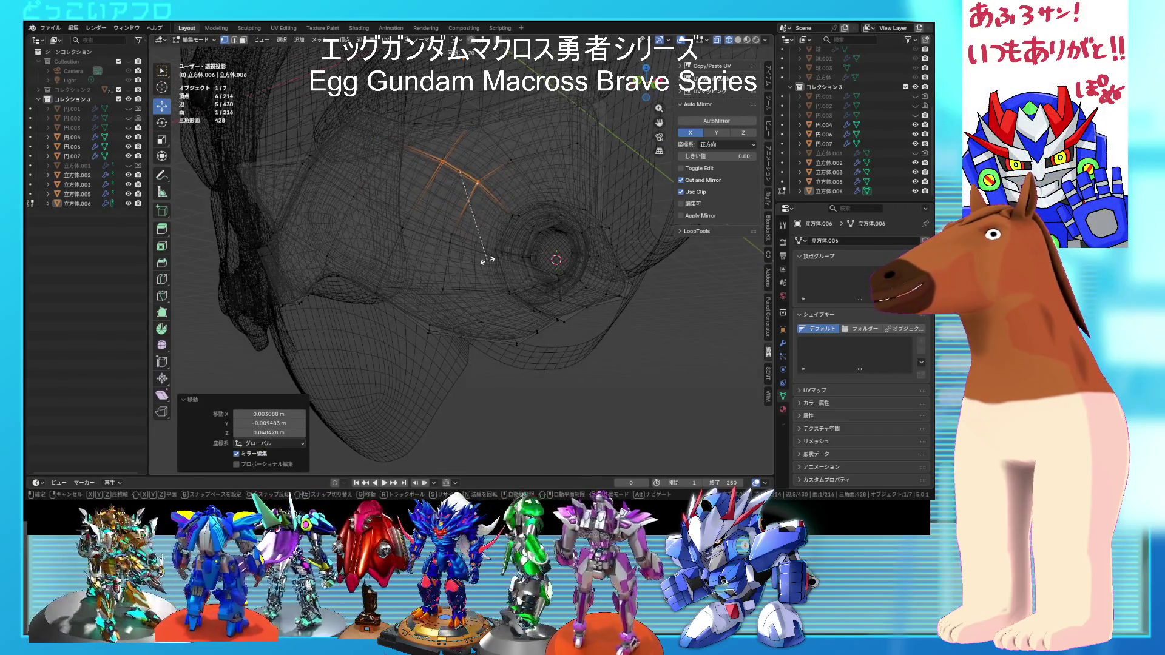
pyautogui.press('Tab')
pyautogui.hotkey('alt', 'z')
pyautogui.moveTo(489, 259)
pyautogui.mouseDown(button='middle')
pyautogui.moveTo(547, 251)
pyautogui.moveTo(590, 264)
pyautogui.moveTo(563, 282)
pyautogui.moveTo(508, 260)
pyautogui.moveTo(539, 255)
pyautogui.moveTo(512, 268)
pyautogui.moveTo(554, 288)
pyautogui.moveTo(570, 279)
pyautogui.moveTo(548, 273)
pyautogui.moveTo(501, 315)
pyautogui.moveTo(350, 322)
pyautogui.moveTo(424, 258)
pyautogui.mouseUp(button='middle')
pyautogui.hotkey('ctrl', 's')
# - Open the face guard 円.007 for mesh editing in a straight side view
pyautogui.click(423, 258)
pyautogui.press('Tab')
pyautogui.press('KP_3')
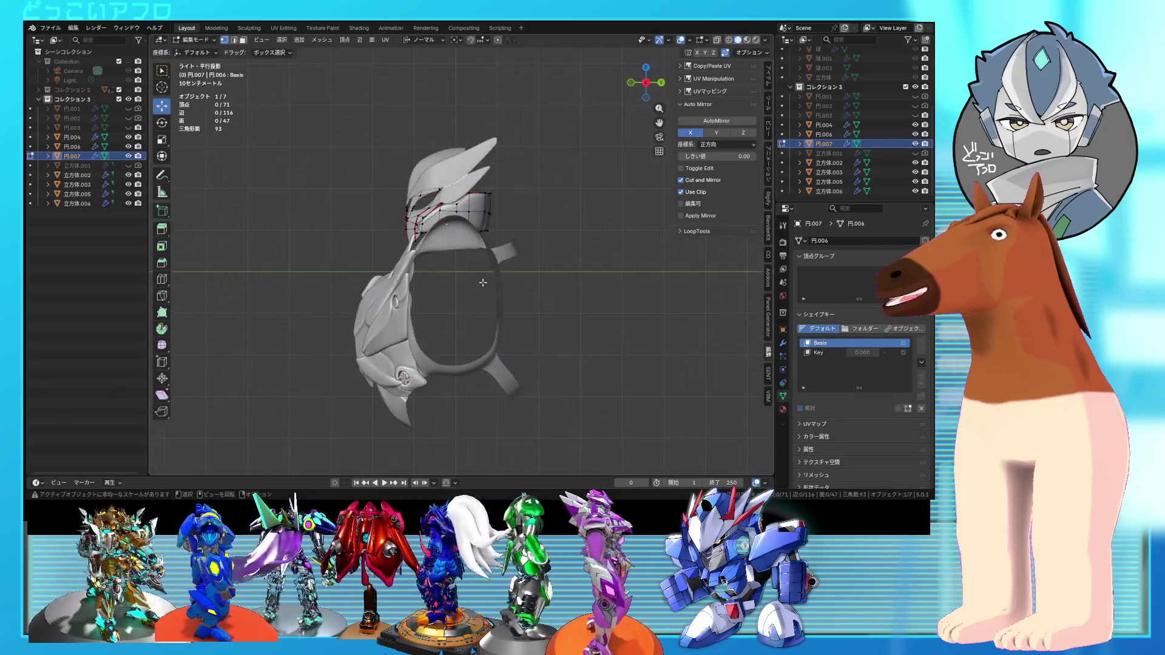
# - Box-select three vertices on the face guard's lower edge and move them into a new shape
pyautogui.hotkey('shift', 'z')
pyautogui.moveTo(391, 250); pyautogui.dragTo(428, 253)
pyautogui.moveTo(427, 253)
pyautogui.mouseDown(button='middle')
pyautogui.moveTo(637, 314)
pyautogui.moveTo(528, 294)
pyautogui.moveTo(508, 267)
pyautogui.mouseUp(button='middle')
pyautogui.hotkey('shift', 'z')
pyautogui.scroll(3, 606, 310)
pyautogui.press('g')
pyautogui.click(526, 290)
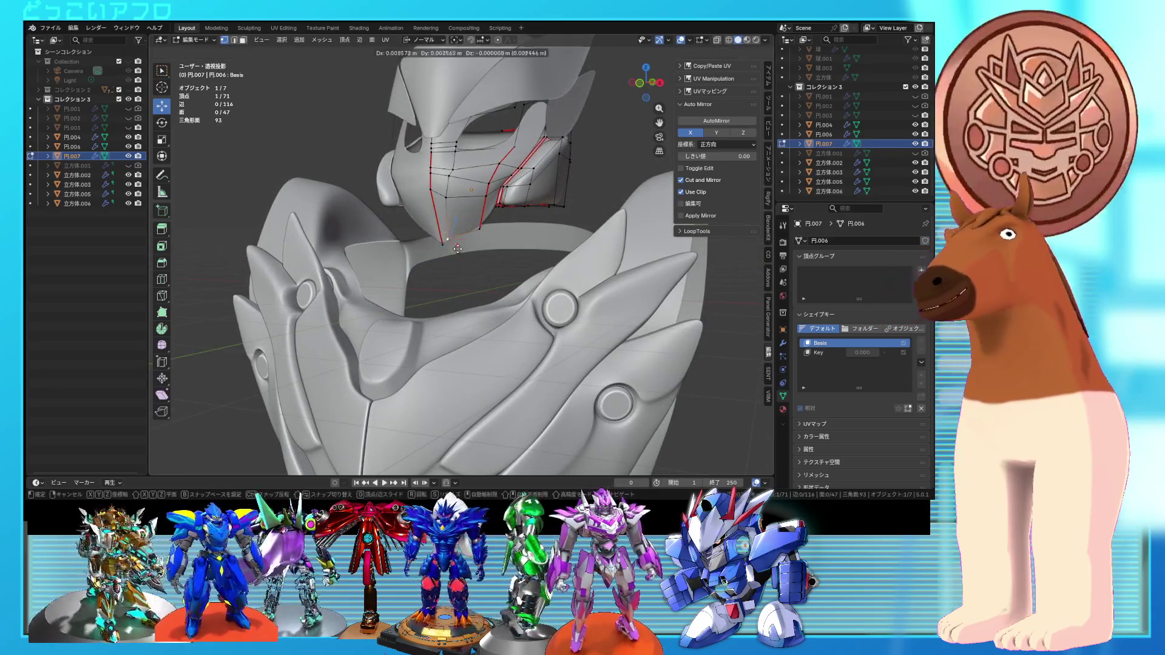
# - Return to Object Mode, deselect everything and save the file
pyautogui.press('Tab')
pyautogui.moveTo(463, 250)
pyautogui.mouseDown(button='middle')
pyautogui.moveTo(532, 289)
pyautogui.moveTo(398, 294)
pyautogui.moveTo(470, 287)
pyautogui.moveTo(586, 314)
pyautogui.moveTo(569, 287)
pyautogui.moveTo(610, 286)
pyautogui.moveTo(563, 298)
pyautogui.moveTo(573, 267)
pyautogui.moveTo(584, 285)
pyautogui.moveTo(576, 295)
pyautogui.moveTo(572, 281)
pyautogui.moveTo(613, 289)
pyautogui.moveTo(624, 273)
pyautogui.moveTo(688, 276)
pyautogui.moveTo(617, 275)
pyautogui.moveTo(594, 264)
pyautogui.moveTo(584, 232)
pyautogui.mouseUp(button='middle')
pyautogui.click(569, 287)
pyautogui.hotkey('ctrl', 's')
# - Open the shoulder plate 立方体.006 for mesh editing from a side view
pyautogui.moveTo(489, 136)
pyautogui.mouseDown(button='middle')
pyautogui.moveTo(512, 159)
pyautogui.moveTo(476, 129)
pyautogui.mouseUp(button='middle')
pyautogui.moveTo(546, 322)
pyautogui.mouseDown(button='middle')
pyautogui.moveTo(554, 262)
pyautogui.moveTo(496, 275)
pyautogui.moveTo(508, 246)
pyautogui.moveTo(479, 248)
pyautogui.moveTo(459, 227)
pyautogui.moveTo(515, 231)
pyautogui.moveTo(525, 210)
pyautogui.moveTo(477, 216)
pyautogui.moveTo(450, 239)
pyautogui.mouseUp(button='middle')
pyautogui.click(448, 260)
pyautogui.press('Tab')
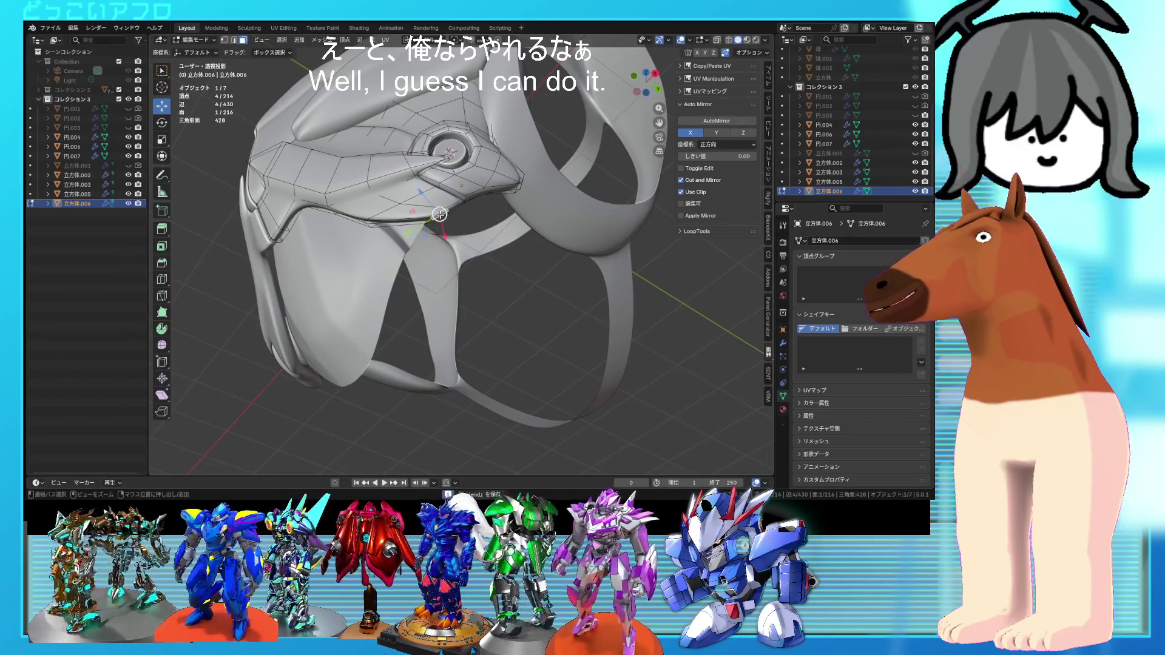
# - Inspect the shoulder plate in and out of Edit Mode and save the file
pyautogui.scroll(-3, 437, 247)
pyautogui.moveTo(425, 243); pyautogui.dragTo(438, 247, button='middle')
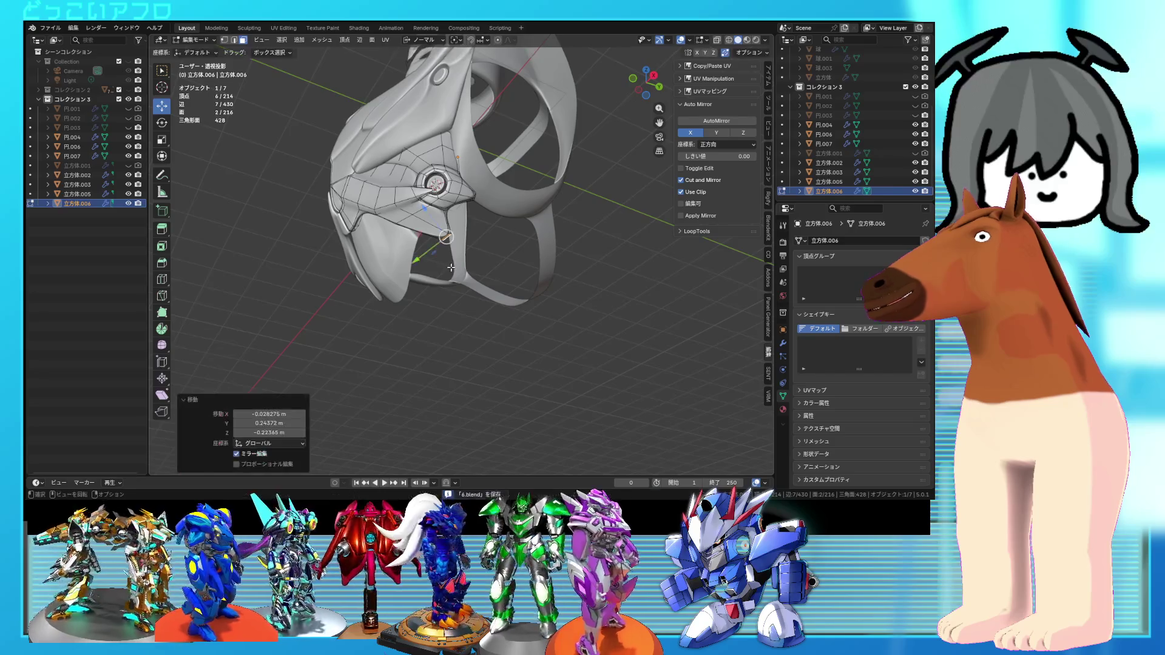
pyautogui.press('Tab')
pyautogui.moveTo(460, 274)
pyautogui.mouseDown(button='middle')
pyautogui.moveTo(545, 288)
pyautogui.moveTo(397, 276)
pyautogui.moveTo(403, 259)
pyautogui.moveTo(474, 292)
pyautogui.moveTo(507, 290)
pyautogui.moveTo(504, 268)
pyautogui.moveTo(414, 271)
pyautogui.moveTo(530, 318)
pyautogui.moveTo(510, 307)
pyautogui.moveTo(602, 322)
pyautogui.moveTo(541, 296)
pyautogui.moveTo(508, 302)
pyautogui.moveTo(520, 259)
pyautogui.moveTo(460, 289)
pyautogui.moveTo(401, 279)
pyautogui.mouseUp(button='middle')
pyautogui.press('Tab')
pyautogui.scroll(3, 394, 293)
pyautogui.hotkey('ctrl', 's')
# - Move part of the shoulder plate's edge about -0.126 m along X
pyautogui.press('Tab')
pyautogui.press('Tab')
pyautogui.press('Tab')
pyautogui.press('Tab')
pyautogui.press('Tab')
pyautogui.press('Tab')
pyautogui.scroll(5, 394, 278)
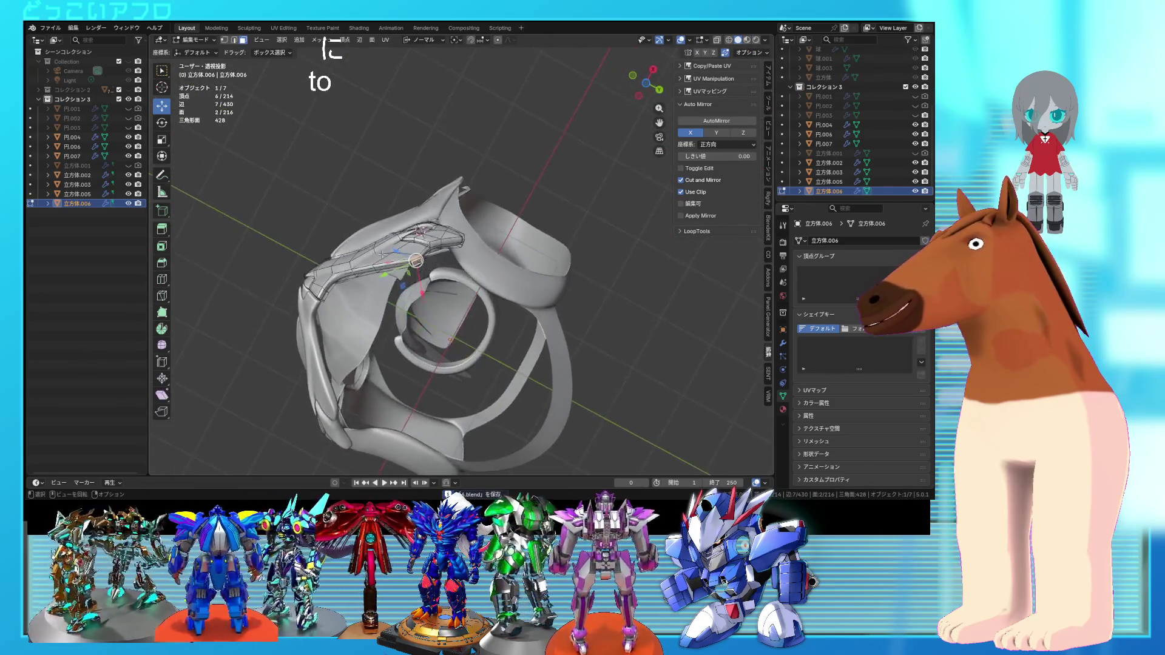
pyautogui.press('g')
pyautogui.click(376, 300)
pyautogui.moveTo(376, 300); pyautogui.dragTo(326, 224, button='middle')
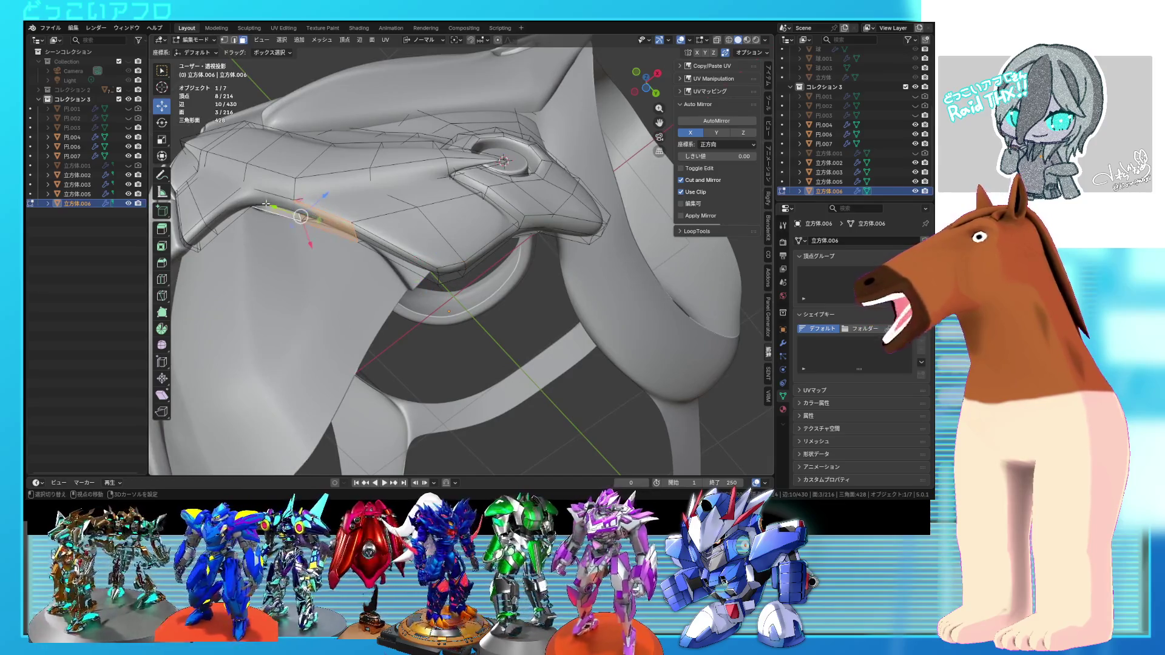
# - Apply Shade Auto Smooth to the shoulder plate and re-enter Edit Mode
pyautogui.press('Tab')
pyautogui.rightClick(368, 209)
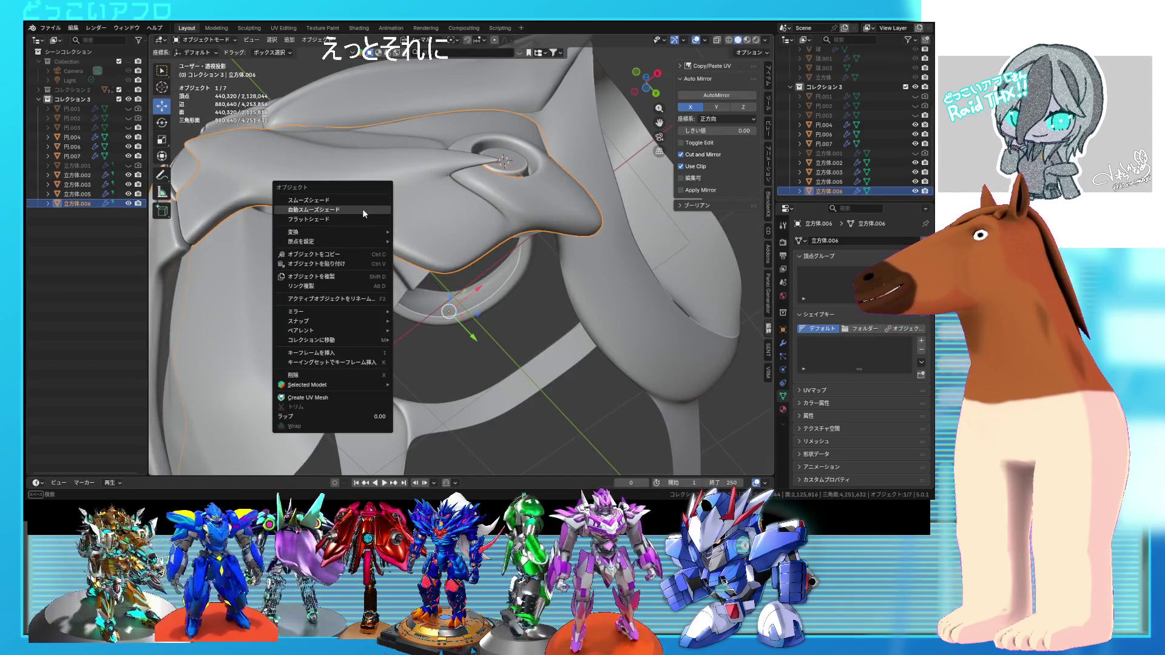
pyautogui.click(362, 209)
pyautogui.press('Tab')
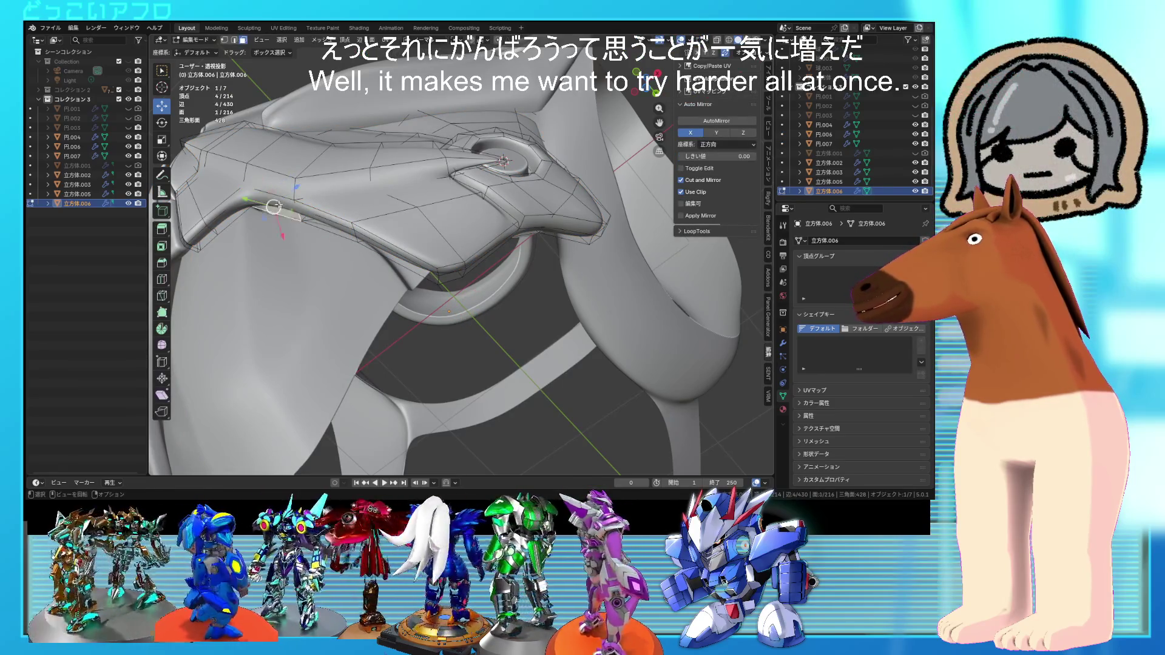
# - Add another face to the selection and move it along the plate's underside edge
pyautogui.keyDown('shift'); pyautogui.click(280, 211); pyautogui.keyUp('shift')
pyautogui.moveTo(280, 210)
pyautogui.mouseDown(button='middle')
pyautogui.moveTo(362, 245)
pyautogui.moveTo(373, 230)
pyautogui.moveTo(363, 278)
pyautogui.moveTo(421, 289)
pyautogui.moveTo(405, 300)
pyautogui.moveTo(453, 189)
pyautogui.moveTo(398, 214)
pyautogui.mouseUp(button='middle')
pyautogui.click(357, 251)
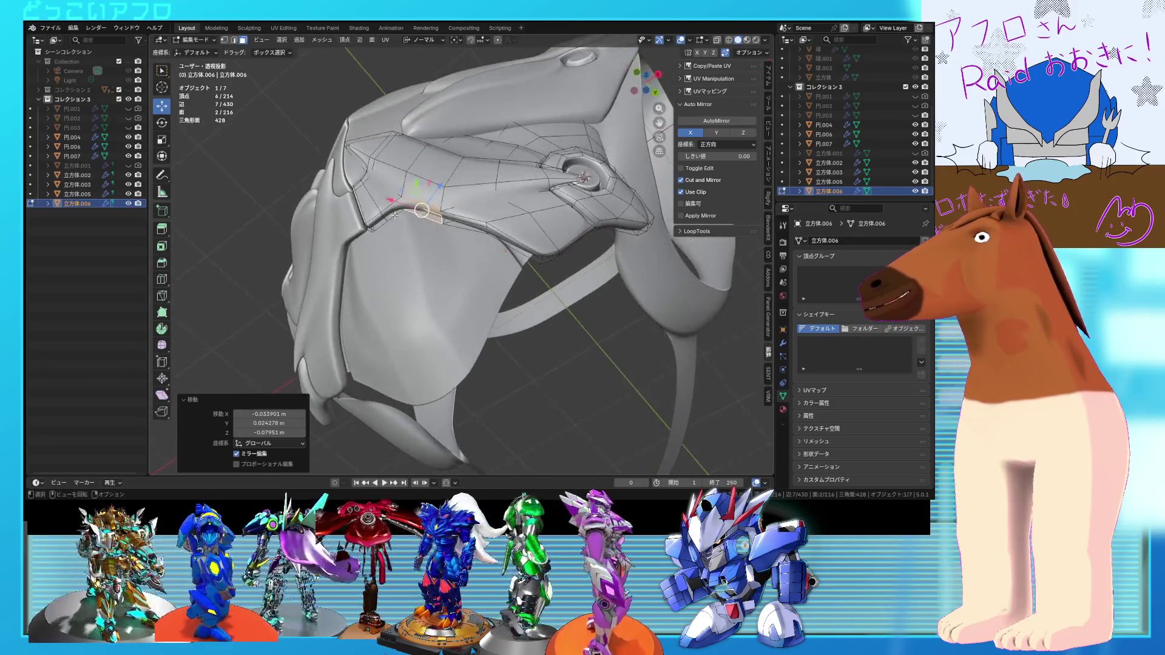
pyautogui.scroll(5, 425, 261)
pyautogui.moveTo(485, 255)
pyautogui.mouseDown(button='middle')
pyautogui.moveTo(542, 256)
pyautogui.moveTo(476, 242)
pyautogui.moveTo(467, 219)
pyautogui.moveTo(418, 251)
pyautogui.moveTo(376, 243)
pyautogui.moveTo(439, 238)
pyautogui.moveTo(400, 245)
pyautogui.moveTo(407, 280)
pyautogui.moveTo(423, 230)
pyautogui.moveTo(443, 249)
pyautogui.mouseUp(button='middle')
# - Add a third vertex and move the selection twice to refine the underside edge
pyautogui.press('Tab')
pyautogui.press('Tab')
pyautogui.keyDown('shift'); pyautogui.click(431, 254); pyautogui.keyUp('shift')
pyautogui.click(397, 228)
pyautogui.press('g')
pyautogui.click(429, 255)
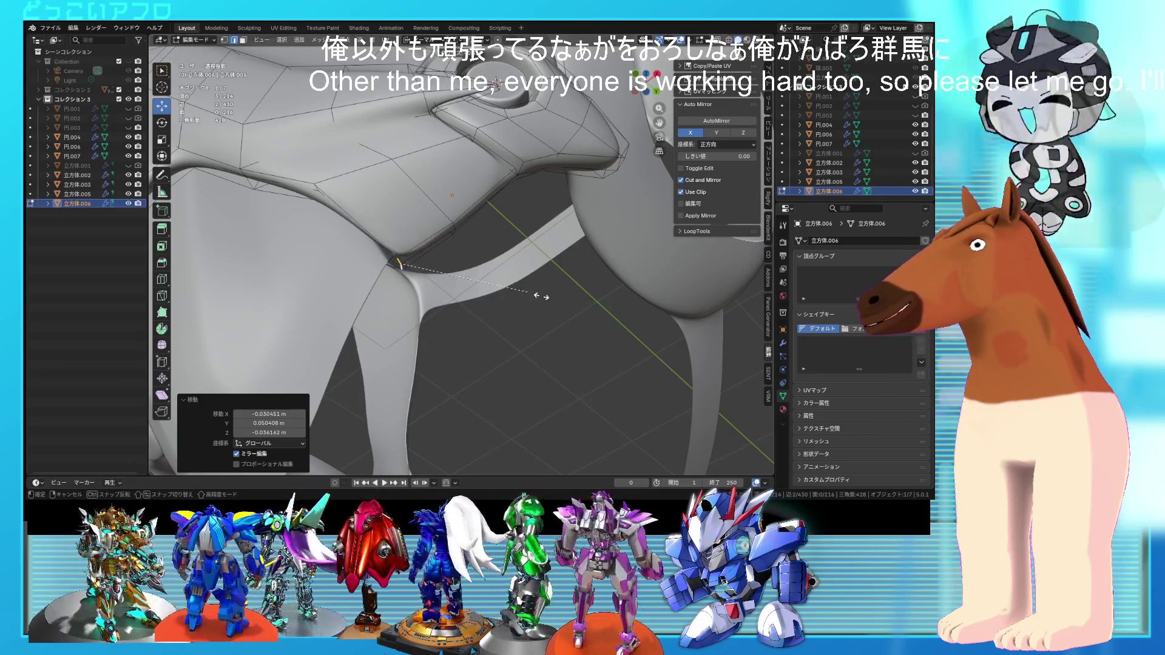
# - Return to Object Mode, deselect the shoulder plate and save 6.blend
pyautogui.press('Tab')
pyautogui.scroll(-5, 534, 301)
pyautogui.click(529, 311)
pyautogui.hotkey('ctrl', 's')
pyautogui.moveTo(529, 312)
pyautogui.mouseDown(button='middle')
pyautogui.moveTo(548, 353)
pyautogui.moveTo(573, 296)
pyautogui.moveTo(519, 322)
pyautogui.moveTo(538, 288)
pyautogui.moveTo(534, 262)
pyautogui.moveTo(534, 306)
pyautogui.moveTo(480, 226)
pyautogui.moveTo(495, 261)
pyautogui.moveTo(475, 267)
pyautogui.moveTo(593, 231)
pyautogui.moveTo(550, 231)
pyautogui.mouseUp(button='middle')
pyautogui.scroll(3, 533, 306)
pyautogui.scroll(-3, 495, 260)
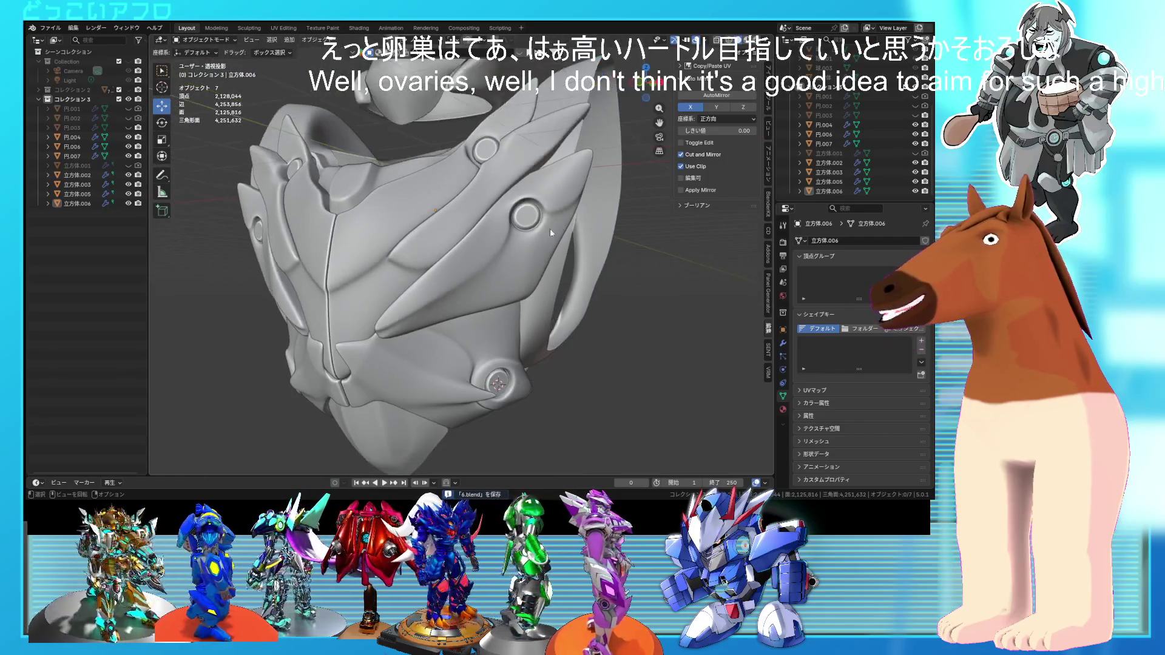
# - Open the front chest plate 立方体.005 for editing and select a face beside the spine
pyautogui.click(421, 252)
pyautogui.press('Tab')
pyautogui.scroll(4, 437, 236)
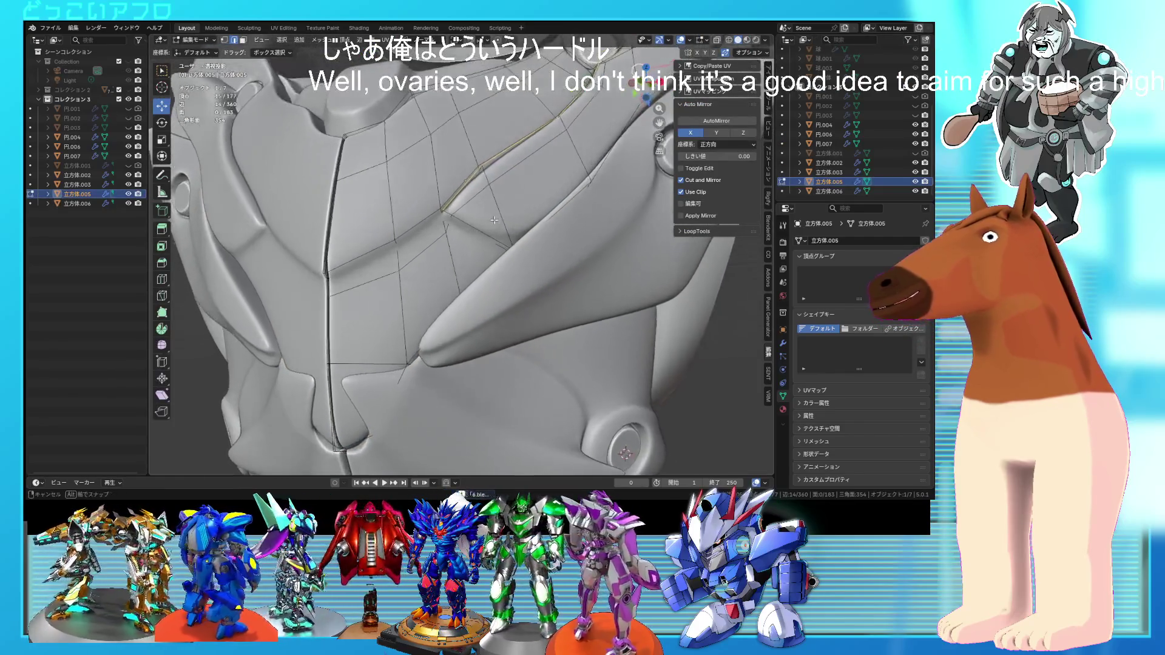
pyautogui.press('a')
pyautogui.scroll(3, 467, 230)
pyautogui.hotkey('alt', 'z')
pyautogui.hotkey('alt', 'z')
pyautogui.click(446, 215)
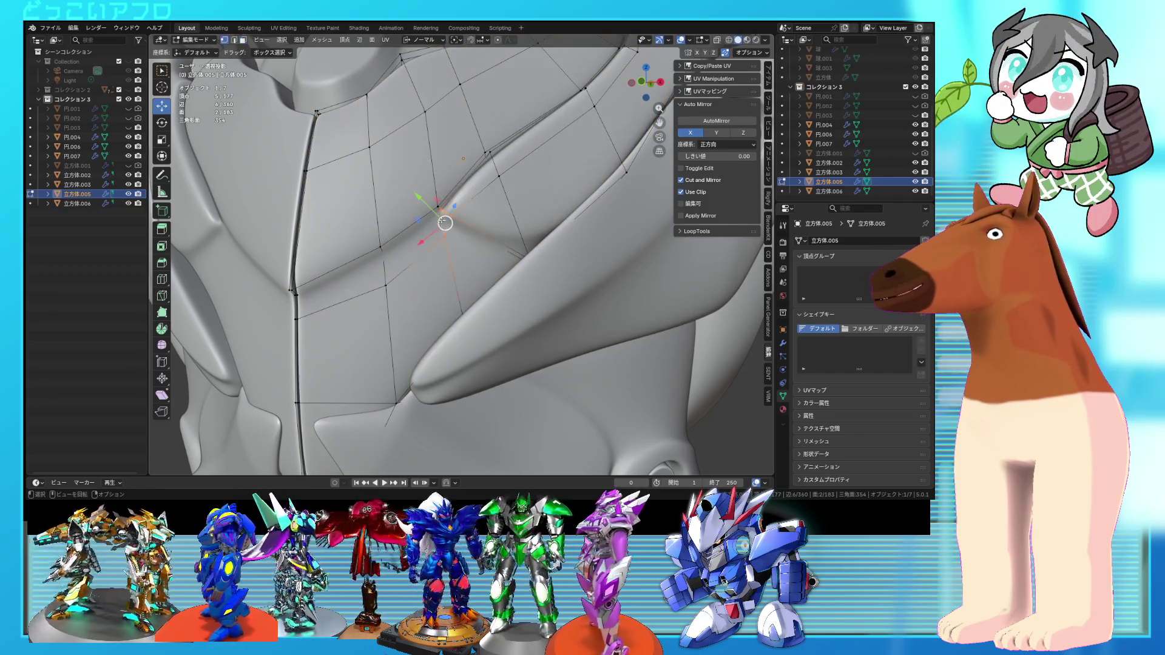
pyautogui.hotkey('alt', 'z')
pyautogui.moveTo(438, 202)
pyautogui.mouseDown(button='middle')
pyautogui.moveTo(452, 256)
pyautogui.moveTo(479, 240)
pyautogui.moveTo(425, 249)
pyautogui.moveTo(509, 244)
pyautogui.moveTo(455, 245)
pyautogui.moveTo(461, 273)
pyautogui.moveTo(513, 290)
pyautogui.moveTo(493, 275)
pyautogui.moveTo(536, 273)
pyautogui.moveTo(502, 271)
pyautogui.mouseUp(button='middle')
pyautogui.hotkey('alt', 'z')
pyautogui.hotkey('ctrl', 's')
# - Move and rotate the crease vertices (−11.9°) beside the spine, then save
pyautogui.click(450, 261)
pyautogui.press('Tab')
pyautogui.scroll(-3, 429, 265)
pyautogui.press('Tab')
pyautogui.scroll(2, 516, 280)
pyautogui.hotkey('ctrl', 's')
# - Adjust further crease vertices from a frontal view, save, and leave Edit Mode
pyautogui.click(478, 270)
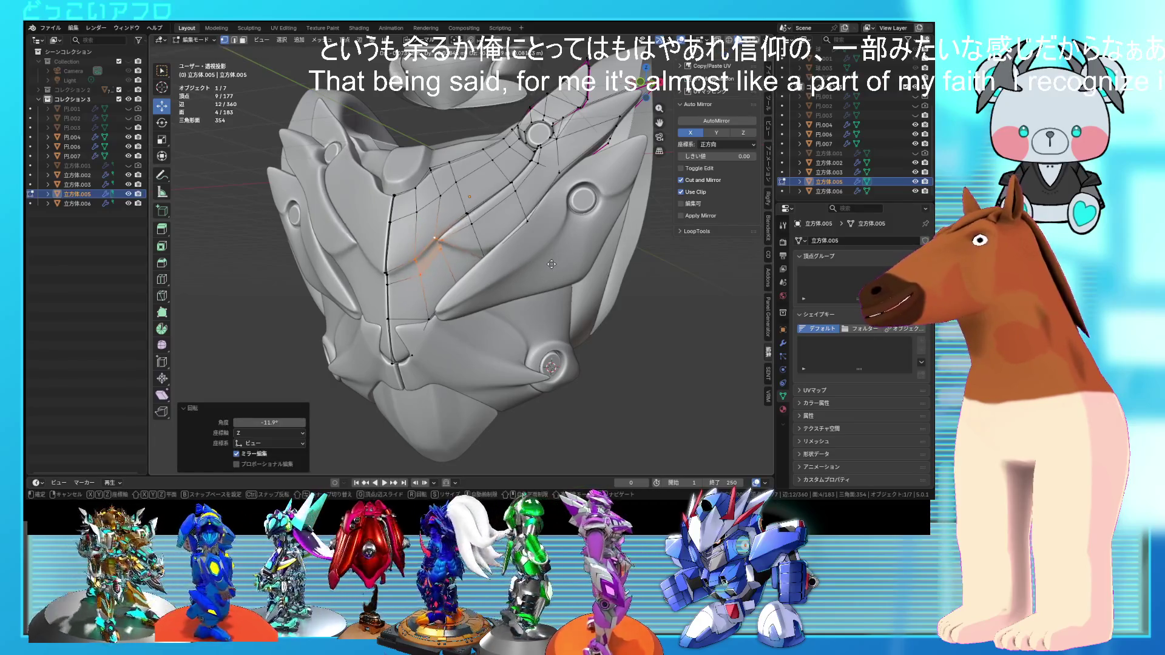
pyautogui.moveTo(551, 264)
pyautogui.mouseDown(button='middle')
pyautogui.moveTo(601, 298)
pyautogui.moveTo(403, 331)
pyautogui.mouseUp(button='middle')
pyautogui.scroll(3, 497, 310)
pyautogui.hotkey('ctrl', 's')
pyautogui.hotkey('alt', 'z')
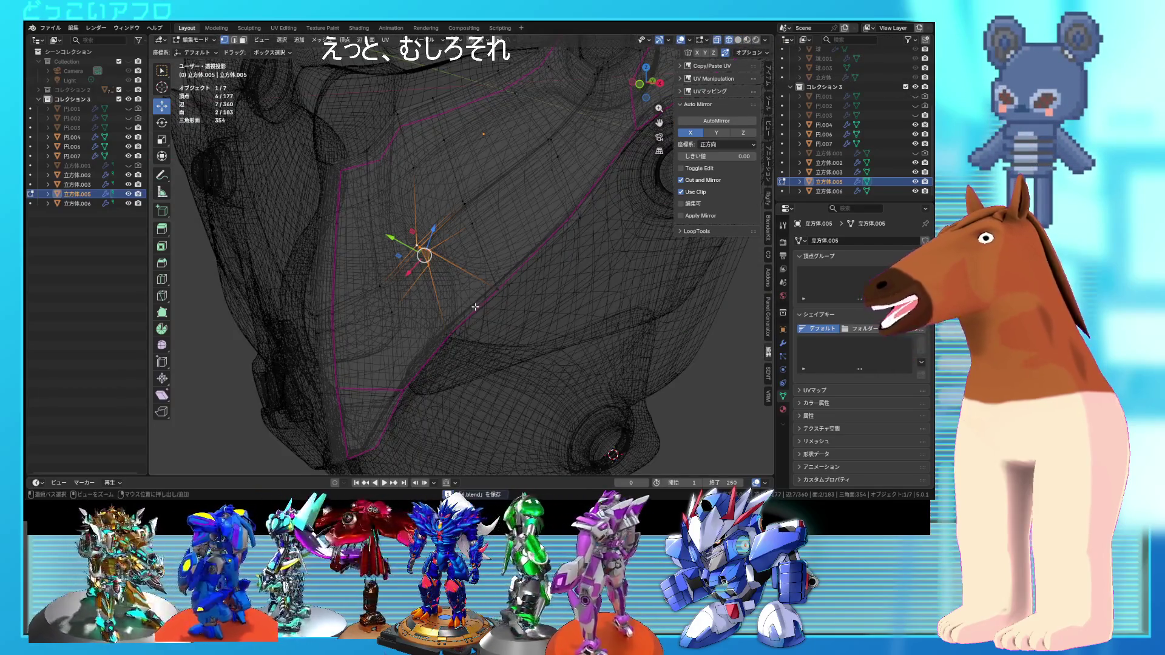
pyautogui.hotkey('alt', 'z')
pyautogui.press('g')
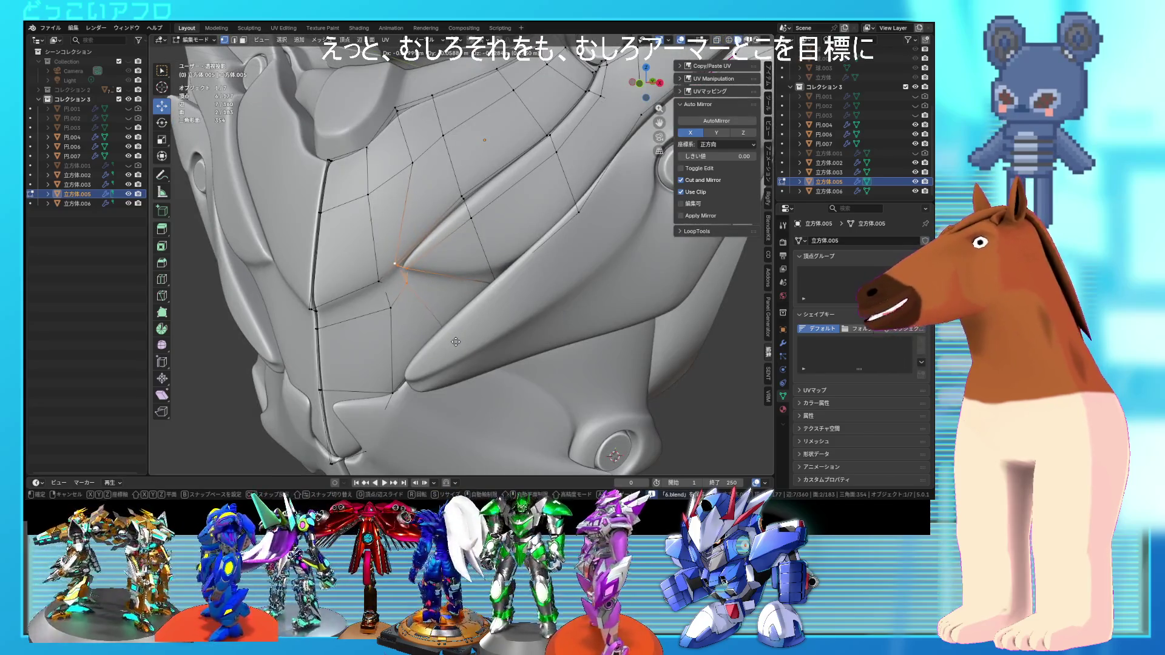
pyautogui.click(456, 345)
pyautogui.scroll(-5, 456, 345)
pyautogui.press('Tab')
# - Deselect the chest plate and show the whole armor as a wireframe
pyautogui.moveTo(522, 334)
pyautogui.mouseDown(button='middle')
pyautogui.moveTo(537, 314)
pyautogui.moveTo(577, 326)
pyautogui.moveTo(585, 315)
pyautogui.moveTo(545, 319)
pyautogui.moveTo(573, 282)
pyautogui.moveTo(544, 294)
pyautogui.moveTo(586, 322)
pyautogui.moveTo(543, 317)
pyautogui.moveTo(581, 264)
pyautogui.moveTo(614, 279)
pyautogui.moveTo(489, 273)
pyautogui.moveTo(552, 244)
pyautogui.moveTo(569, 248)
pyautogui.moveTo(569, 278)
pyautogui.moveTo(598, 270)
pyautogui.moveTo(556, 246)
pyautogui.moveTo(562, 236)
pyautogui.moveTo(527, 208)
pyautogui.moveTo(463, 260)
pyautogui.moveTo(481, 253)
pyautogui.mouseUp(button='middle')
pyautogui.click(585, 316)
pyautogui.scroll(5, 545, 319)
pyautogui.scroll(-4, 544, 293)
pyautogui.scroll(1, 545, 325)
pyautogui.hotkey('shift', 'z')
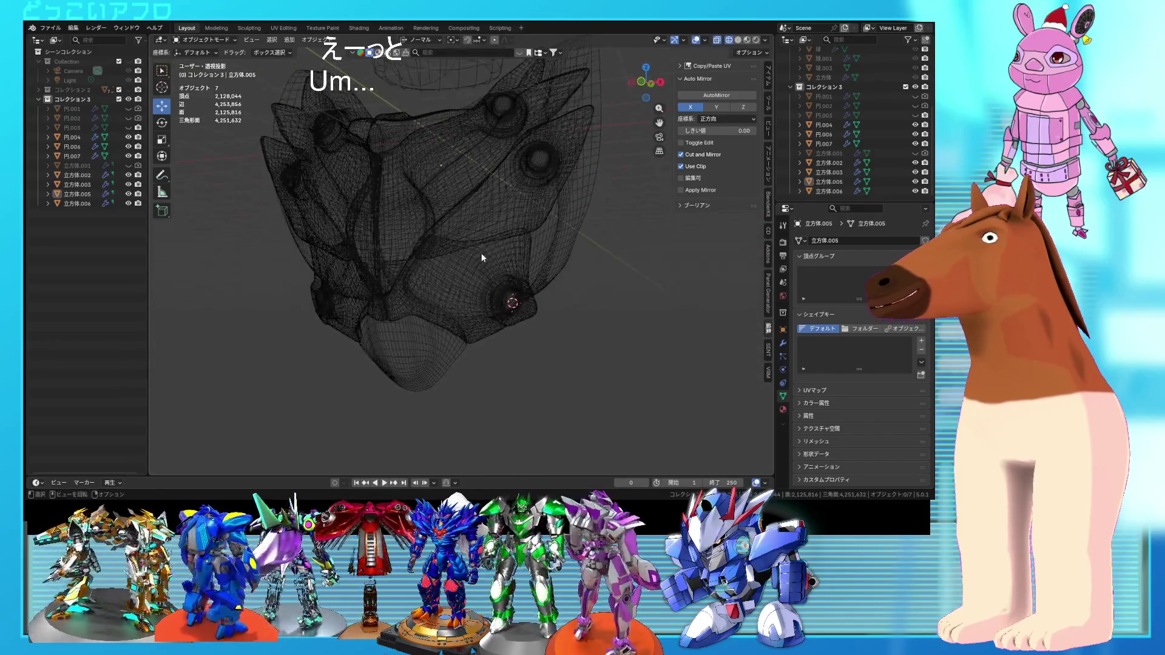
# - Return to solid shading, save, and hide the front chest plate 立方体.005
pyautogui.hotkey('shift', 'z')
pyautogui.hotkey('ctrl', 's')
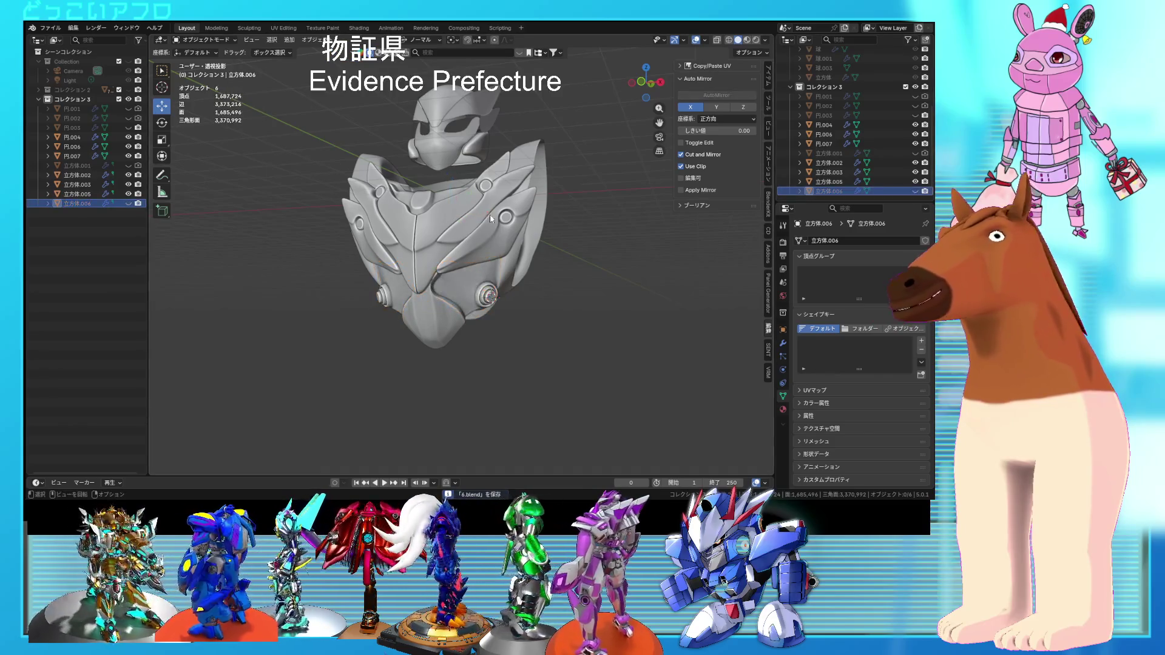
pyautogui.click(475, 245)
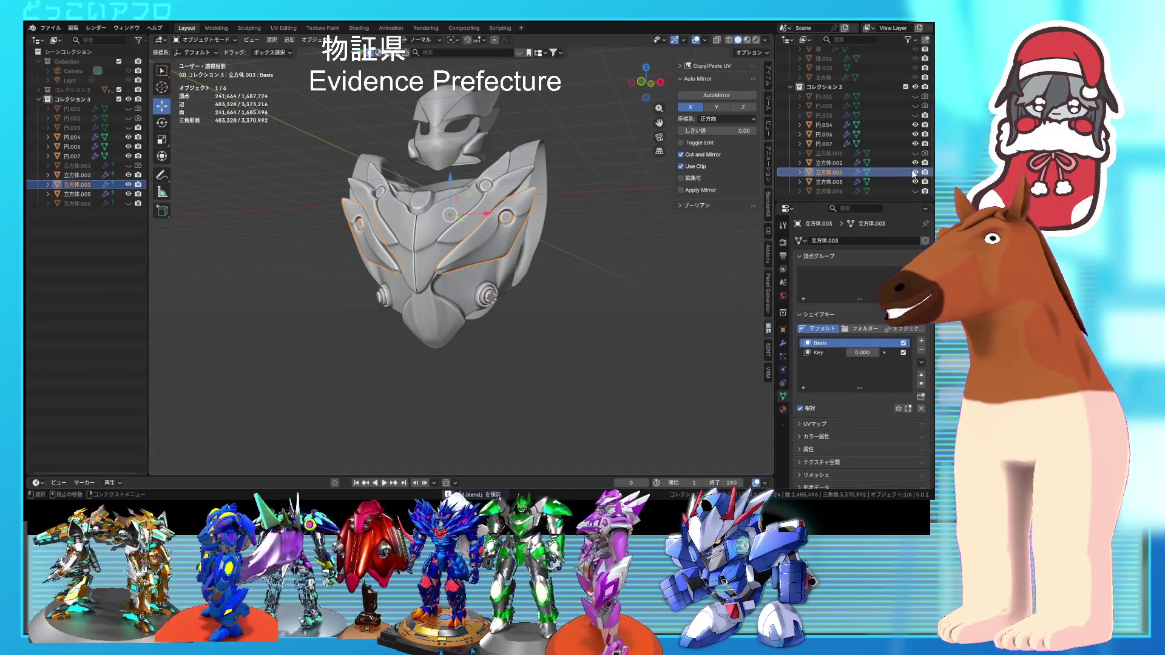
pyautogui.click(481, 196)
pyautogui.click(914, 182)
pyautogui.moveTo(551, 193); pyautogui.dragTo(472, 249, button='middle')
# - Inset the back plate's bulge faces by 0.0788 m and extrude the panel about 0.129 m outward
pyautogui.press('Tab')
pyautogui.scroll(5, 437, 243)
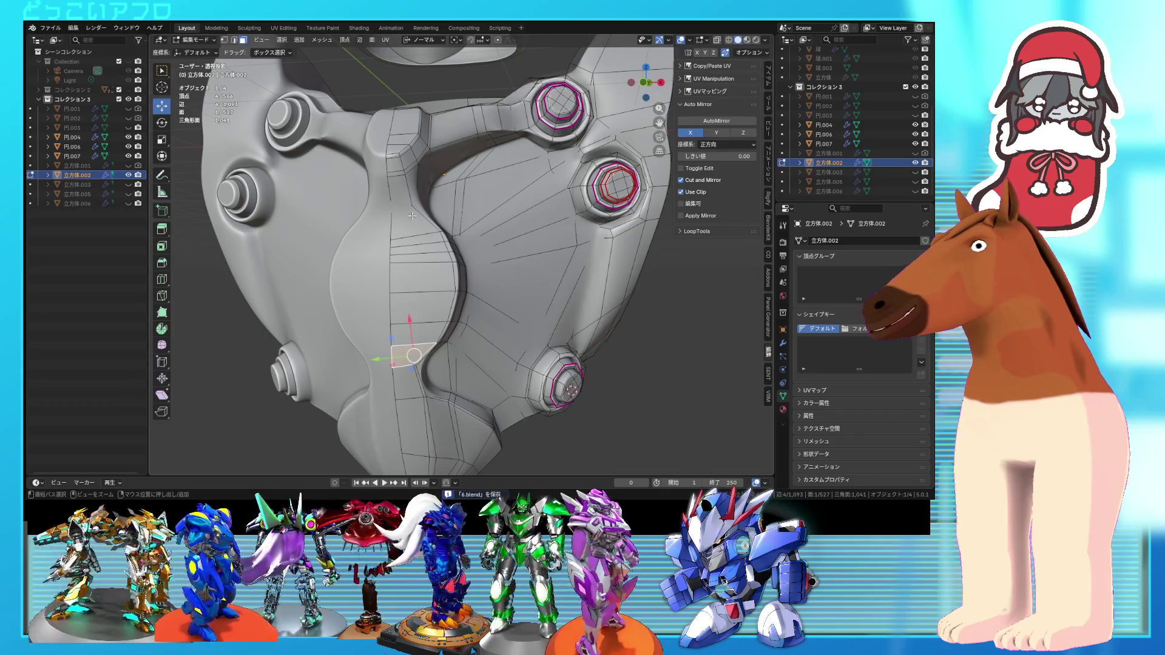
pyautogui.moveTo(432, 267)
pyautogui.mouseDown(button='middle')
pyautogui.moveTo(419, 270)
pyautogui.moveTo(445, 262)
pyautogui.moveTo(474, 297)
pyautogui.mouseUp(button='middle')
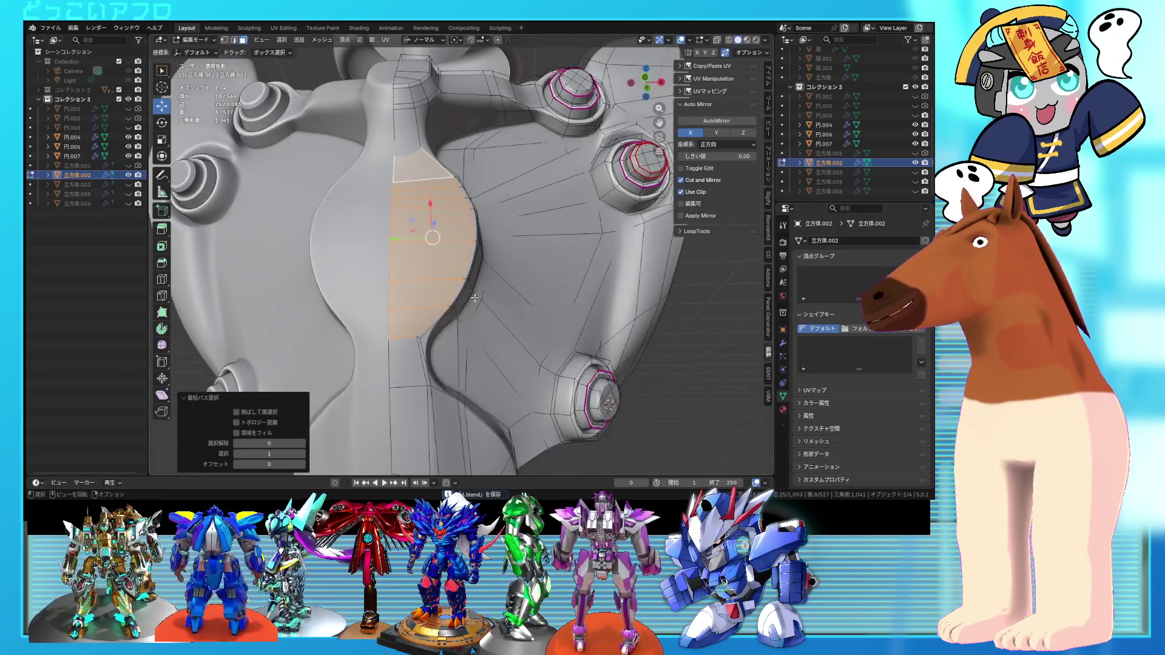
pyautogui.click(572, 352)
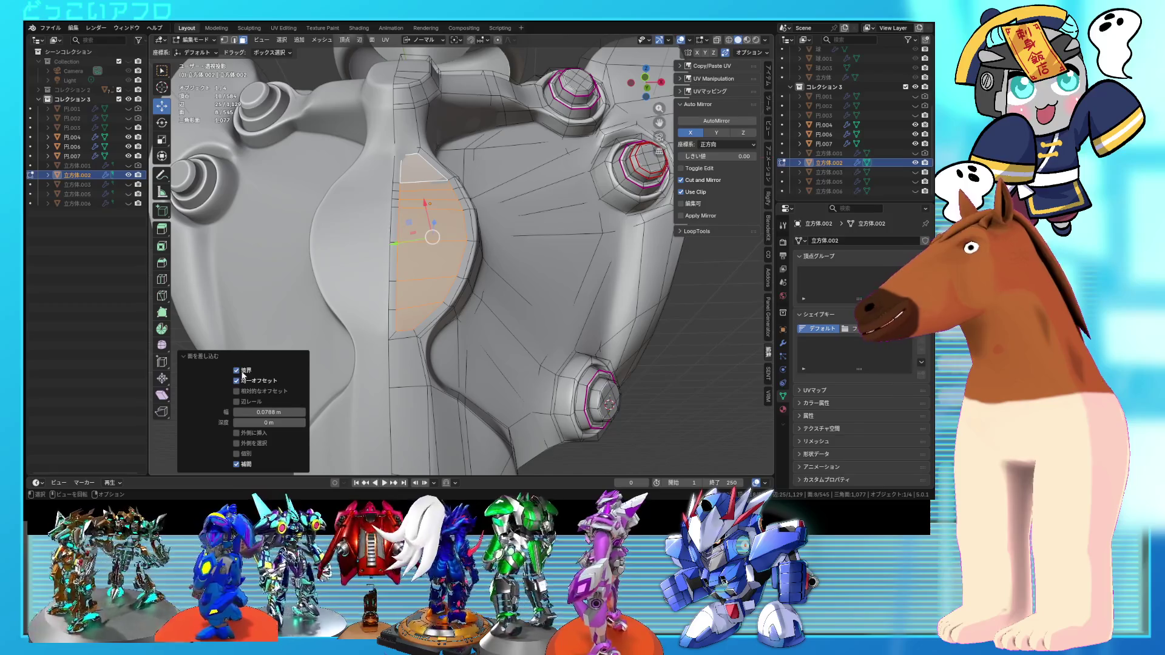
pyautogui.moveTo(529, 340); pyautogui.dragTo(456, 335, button='middle')
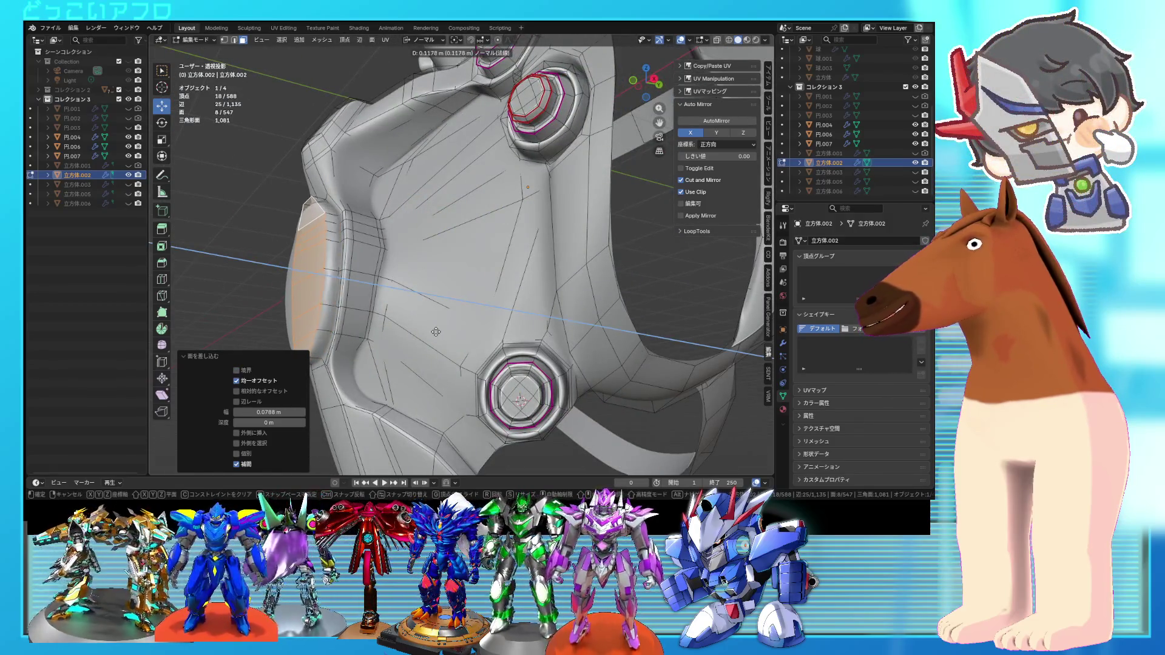
pyautogui.click(436, 332)
pyautogui.press('Escape')
# - View the raised panel head-on and return to Object Mode
pyautogui.moveTo(432, 330); pyautogui.dragTo(389, 312, button='middle')
pyautogui.moveTo(492, 317); pyautogui.dragTo(456, 278, button='middle')
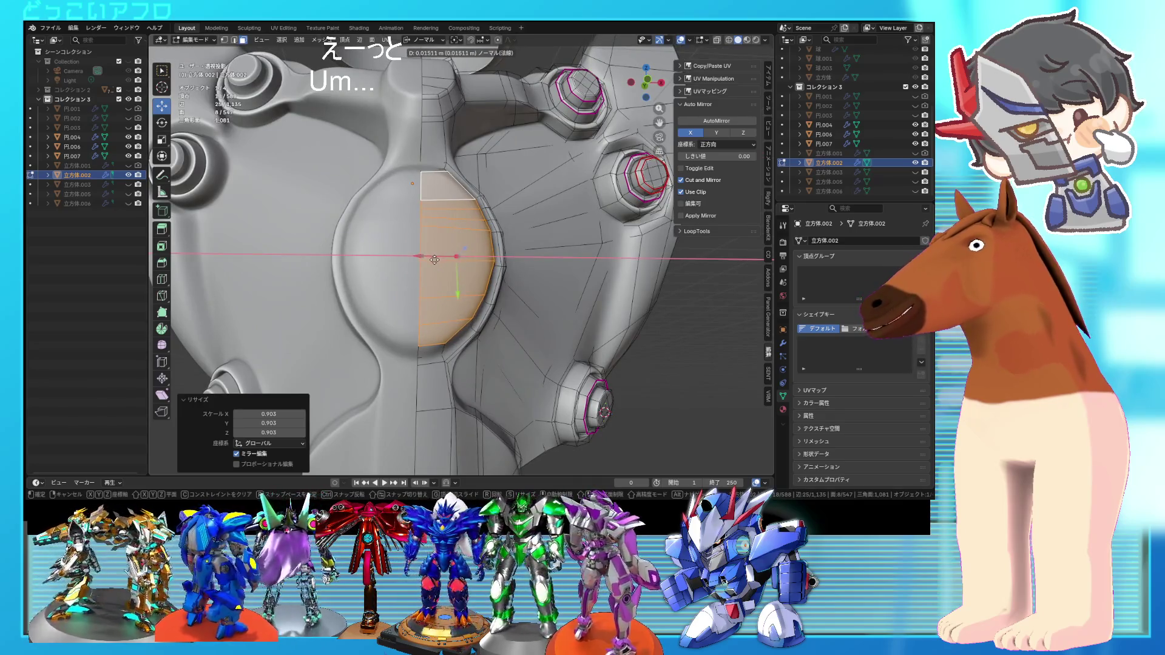
pyautogui.press('Tab')
pyautogui.scroll(-5, 434, 259)
pyautogui.moveTo(523, 258)
pyautogui.mouseDown(button='middle')
pyautogui.moveTo(465, 287)
pyautogui.moveTo(504, 241)
pyautogui.mouseUp(button='middle')
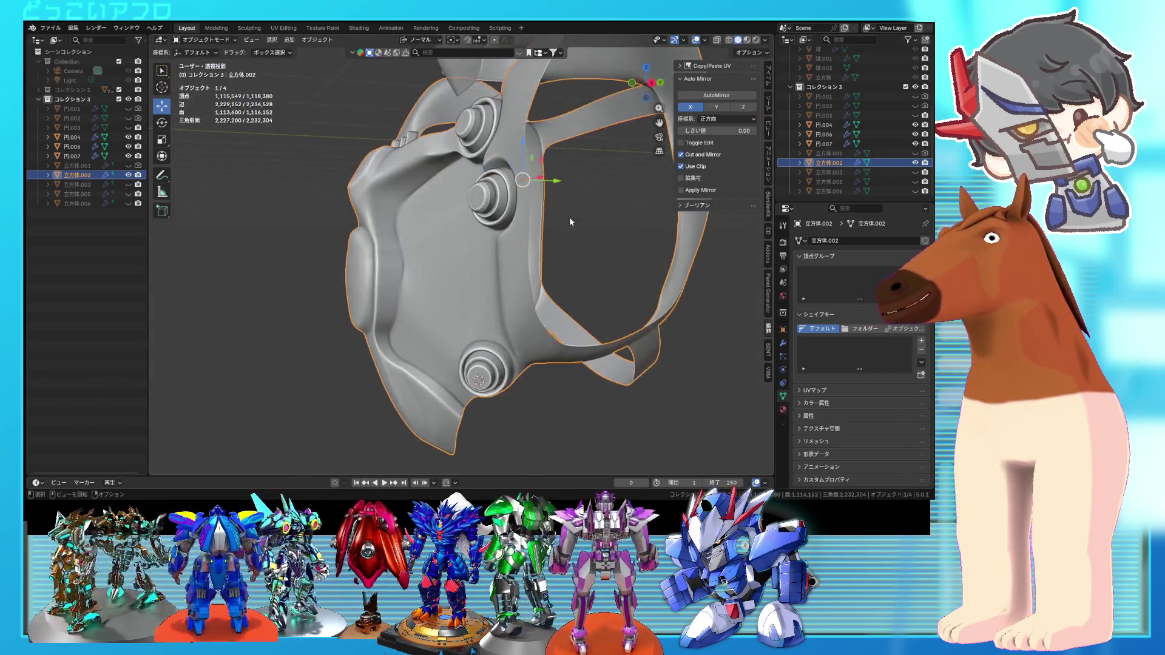
# - Unhide the three hidden armor parts and edit the back plate mesh in right-side wireframe view
pyautogui.moveTo(916, 173); pyautogui.dragTo(915, 193)
pyautogui.moveTo(569, 228)
pyautogui.mouseDown(button='middle')
pyautogui.moveTo(602, 199)
pyautogui.moveTo(576, 249)
pyautogui.moveTo(525, 245)
pyautogui.moveTo(534, 229)
pyautogui.moveTo(583, 260)
pyautogui.moveTo(609, 249)
pyautogui.moveTo(609, 214)
pyautogui.moveTo(587, 193)
pyautogui.moveTo(551, 245)
pyautogui.moveTo(471, 240)
pyautogui.moveTo(451, 268)
pyautogui.mouseUp(button='middle')
pyautogui.hotkey('shift', 'z')
pyautogui.hotkey('shift', 'z')
pyautogui.press('Tab')
pyautogui.hotkey('shift', 'z')
pyautogui.press('a')
pyautogui.press('1')
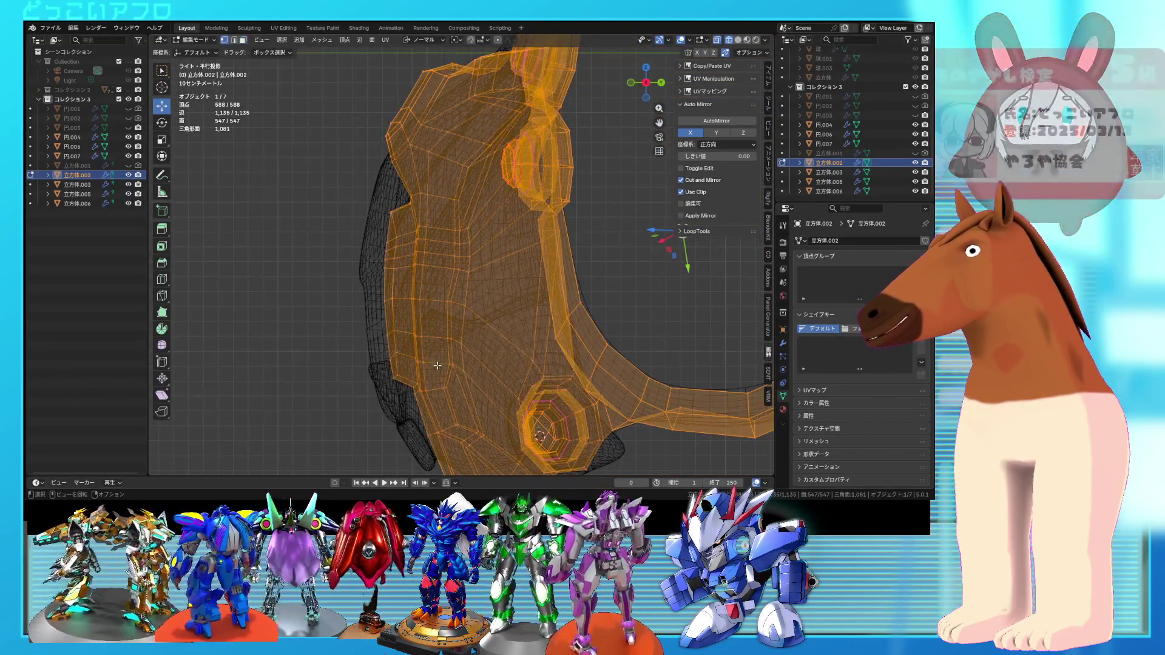
pyautogui.hotkey('ctrl', 'z')
pyautogui.hotkey('ctrl', 'z')
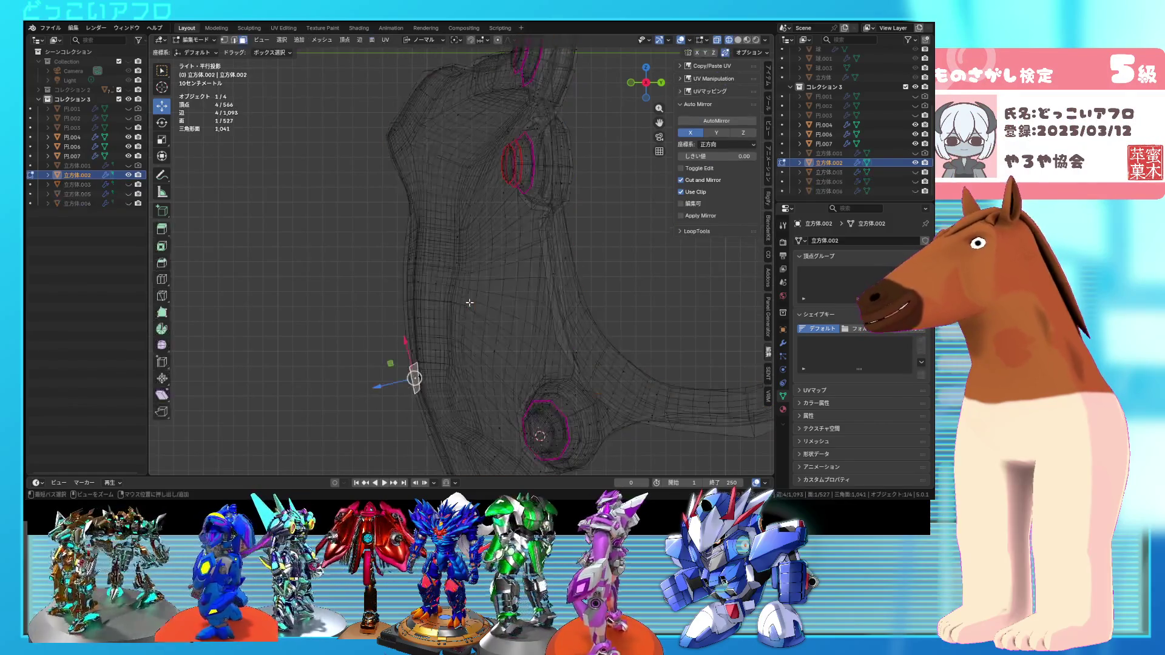
pyautogui.press('Tab')
pyautogui.moveTo(468, 301)
pyautogui.mouseDown(button='middle')
pyautogui.moveTo(491, 291)
pyautogui.moveTo(512, 310)
pyautogui.moveTo(502, 298)
pyautogui.moveTo(613, 275)
pyautogui.mouseUp(button='middle')
pyautogui.hotkey('shift', 'z')
pyautogui.press('Tab')
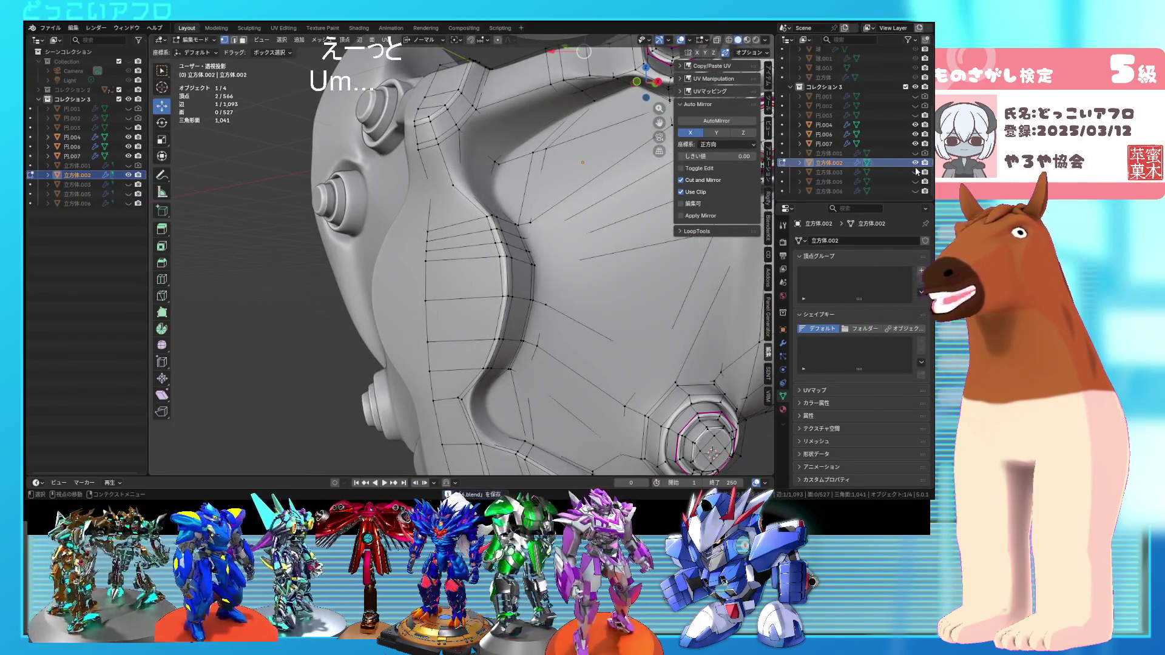
pyautogui.moveTo(915, 172); pyautogui.dragTo(915, 191)
pyautogui.hotkey('shift', 'z')
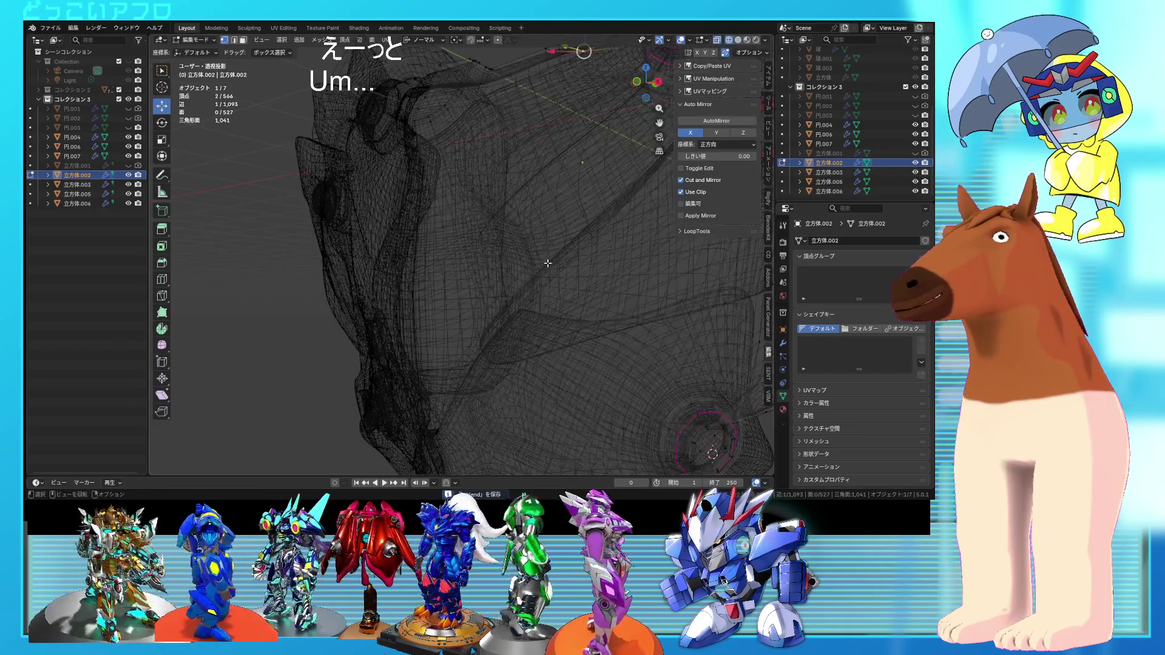
pyautogui.press('KP_3')
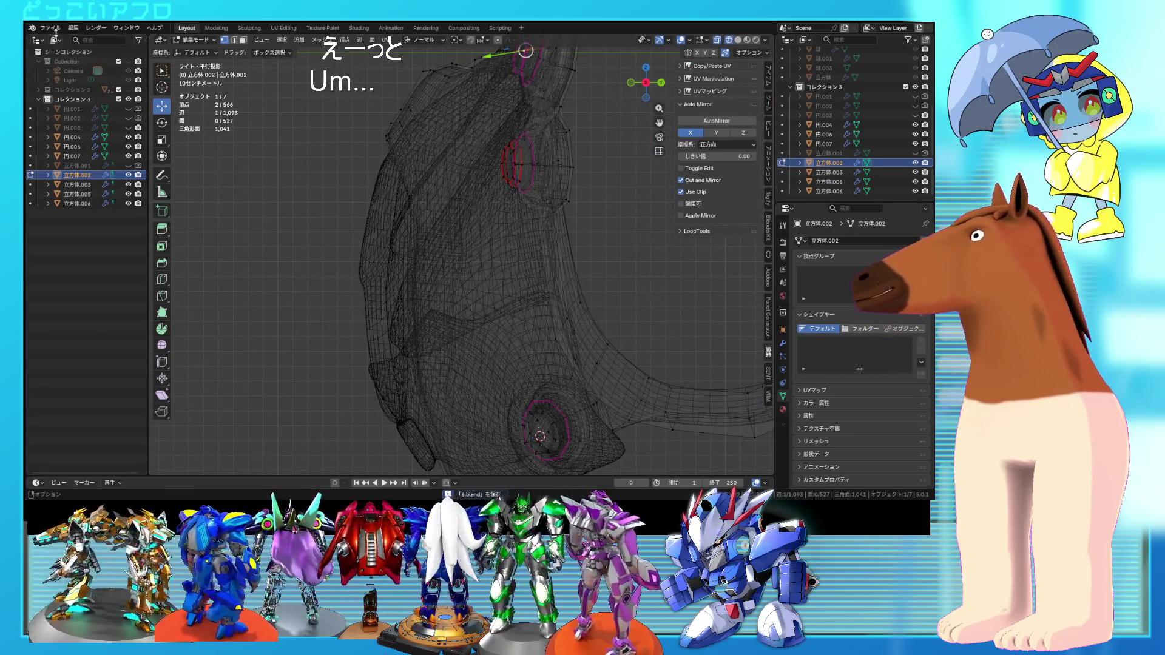
# - Save an incremental copy of the file and nudge the vertical side vertex strip along Y
pyautogui.click(51, 28)
pyautogui.click(78, 117)
pyautogui.press('a')
pyautogui.scroll(3, 452, 249)
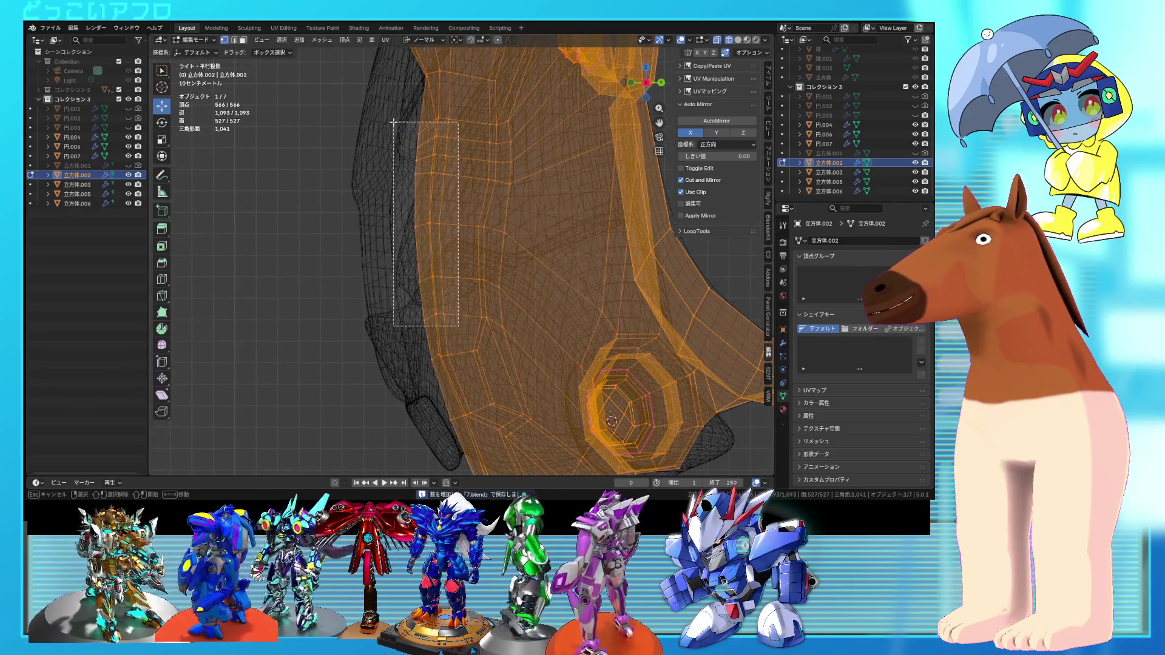
pyautogui.moveTo(394, 124); pyautogui.dragTo(394, 123)
pyautogui.moveTo(546, 182)
pyautogui.mouseDown(button='middle')
pyautogui.moveTo(577, 208)
pyautogui.moveTo(529, 220)
pyautogui.moveTo(469, 162)
pyautogui.moveTo(464, 198)
pyautogui.moveTo(430, 199)
pyautogui.mouseUp(button='middle')
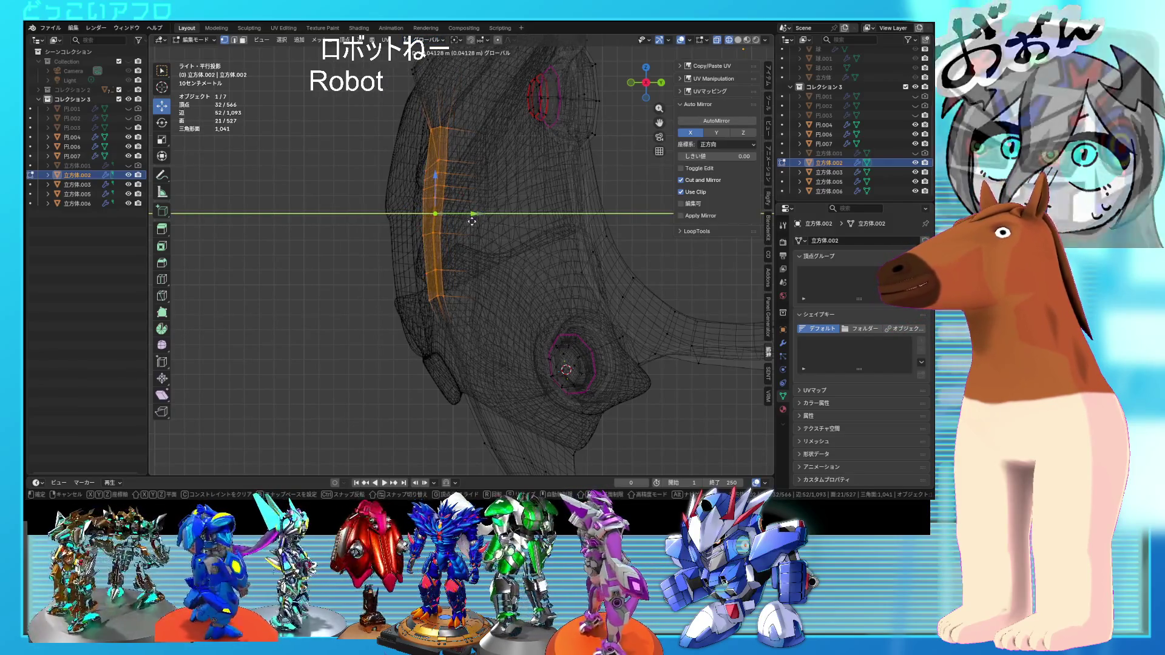
pyautogui.click(467, 216)
pyautogui.moveTo(467, 216)
pyautogui.mouseDown(button='middle')
pyautogui.moveTo(540, 206)
pyautogui.moveTo(525, 226)
pyautogui.moveTo(446, 240)
pyautogui.mouseUp(button='middle')
pyautogui.hotkey('alt', 'z')
pyautogui.hotkey('alt', 'z')
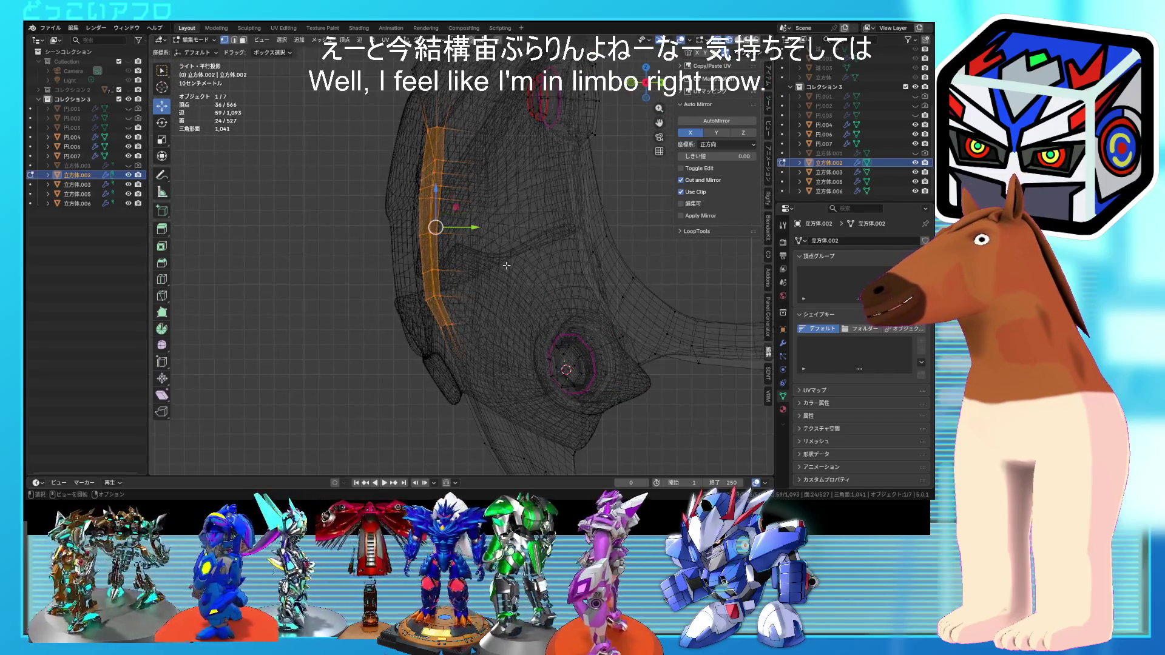
# - Push the strip and a 32-vertex side column slightly inward along Y, then save
pyautogui.press('g')
pyautogui.press('y')
pyautogui.click(489, 314)
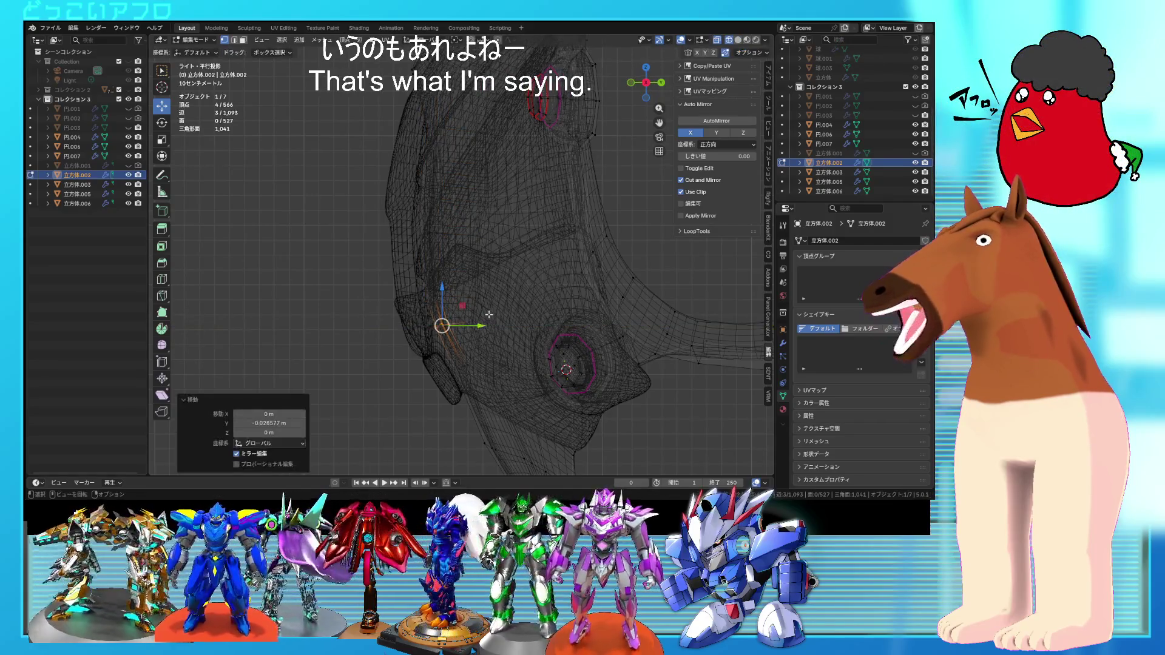
pyautogui.press('a')
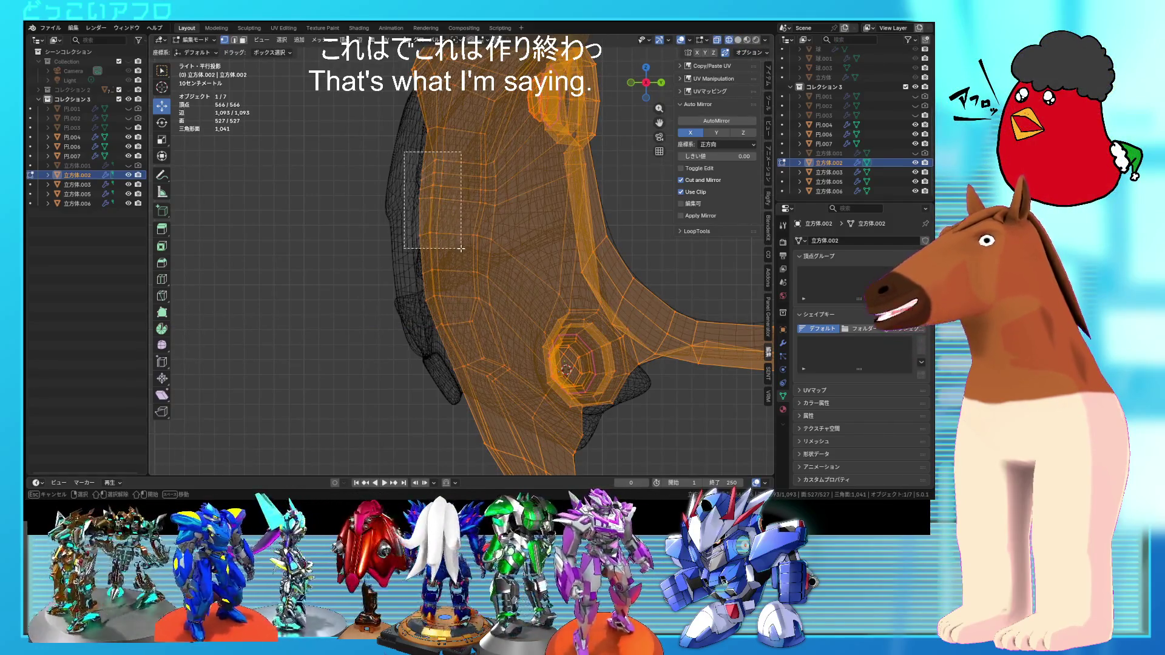
pyautogui.moveTo(454, 321); pyautogui.dragTo(453, 321)
pyautogui.hotkey('alt', 'z')
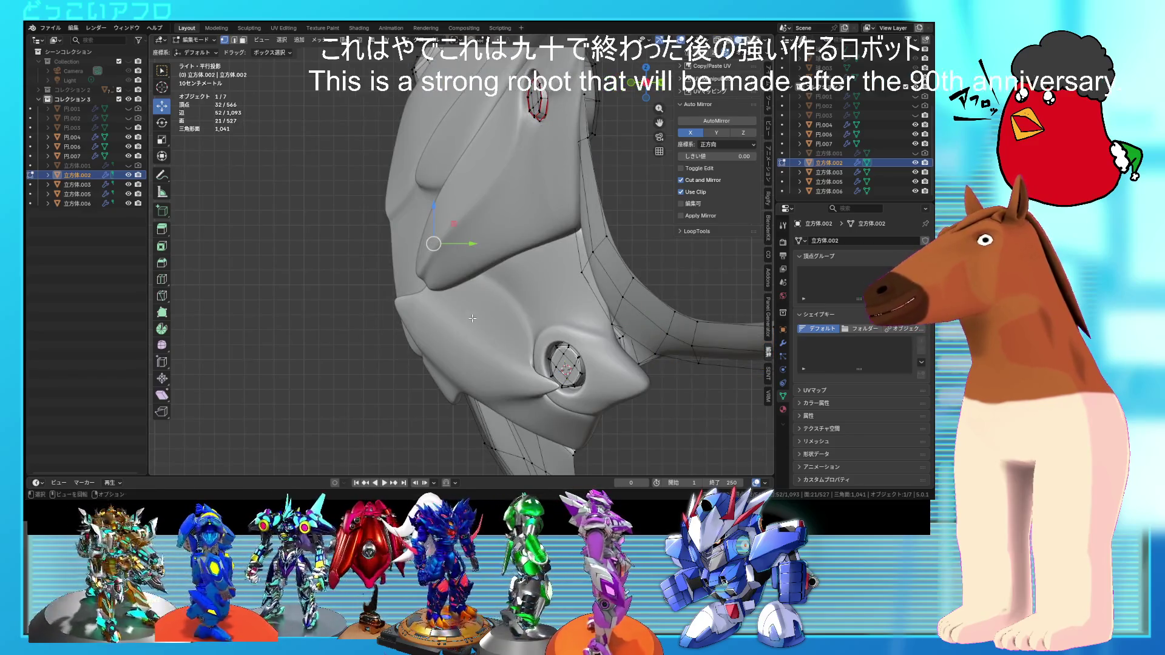
pyautogui.hotkey('alt', 'z')
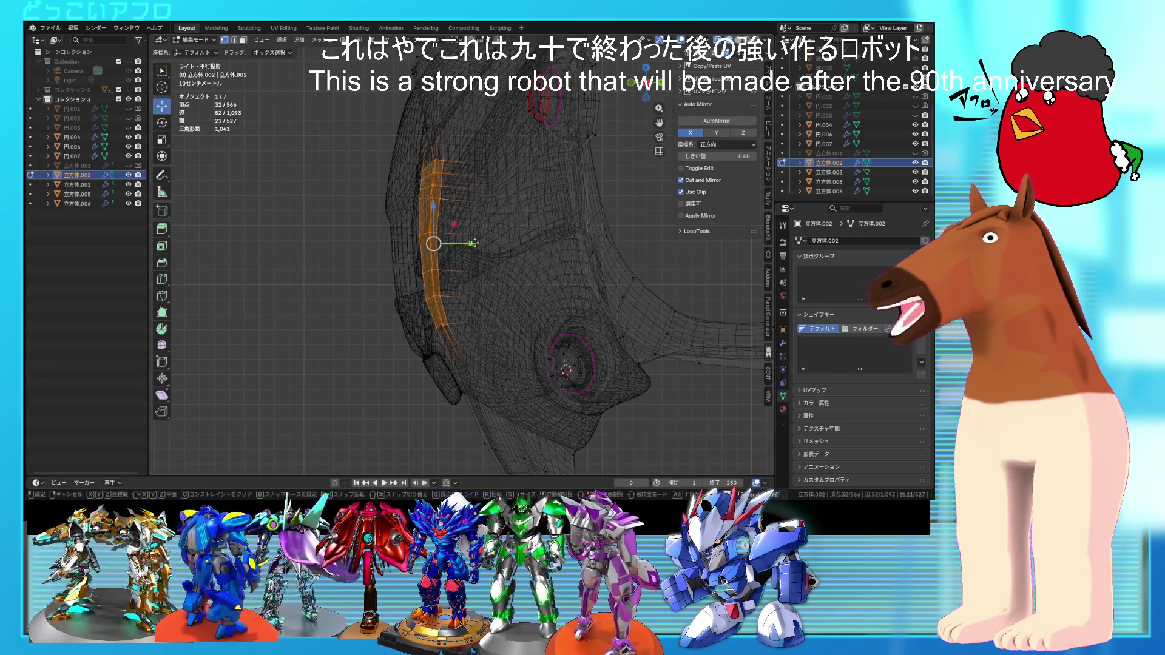
pyautogui.click(470, 243)
pyautogui.moveTo(471, 242)
pyautogui.mouseDown(button='middle')
pyautogui.moveTo(513, 266)
pyautogui.moveTo(543, 211)
pyautogui.moveTo(584, 256)
pyautogui.moveTo(545, 288)
pyautogui.moveTo(573, 373)
pyautogui.moveTo(507, 338)
pyautogui.moveTo(509, 271)
pyautogui.moveTo(448, 331)
pyautogui.mouseUp(button='middle')
pyautogui.hotkey('alt', 'z')
pyautogui.hotkey('ctrl', 's')
# - Rotate the selected center-back panel faces about -2.89° around Z, then orbit to check the tilt
pyautogui.press('Tab')
pyautogui.hotkey('alt', 'z')
pyautogui.press('Tab')
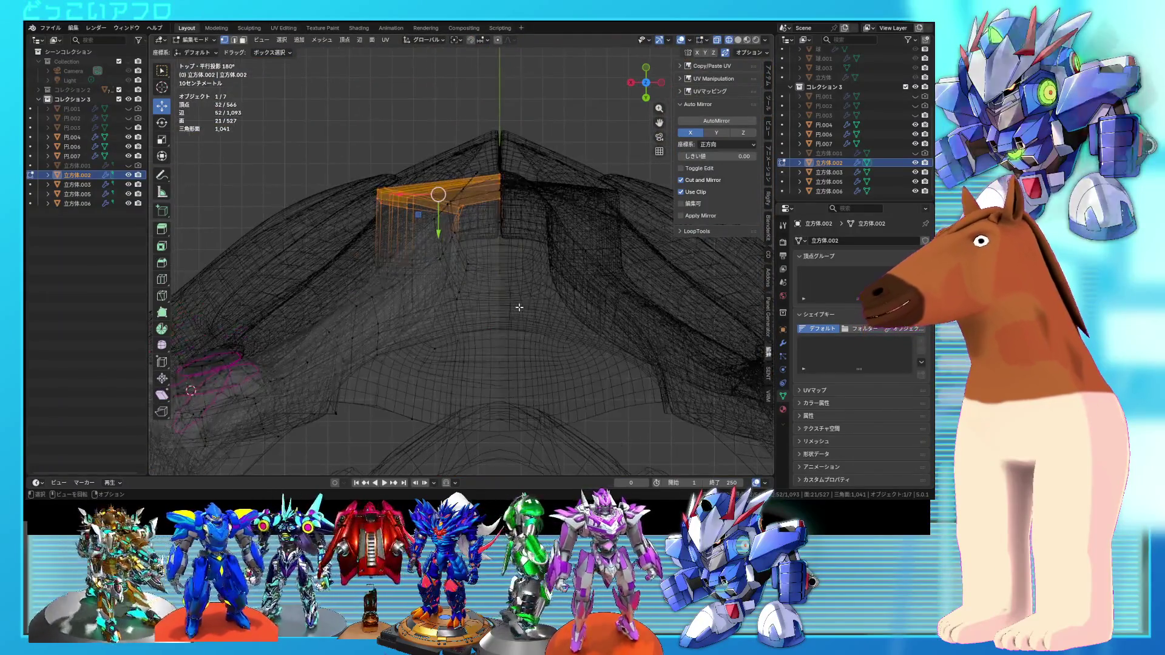
pyautogui.press('s')
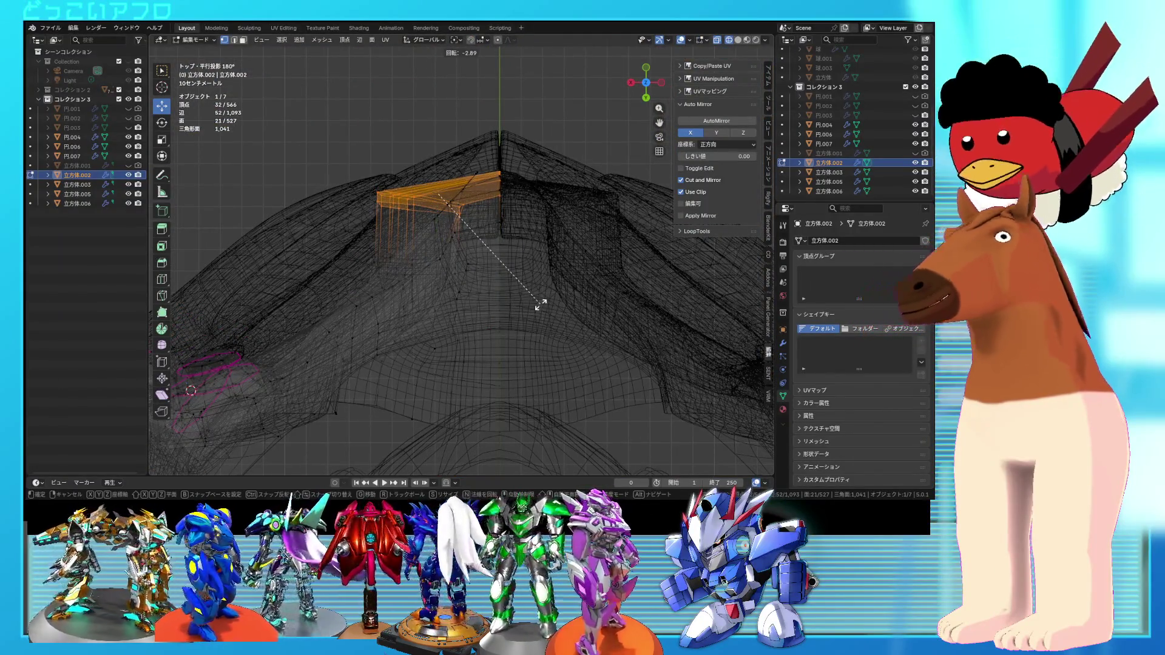
pyautogui.click(541, 304)
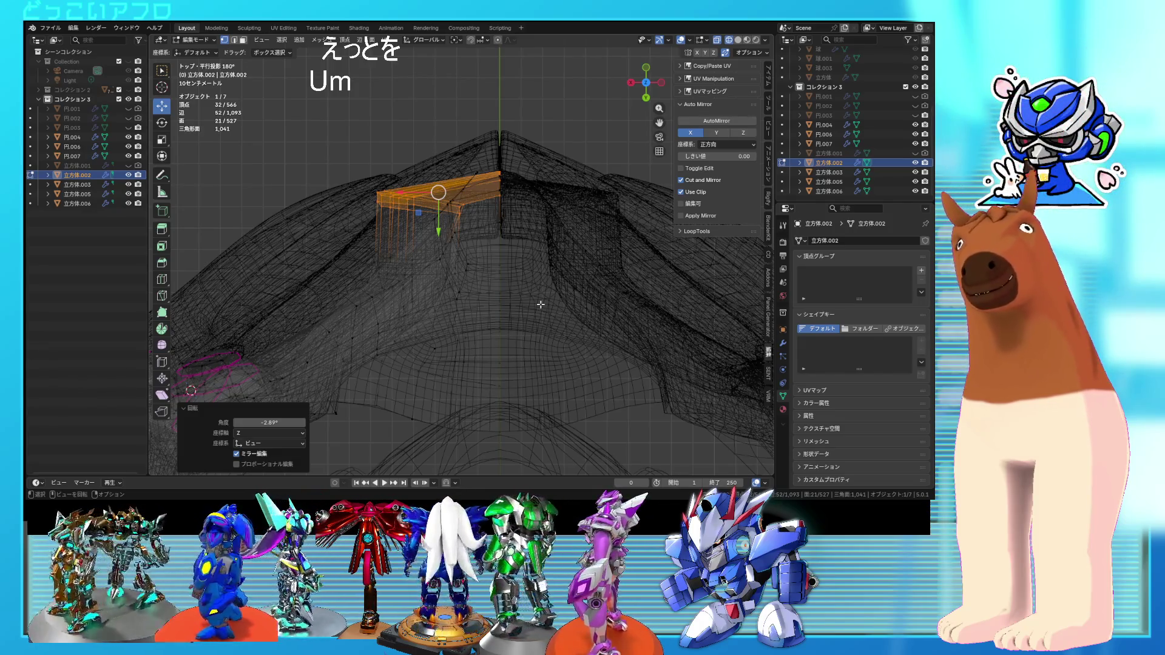
pyautogui.moveTo(541, 304)
pyautogui.mouseDown(button='middle')
pyautogui.moveTo(585, 315)
pyautogui.moveTo(679, 209)
pyautogui.moveTo(702, 205)
pyautogui.moveTo(564, 251)
pyautogui.mouseUp(button='middle')
pyautogui.moveTo(458, 300); pyautogui.dragTo(473, 336, button='middle')
pyautogui.scroll(-3, 473, 337)
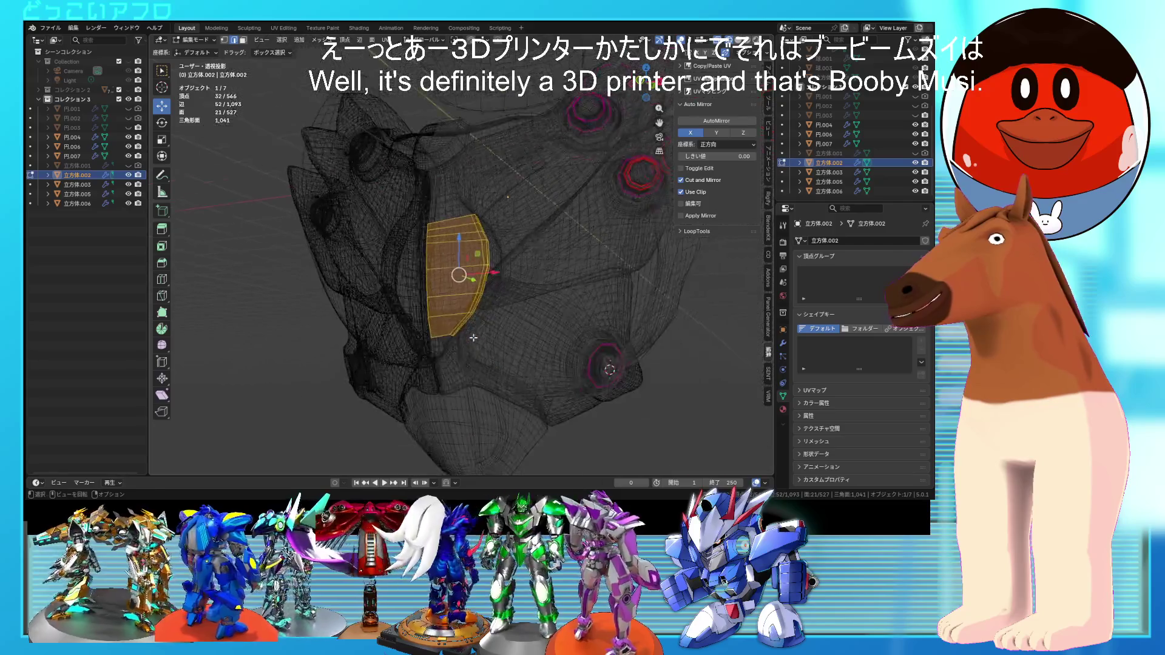
# - Hide armor pieces 立方体.005, .006 and .003 and start editing the 立方体.002 mesh
pyautogui.hotkey('shift', 'z')
pyautogui.press('Tab')
pyautogui.click(826, 182)
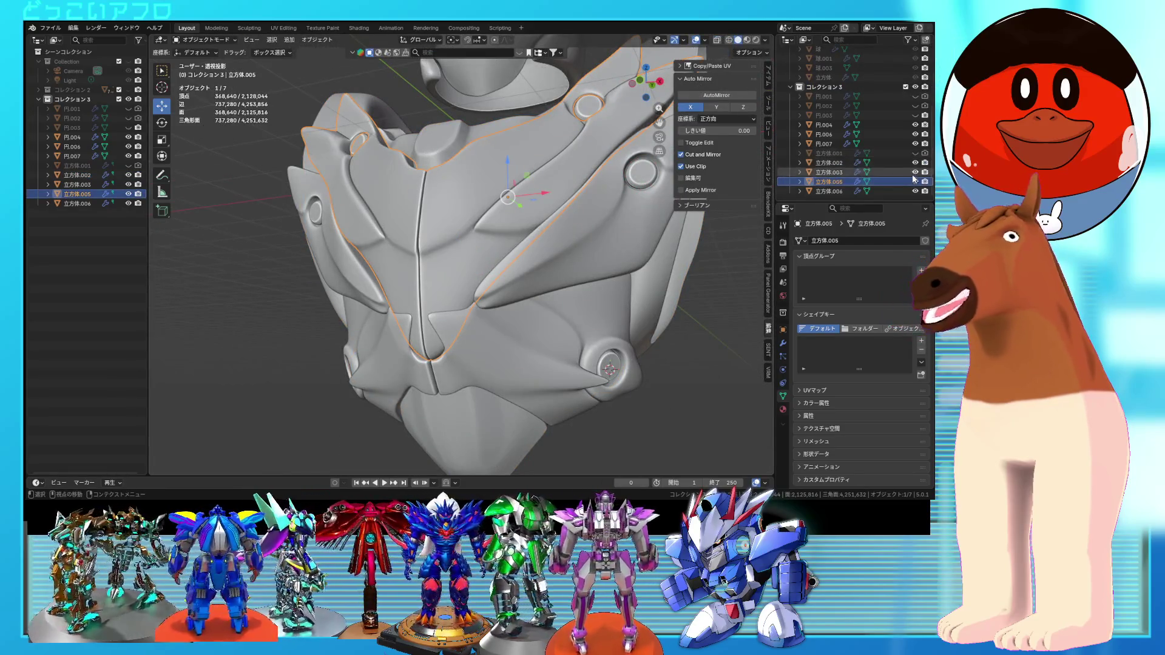
pyautogui.click(914, 182)
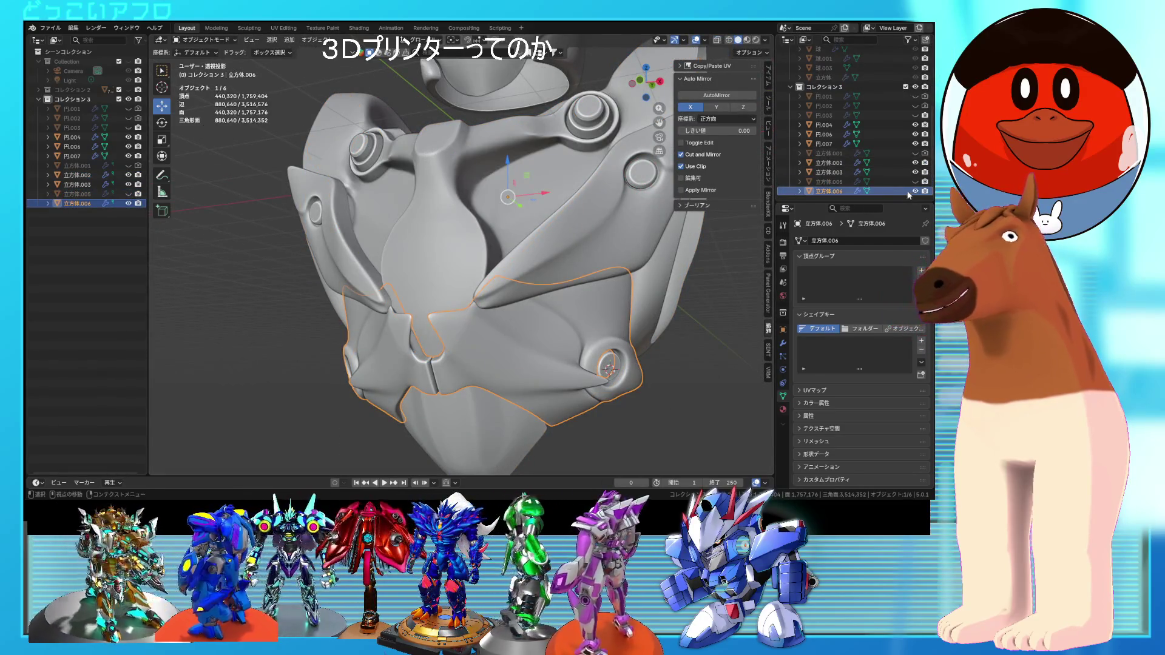
pyautogui.click(428, 277)
pyautogui.press('Tab')
pyautogui.scroll(5, 431, 291)
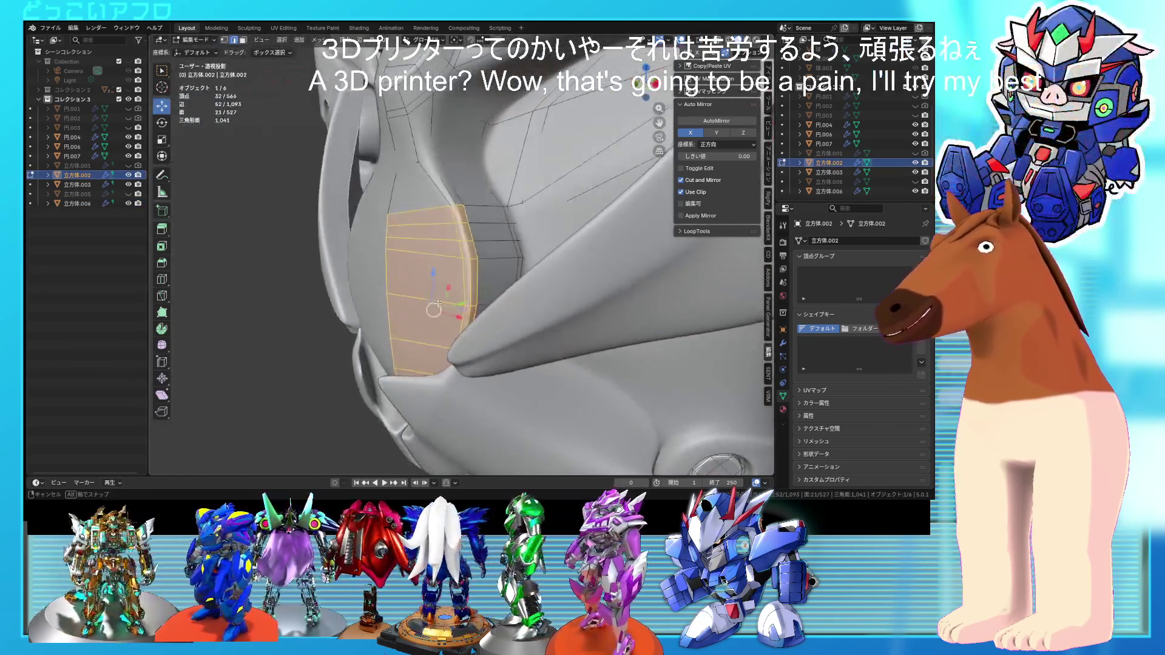
pyautogui.moveTo(438, 303); pyautogui.dragTo(461, 300, button='middle')
pyautogui.click(915, 164)
pyautogui.click(916, 164)
pyautogui.click(915, 191)
pyautogui.click(915, 172)
pyautogui.moveTo(425, 254); pyautogui.dragTo(397, 242, button='middle')
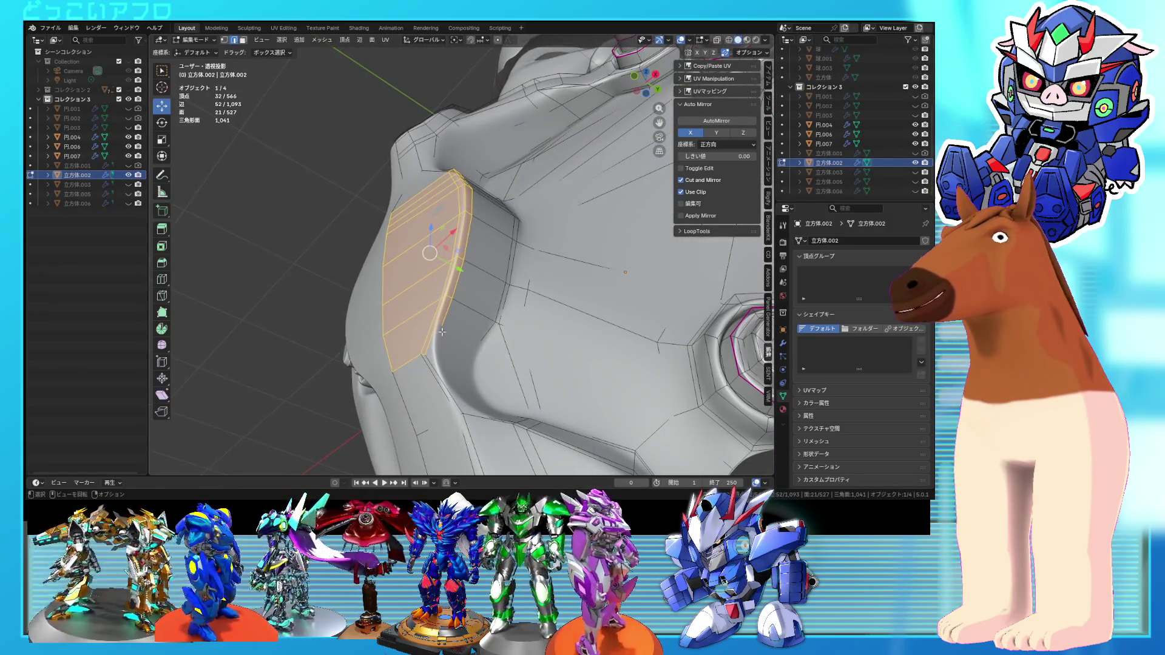
pyautogui.moveTo(446, 279)
pyautogui.mouseDown(button='middle')
pyautogui.moveTo(504, 292)
pyautogui.moveTo(438, 310)
pyautogui.moveTo(441, 342)
pyautogui.mouseUp(button='middle')
# - Slide two edge loops along the side bulge, grow a vertical face strip, and save
pyautogui.keyDown('ctrl'); pyautogui.click(482, 295); pyautogui.keyUp('ctrl')
pyautogui.click(493, 292)
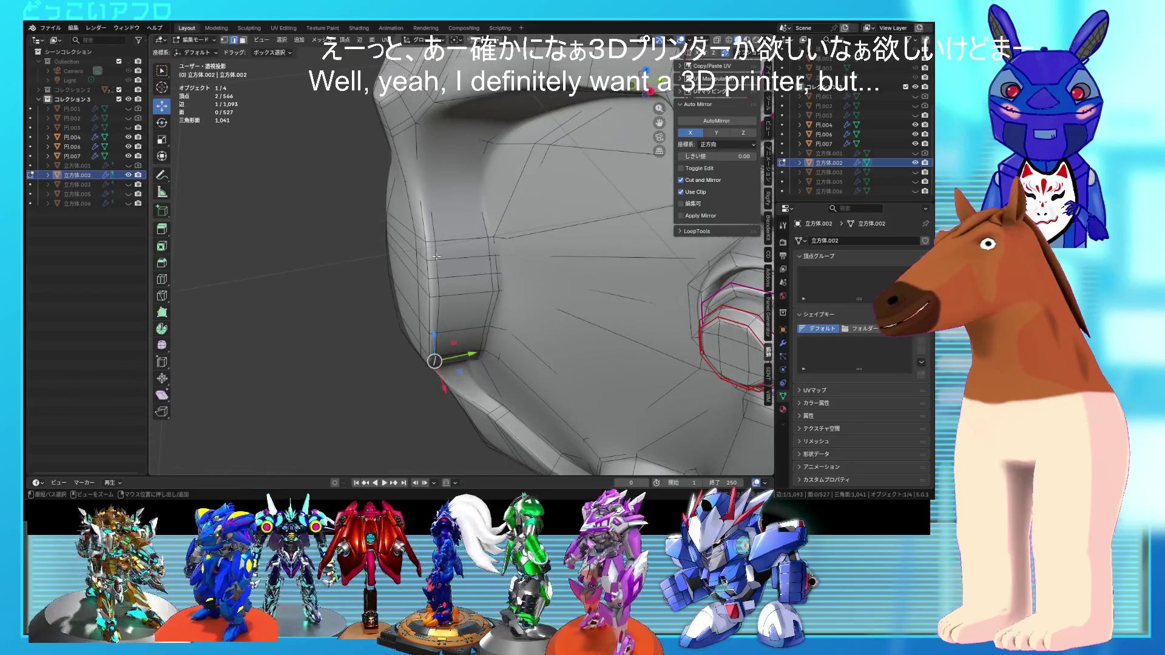
pyautogui.keyDown('ctrl'); pyautogui.click(436, 258); pyautogui.keyUp('ctrl')
pyautogui.moveTo(435, 258)
pyautogui.mouseDown(button='middle')
pyautogui.moveTo(475, 288)
pyautogui.moveTo(547, 302)
pyautogui.moveTo(565, 292)
pyautogui.moveTo(534, 285)
pyautogui.moveTo(527, 303)
pyautogui.moveTo(541, 307)
pyautogui.moveTo(516, 291)
pyautogui.mouseUp(button='middle')
pyautogui.press('g')
pyautogui.click(461, 291)
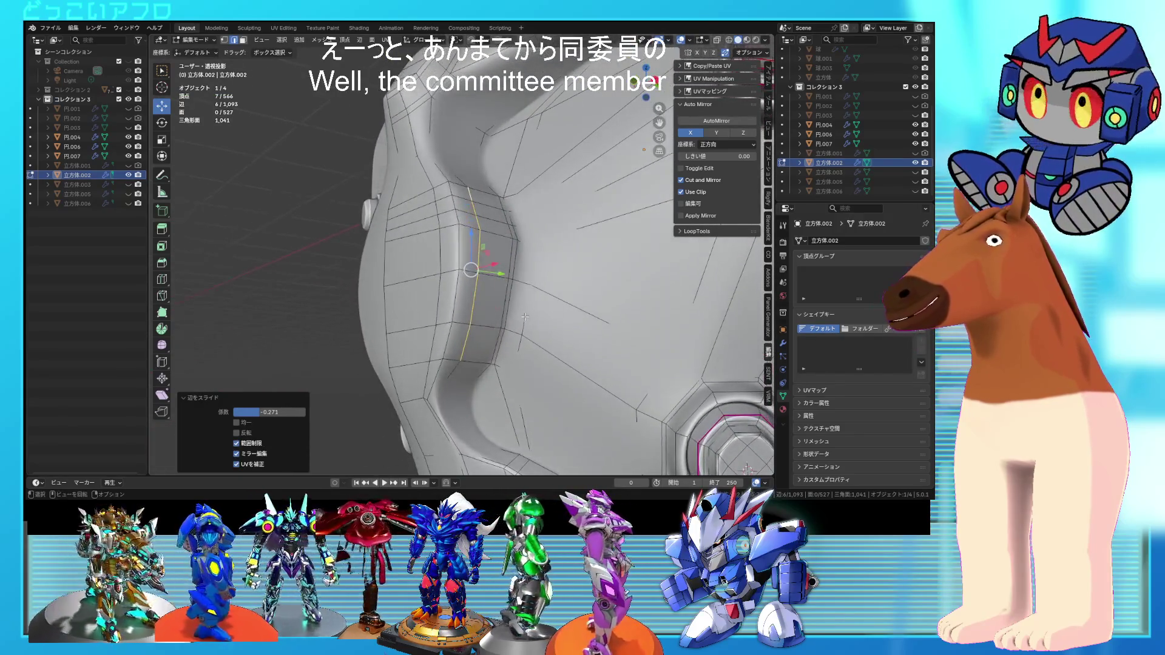
pyautogui.moveTo(436, 219); pyautogui.dragTo(485, 273)
pyautogui.moveTo(485, 273)
pyautogui.mouseDown(button='middle')
pyautogui.moveTo(496, 303)
pyautogui.moveTo(520, 283)
pyautogui.moveTo(557, 281)
pyautogui.mouseUp(button='middle')
pyautogui.hotkey('ctrl', 'l')
pyautogui.hotkey('alt', 'z')
pyautogui.hotkey('alt', 'z')
pyautogui.hotkey('alt', 'z')
pyautogui.hotkey('alt', 'z')
pyautogui.hotkey('ctrl', 's')
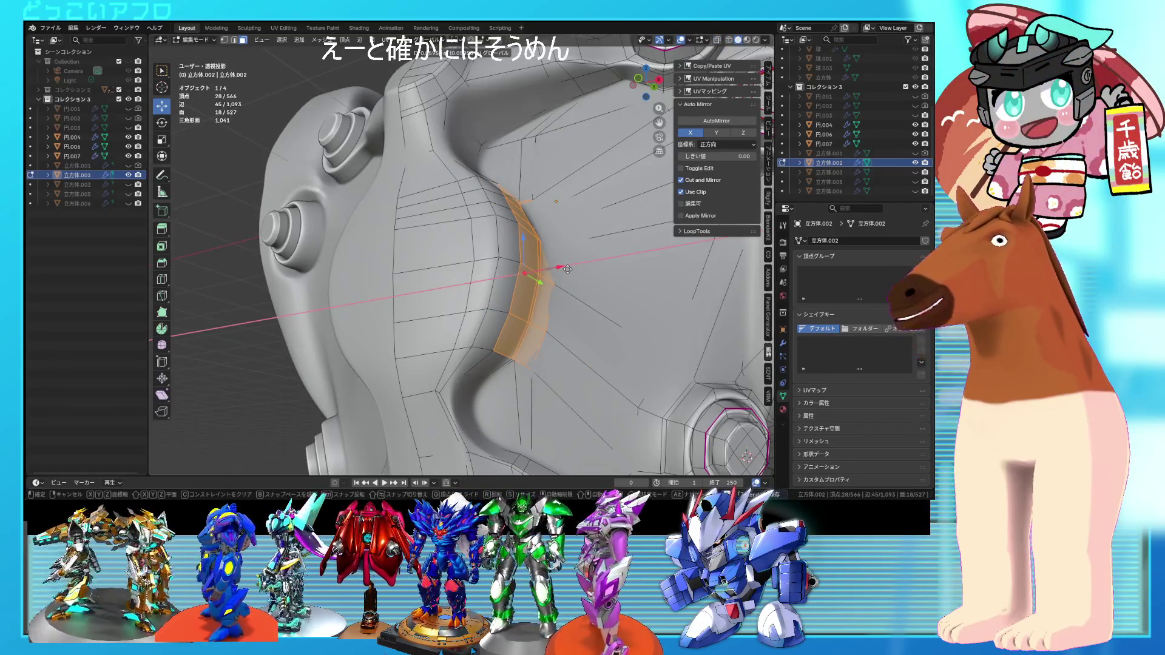
# - Select an edge strip on the bulge and move one of its faces
pyautogui.moveTo(567, 269)
pyautogui.mouseDown(button='middle')
pyautogui.moveTo(467, 299)
pyautogui.moveTo(458, 216)
pyautogui.moveTo(436, 290)
pyautogui.mouseUp(button='middle')
pyautogui.keyDown('ctrl'); pyautogui.click(408, 164); pyautogui.keyUp('ctrl')
pyautogui.moveTo(408, 164); pyautogui.dragTo(460, 232, button='middle')
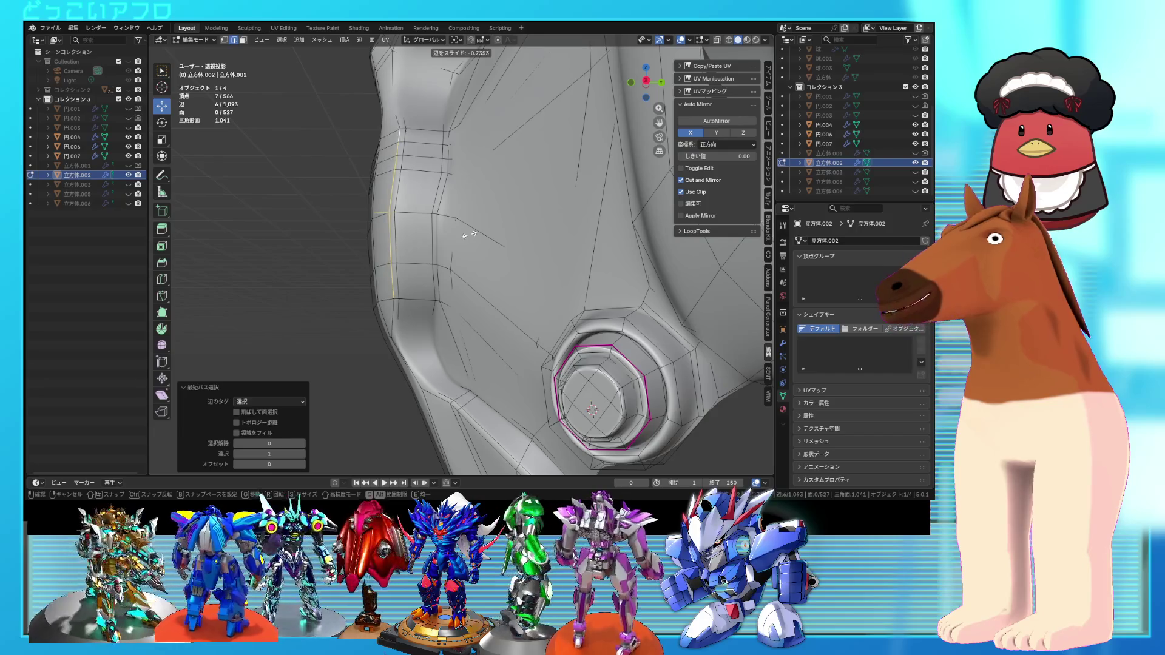
pyautogui.moveTo(467, 234)
pyautogui.mouseDown(button='middle')
pyautogui.moveTo(526, 304)
pyautogui.moveTo(463, 309)
pyautogui.mouseUp(button='middle')
pyautogui.scroll(4, 464, 309)
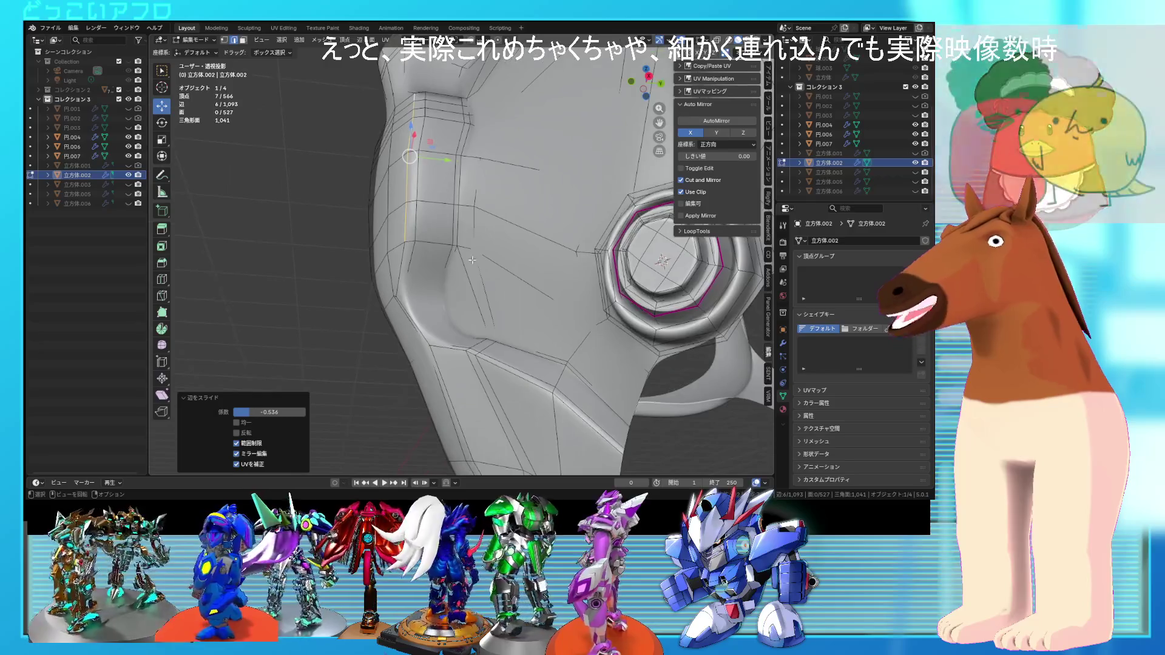
pyautogui.press('3')
pyautogui.moveTo(425, 317); pyautogui.dragTo(546, 335, button='middle')
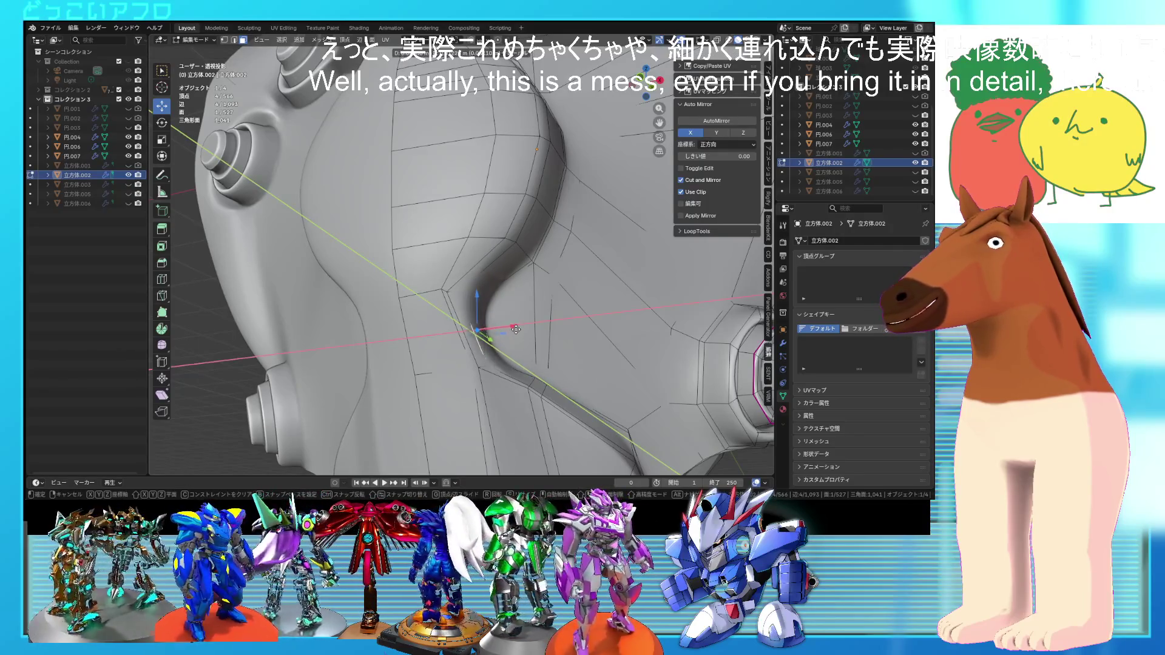
pyautogui.click(516, 329)
pyautogui.moveTo(516, 328)
pyautogui.mouseDown(button='middle')
pyautogui.moveTo(439, 274)
pyautogui.moveTo(469, 262)
pyautogui.moveTo(433, 261)
pyautogui.moveTo(476, 297)
pyautogui.mouseUp(button='middle')
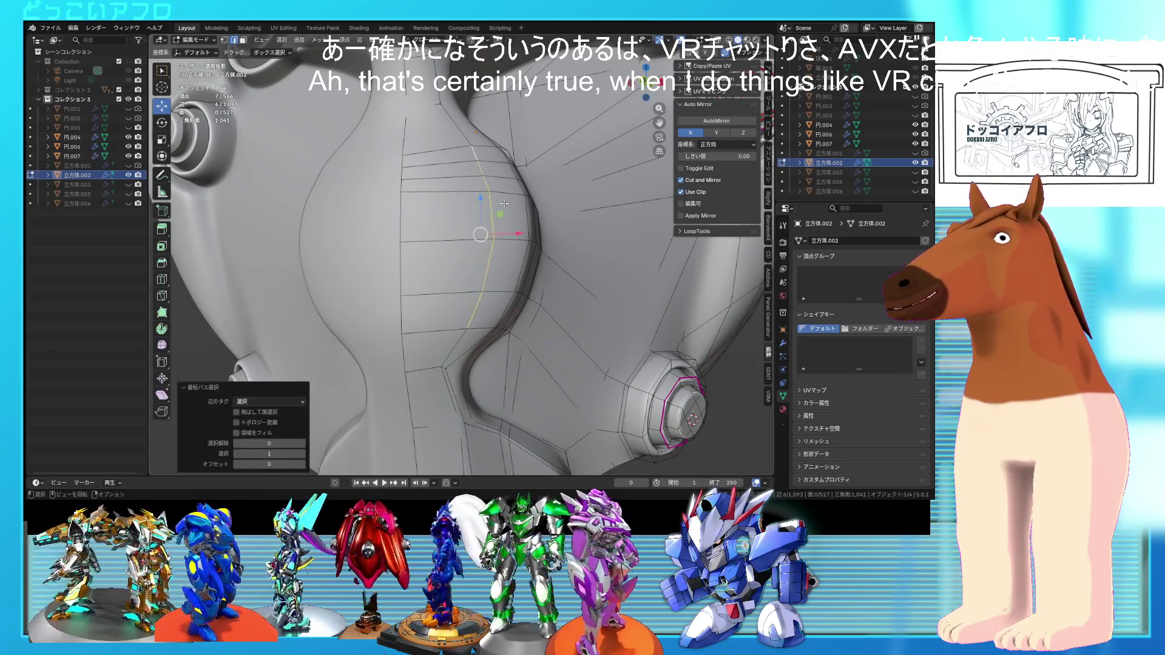
# - Lower a single vertical edge on the bulge 0.13431 m along Z
pyautogui.moveTo(493, 219)
pyautogui.mouseDown(button='middle')
pyautogui.moveTo(389, 273)
pyautogui.moveTo(445, 264)
pyautogui.moveTo(494, 287)
pyautogui.moveTo(469, 242)
pyautogui.mouseUp(button='middle')
pyautogui.scroll(2, 468, 241)
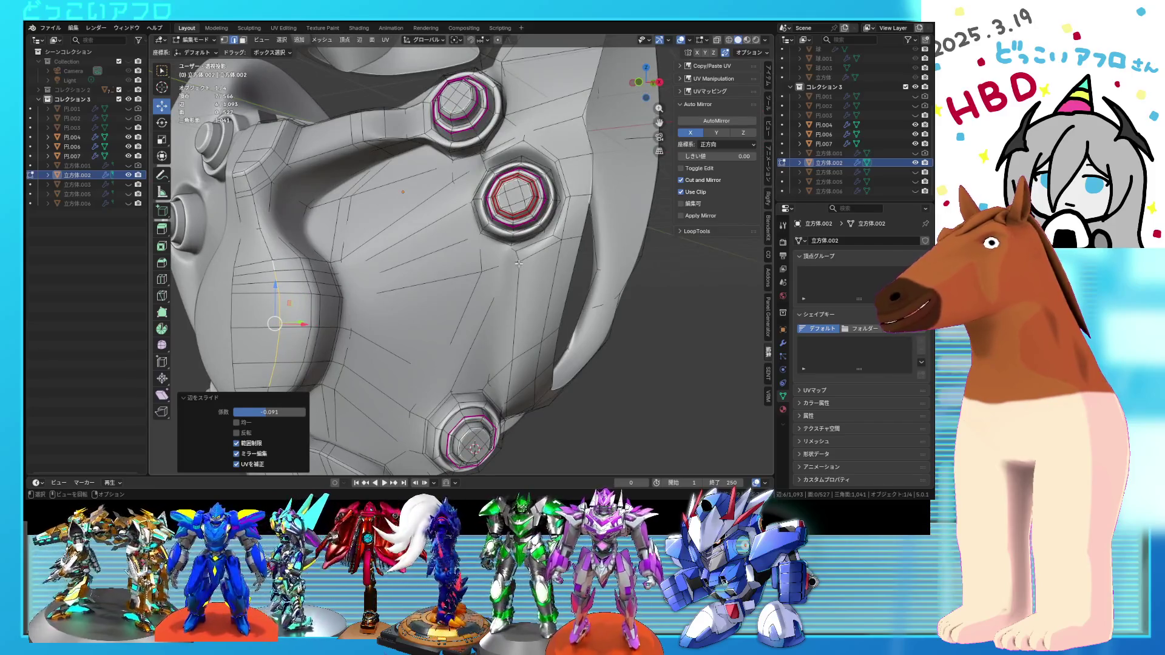
pyautogui.click(518, 263)
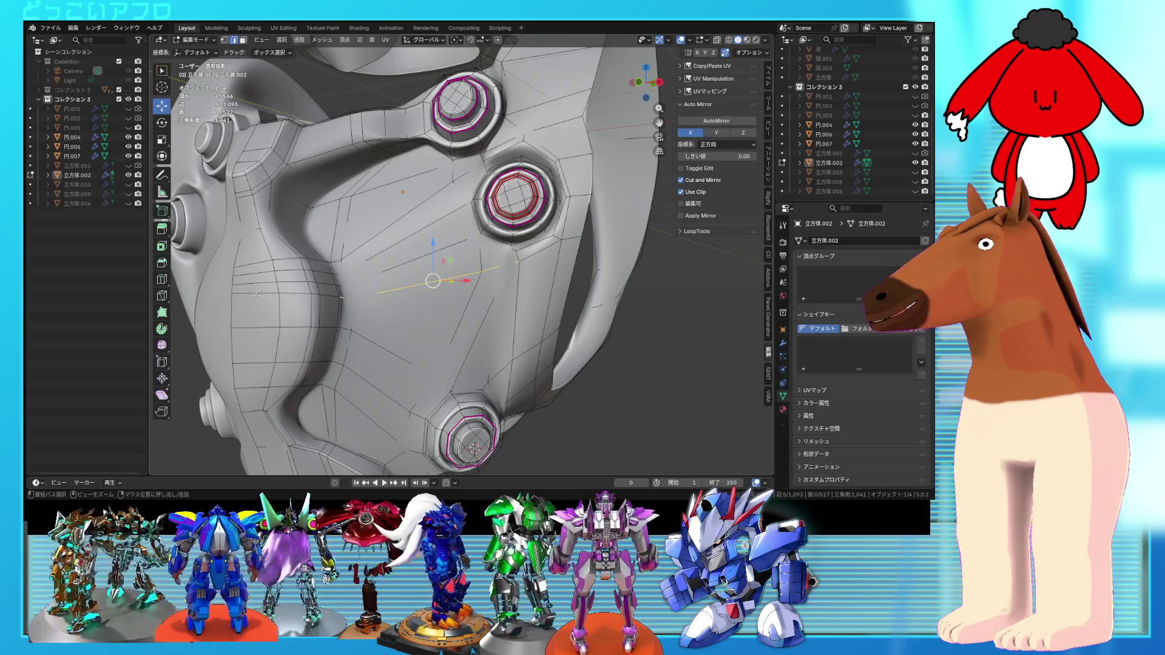
pyautogui.moveTo(380, 241); pyautogui.dragTo(377, 260)
pyautogui.hotkey('alt', 'z')
pyautogui.hotkey('alt', 'z')
pyautogui.moveTo(388, 273)
pyautogui.mouseDown(button='middle')
pyautogui.moveTo(479, 263)
pyautogui.moveTo(422, 259)
pyautogui.moveTo(434, 281)
pyautogui.mouseUp(button='middle')
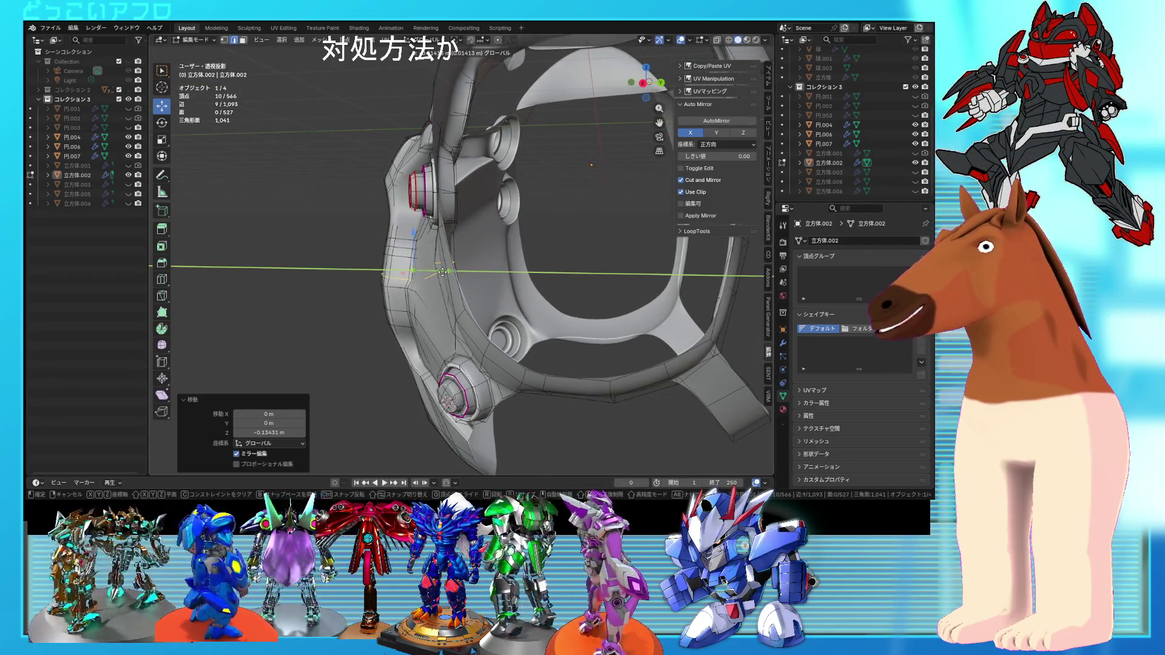
# - Check the bulge's smoothness, then shift a short vertex path along Y
pyautogui.moveTo(441, 272)
pyautogui.mouseDown(button='middle')
pyautogui.moveTo(532, 272)
pyautogui.moveTo(528, 260)
pyautogui.moveTo(539, 284)
pyautogui.moveTo(530, 289)
pyautogui.mouseUp(button='middle')
pyautogui.press('Tab')
pyautogui.press('Tab')
pyautogui.moveTo(554, 282)
pyautogui.mouseDown(button='middle')
pyautogui.moveTo(475, 249)
pyautogui.moveTo(453, 259)
pyautogui.moveTo(488, 301)
pyautogui.mouseUp(button='middle')
pyautogui.scroll(6, 476, 249)
pyautogui.hotkey('alt', 'z')
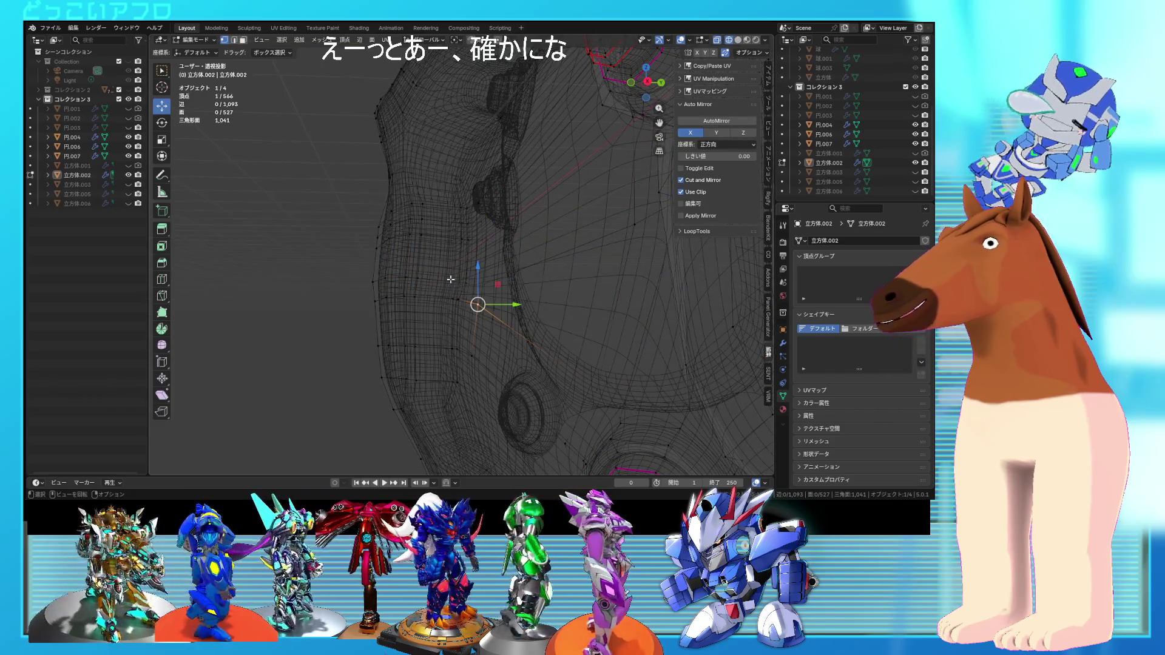
pyautogui.hotkey('alt', 'z')
pyautogui.keyDown('ctrl'); pyautogui.click(467, 279); pyautogui.keyUp('ctrl')
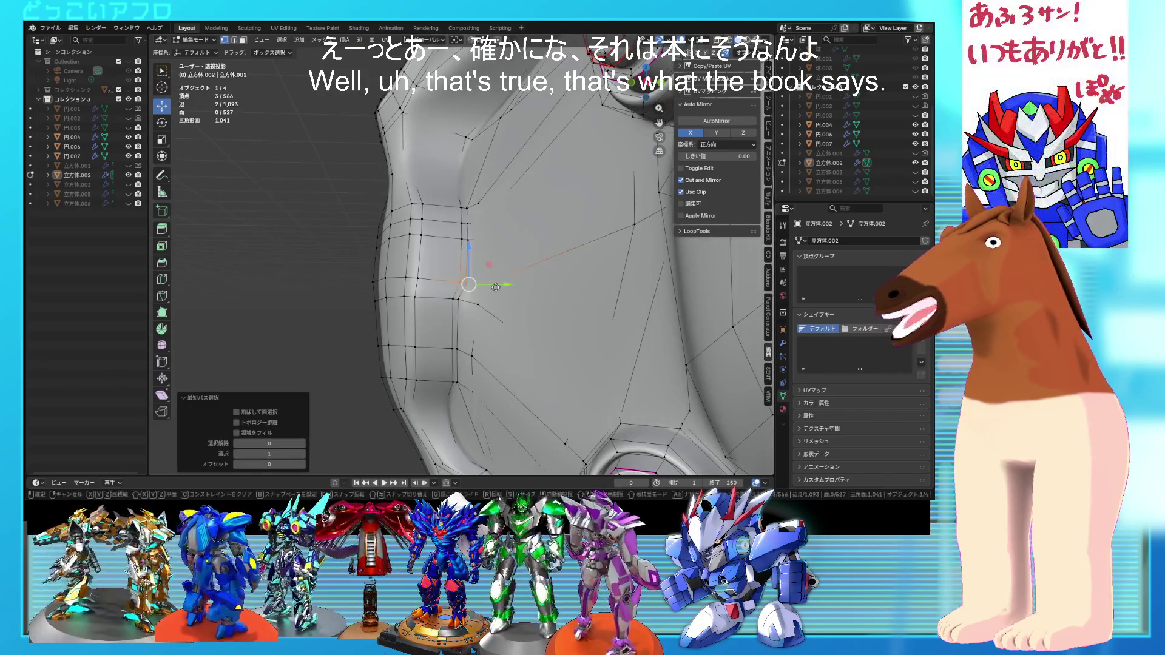
pyautogui.press('g')
pyautogui.press('y')
pyautogui.click(489, 286)
pyautogui.moveTo(490, 287)
pyautogui.mouseDown(button='middle')
pyautogui.moveTo(490, 310)
pyautogui.moveTo(458, 260)
pyautogui.mouseUp(button='middle')
# - Move the thin face strip beside the bolt ring 0.022 m along Y
pyautogui.press('3')
pyautogui.click(428, 283)
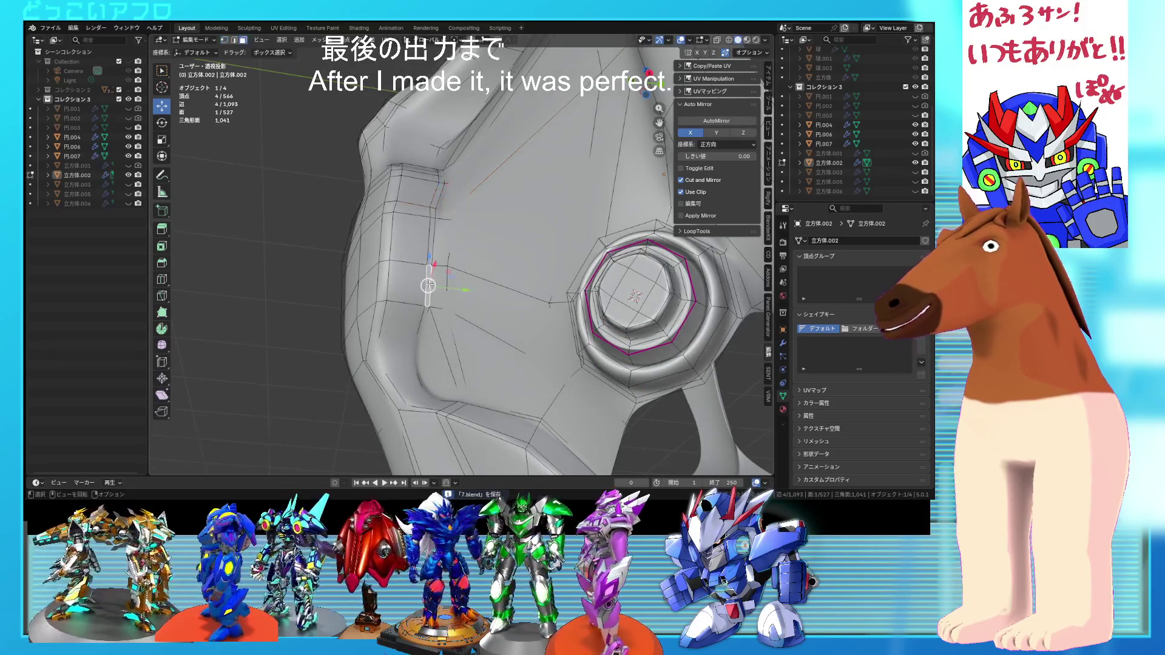
pyautogui.keyDown('ctrl'); pyautogui.click(431, 217); pyautogui.keyUp('ctrl')
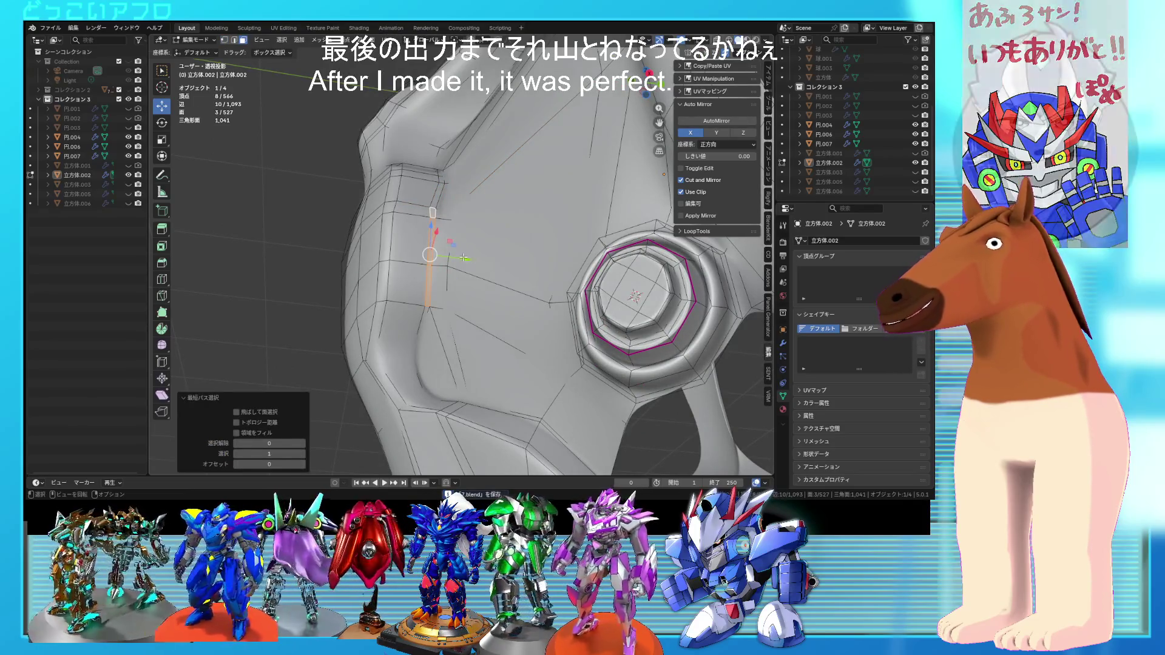
pyautogui.press('g')
pyautogui.press('y')
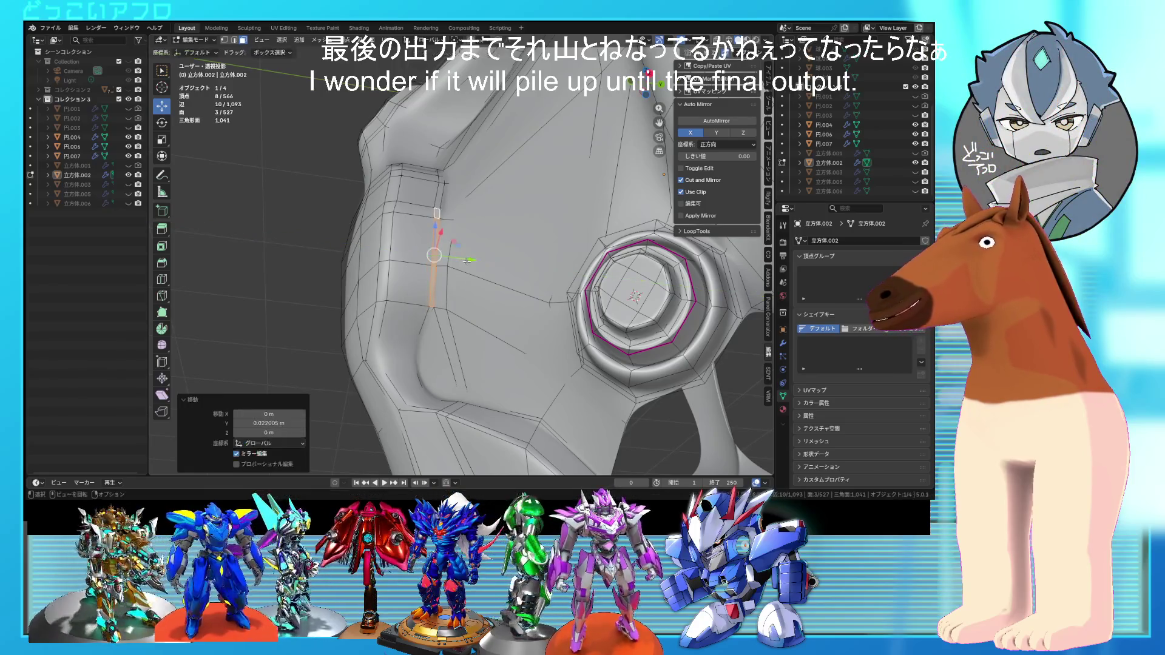
pyautogui.moveTo(475, 269)
pyautogui.mouseDown(button='middle')
pyautogui.moveTo(498, 299)
pyautogui.moveTo(507, 263)
pyautogui.moveTo(509, 276)
pyautogui.moveTo(493, 260)
pyautogui.moveTo(435, 259)
pyautogui.moveTo(472, 331)
pyautogui.moveTo(414, 305)
pyautogui.moveTo(407, 263)
pyautogui.mouseUp(button='middle')
pyautogui.scroll(2, 435, 259)
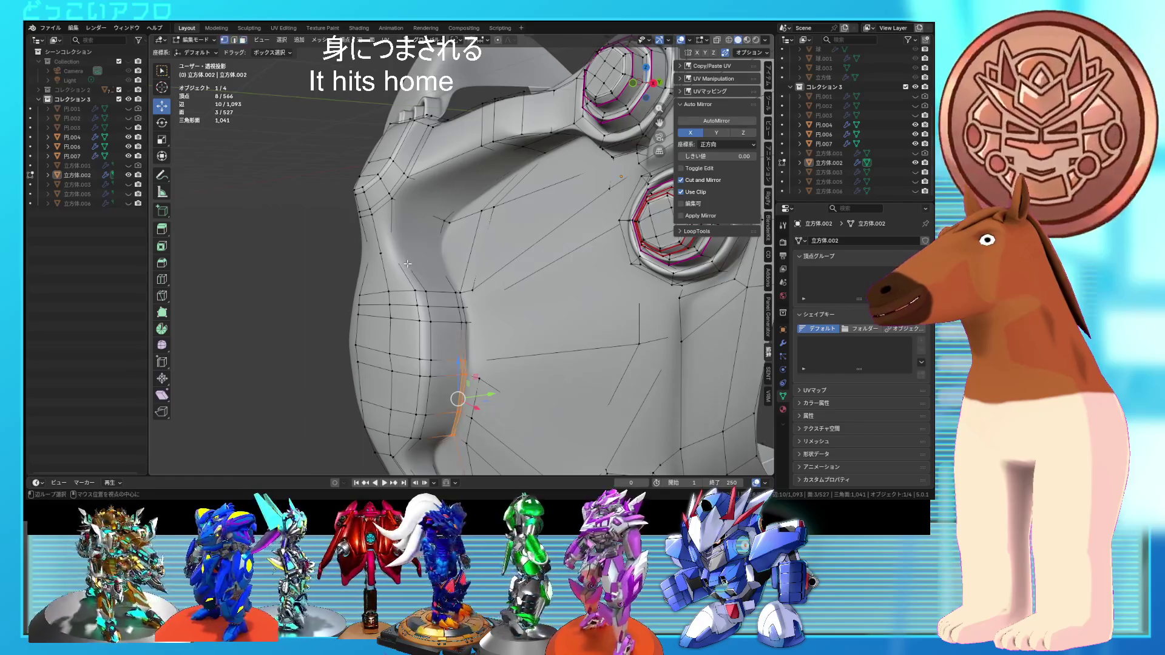
# - In right-side wireframe view, move four vertices at the bulge top along Y
pyautogui.press('KP_3')
pyautogui.hotkey('shift', 'z')
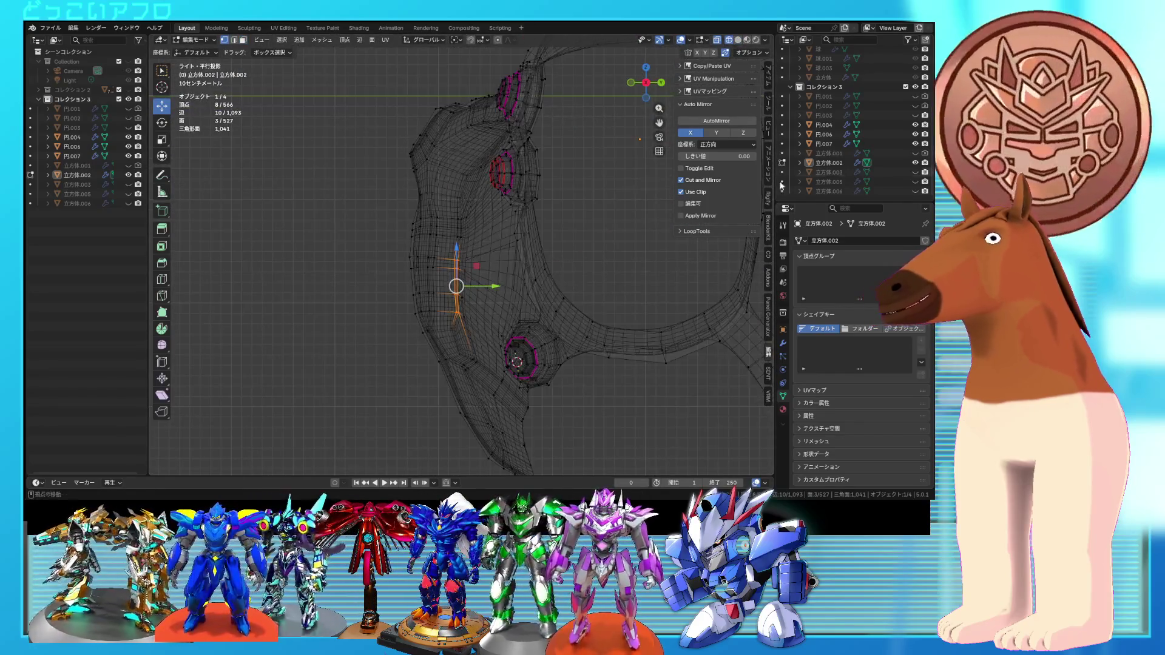
pyautogui.moveTo(443, 349); pyautogui.dragTo(390, 200)
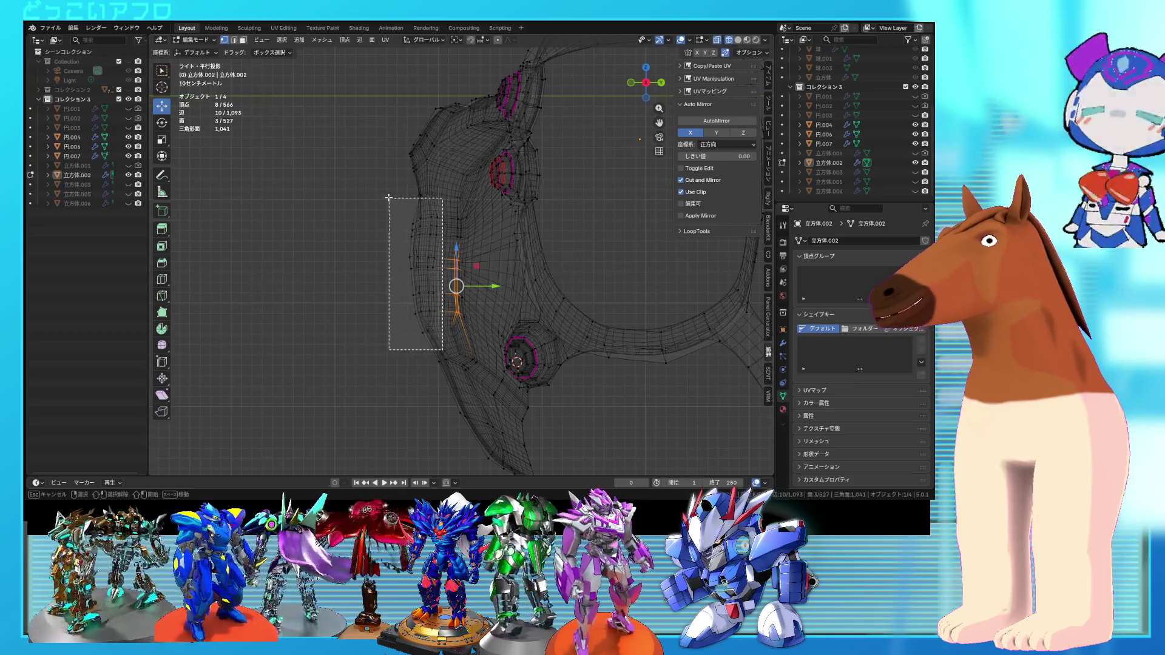
pyautogui.scroll(2, 415, 227)
pyautogui.moveTo(394, 133); pyautogui.dragTo(447, 184)
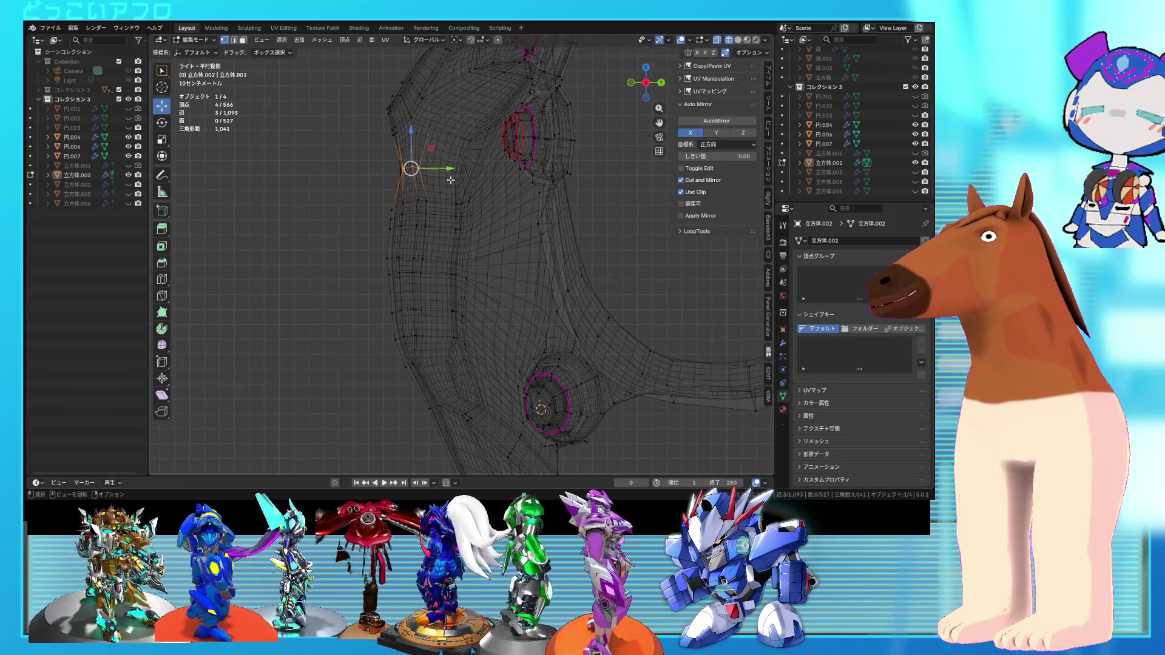
pyautogui.click(445, 175)
pyautogui.moveTo(446, 176)
pyautogui.mouseDown(button='middle')
pyautogui.moveTo(496, 245)
pyautogui.moveTo(406, 206)
pyautogui.mouseUp(button='middle')
pyautogui.hotkey('shift', 'z')
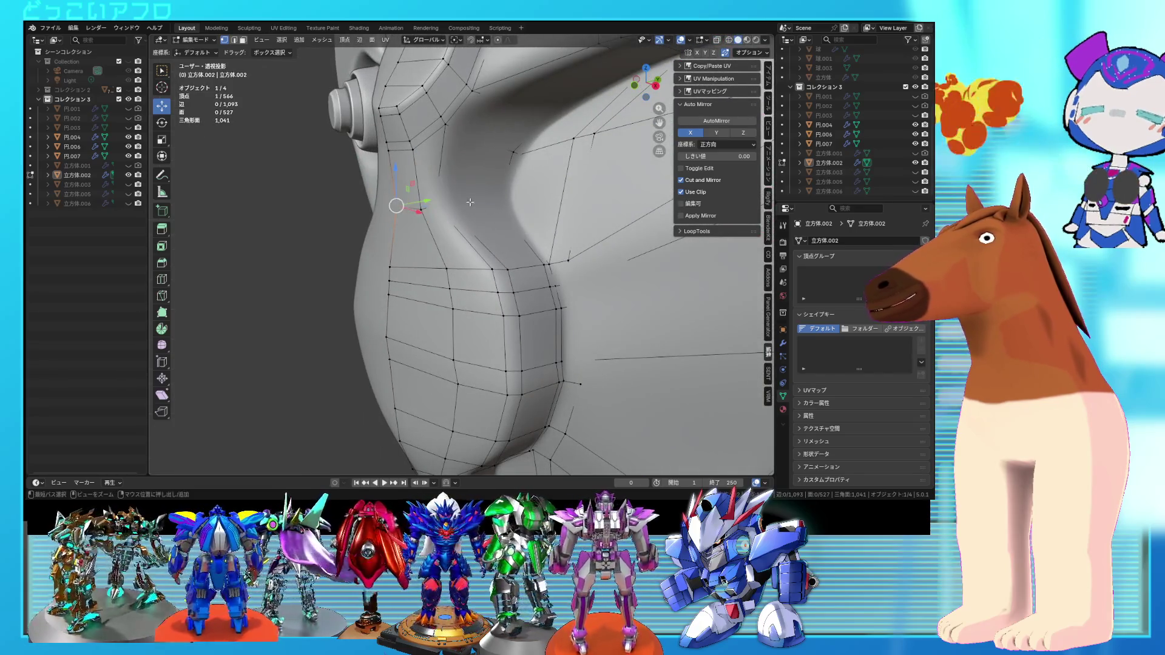
# - Add more vertices along the bulge contour to the selection and move them
pyautogui.hotkey('shift', 'z')
pyautogui.keyDown('ctrl'); pyautogui.click(454, 206); pyautogui.keyUp('ctrl')
pyautogui.moveTo(453, 206); pyautogui.dragTo(522, 214, button='middle')
pyautogui.hotkey('shift', 'z')
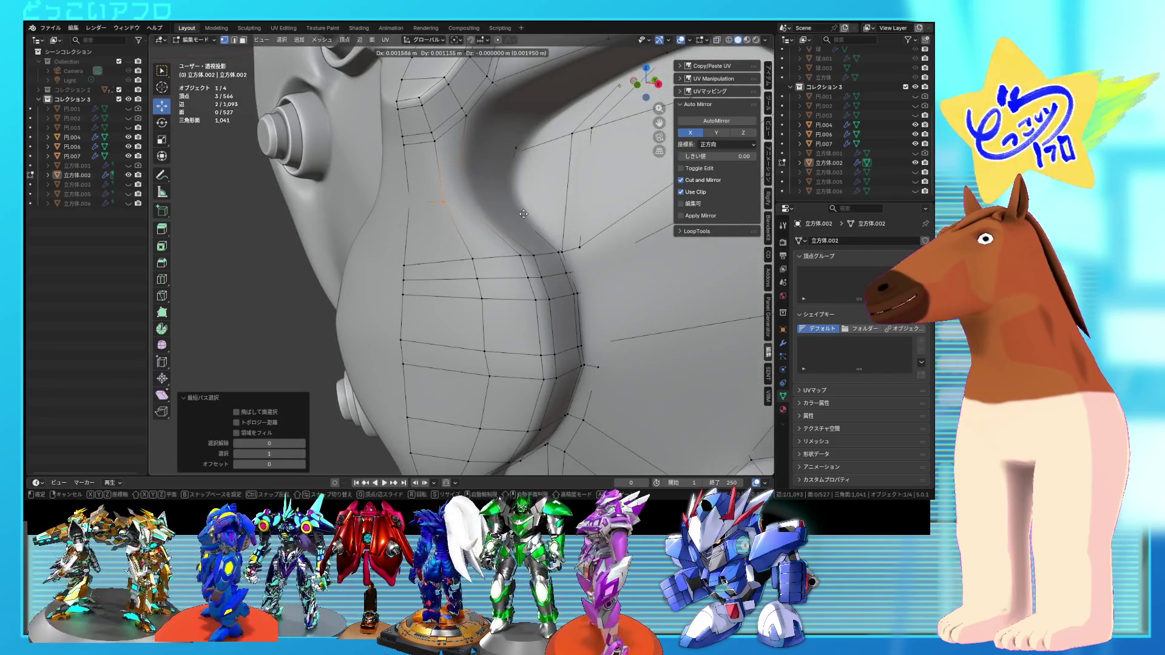
pyautogui.hotkey('shift', 'z')
pyautogui.keyDown('shift'); pyautogui.click(515, 200); pyautogui.keyUp('shift')
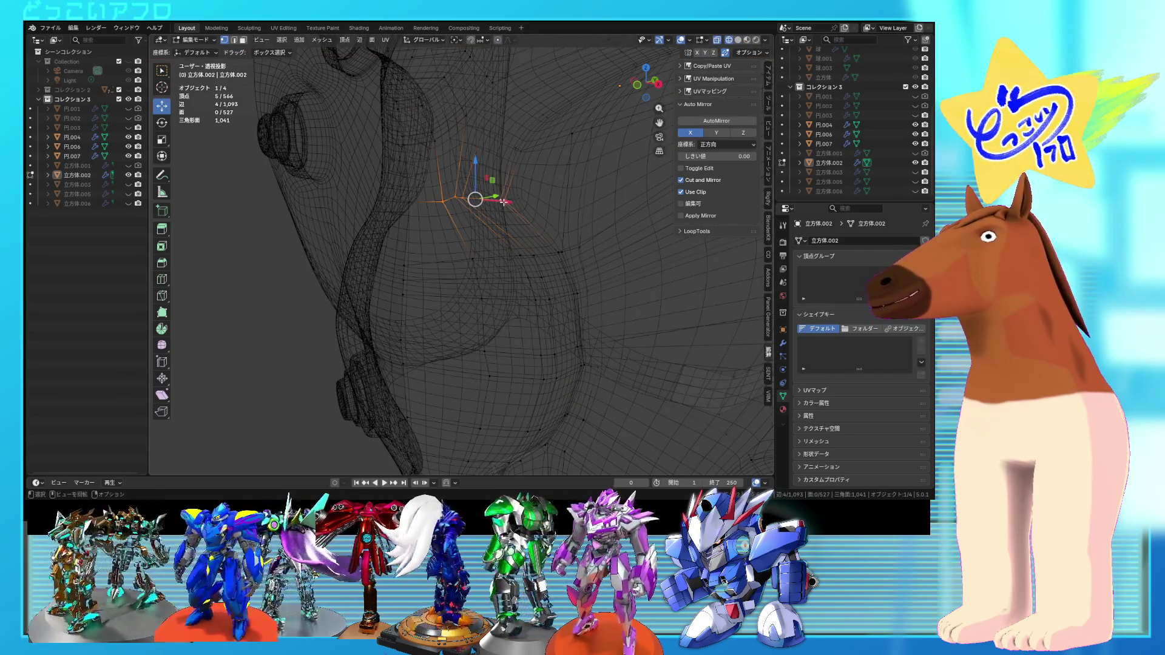
pyautogui.hotkey('shift', 'z')
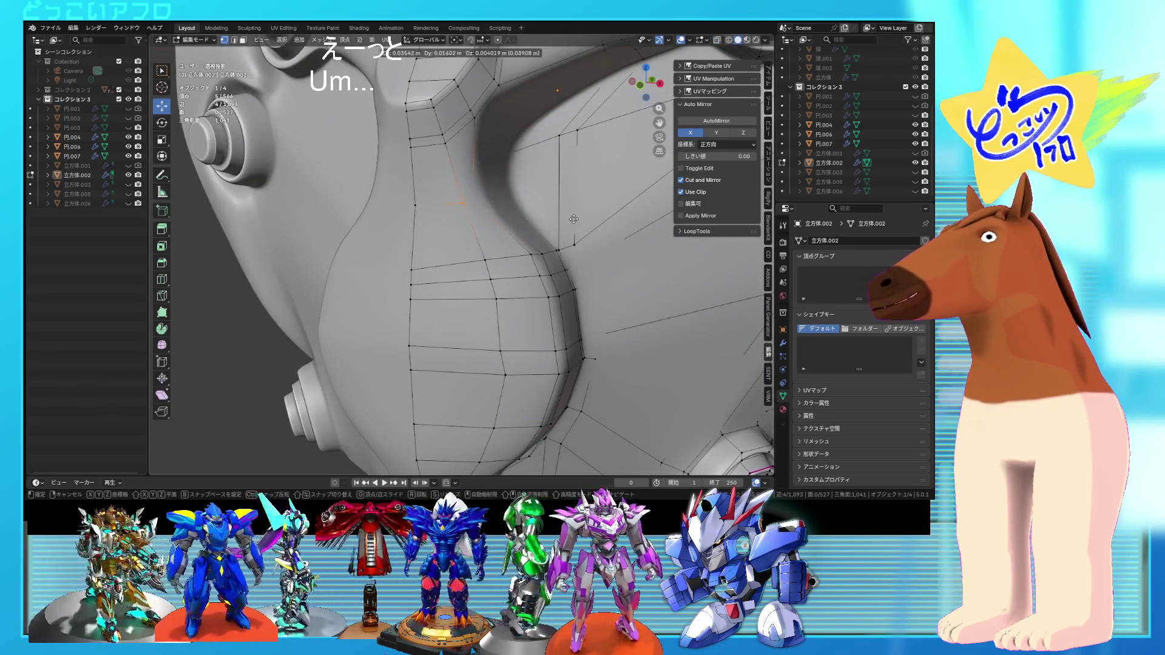
pyautogui.click(576, 218)
pyautogui.hotkey('shift', 'z')
pyautogui.moveTo(546, 213)
pyautogui.mouseDown(button='middle')
pyautogui.moveTo(483, 228)
pyautogui.moveTo(565, 231)
pyautogui.moveTo(581, 217)
pyautogui.moveTo(548, 250)
pyautogui.moveTo(517, 253)
pyautogui.mouseUp(button='middle')
pyautogui.hotkey('shift', 'z')
# - Edge-slide the shortest path near the lower ring and save the file
pyautogui.press('Tab')
pyautogui.scroll(-3, 483, 226)
pyautogui.press('Tab')
pyautogui.hotkey('shift', 'z')
pyautogui.scroll(4, 548, 250)
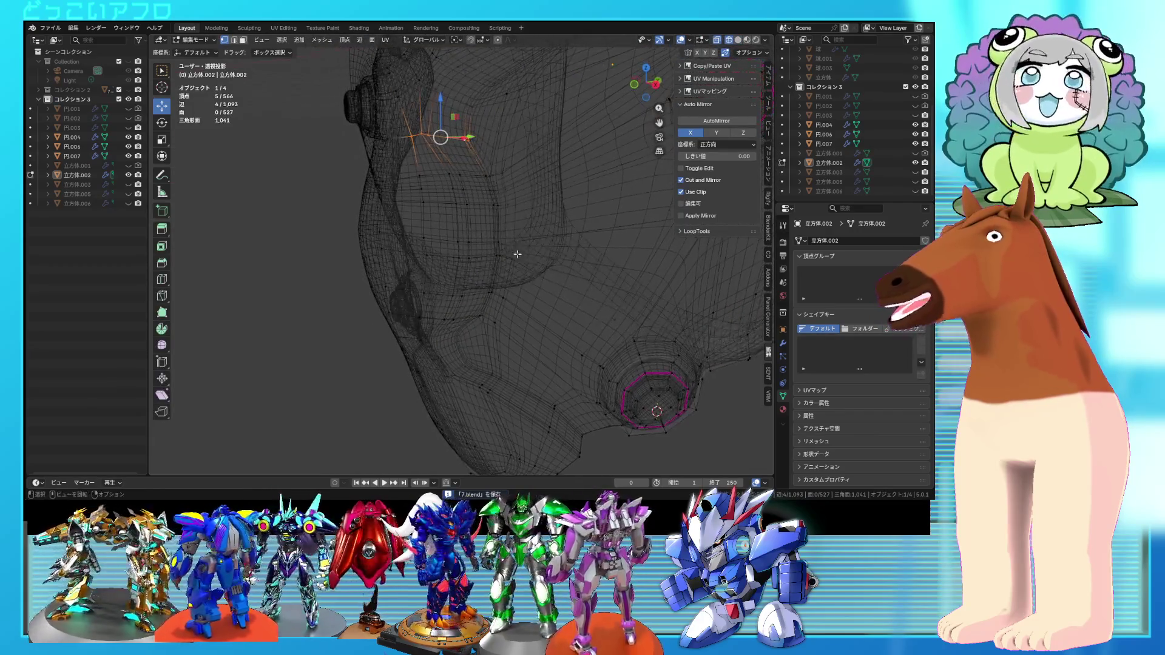
pyautogui.keyDown('ctrl'); pyautogui.click(430, 241); pyautogui.keyUp('ctrl')
pyautogui.hotkey('shift', 'z')
pyautogui.moveTo(430, 241)
pyautogui.mouseDown(button='middle')
pyautogui.moveTo(576, 270)
pyautogui.moveTo(583, 316)
pyautogui.mouseUp(button='middle')
pyautogui.hotkey('ctrl', 's')
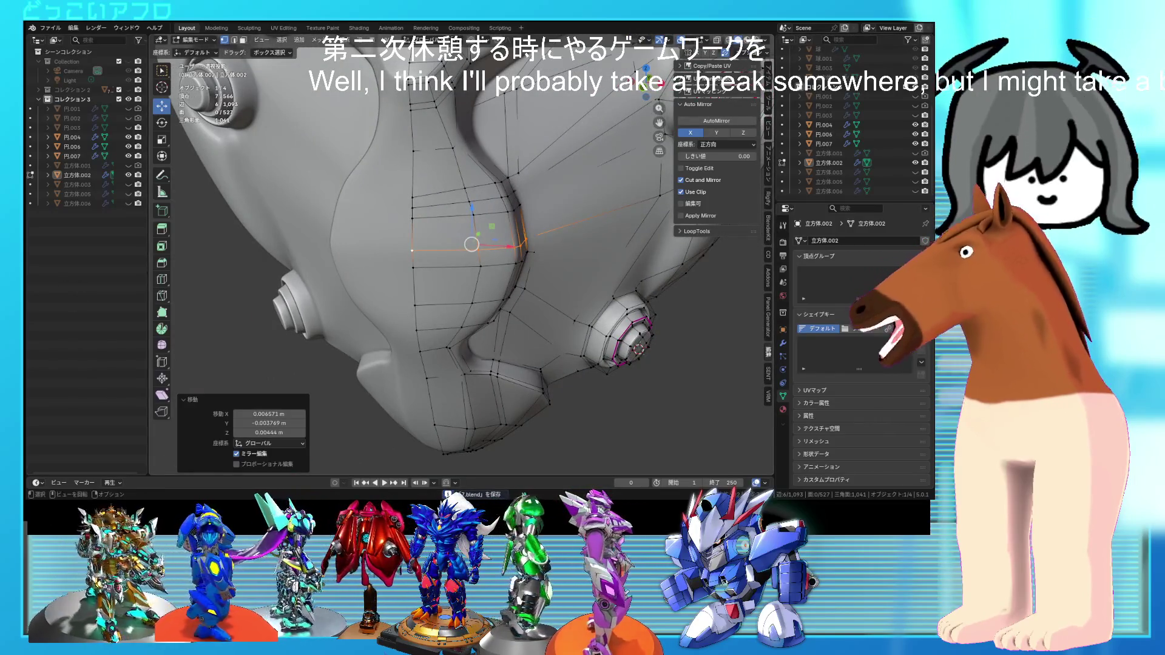
pyautogui.moveTo(561, 267)
pyautogui.mouseDown(button='middle')
pyautogui.moveTo(564, 248)
pyautogui.moveTo(466, 337)
pyautogui.moveTo(568, 336)
pyautogui.moveTo(527, 325)
pyautogui.mouseUp(button='middle')
pyautogui.click(518, 293)
# - Review the reshaped surface and box-select the side-bulge faces in see-through view
pyautogui.press('Tab')
pyautogui.press('Tab')
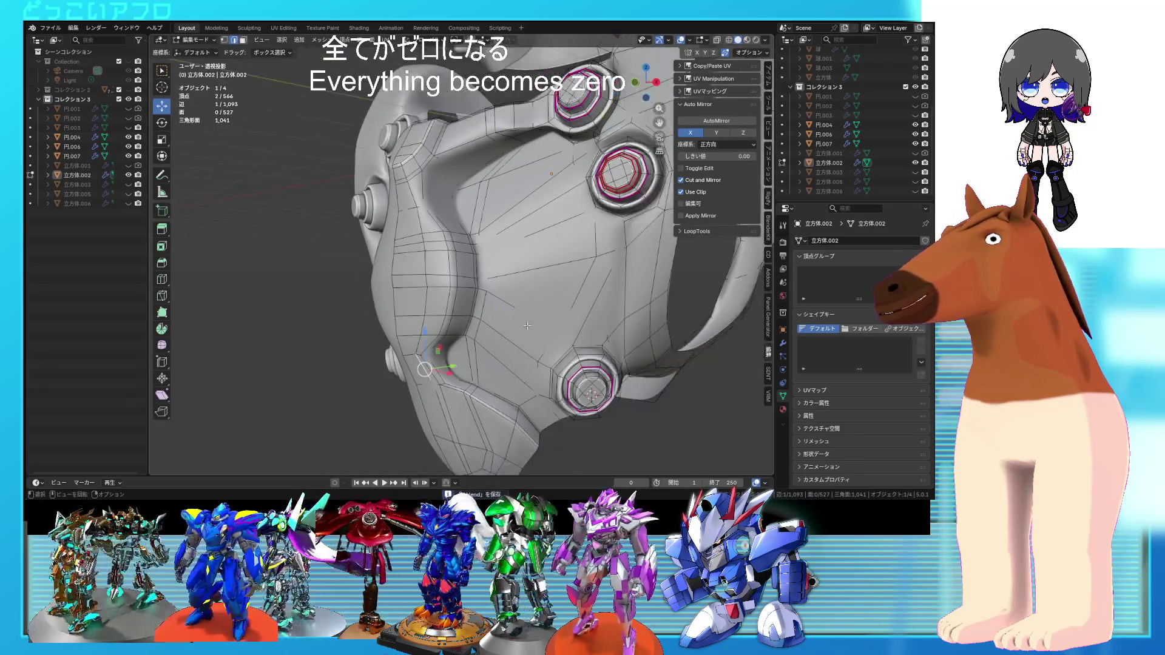
pyautogui.hotkey('alt', 'z')
pyautogui.moveTo(519, 351)
pyautogui.mouseDown()
pyautogui.moveTo(356, 259)
pyautogui.moveTo(311, 217)
pyautogui.mouseUp()
pyautogui.hotkey('alt', 'z')
# - Box-select the side bulge vertices in X-ray and apply Smooth Vertices (factor 0.5, 1 repeat)
pyautogui.rightClick(500, 270)
pyautogui.press('Escape')
pyautogui.hotkey('alt', 'z')
pyautogui.hotkey('alt', 'z')
pyautogui.hotkey('alt', 'z')
pyautogui.click(483, 279)
pyautogui.moveTo(546, 282); pyautogui.dragTo(503, 284, button='middle')
pyautogui.click(561, 288)
pyautogui.hotkey('alt', 'z')
pyautogui.hotkey('alt', 'z')
pyautogui.moveTo(503, 381); pyautogui.dragTo(313, 209)
pyautogui.hotkey('alt', 'z')
pyautogui.moveTo(313, 209); pyautogui.dragTo(489, 296, button='middle')
pyautogui.rightClick(493, 303)
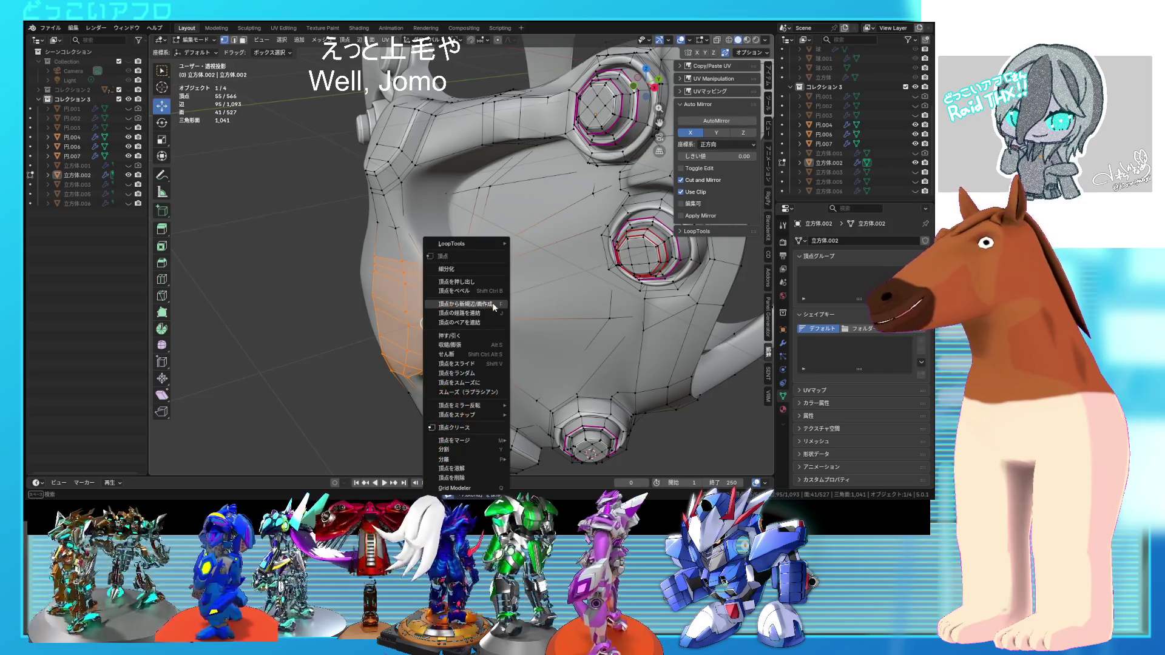
pyautogui.click(487, 387)
# - Select vertices across the bulge again and run a second Smooth Vertices pass
pyautogui.moveTo(487, 387)
pyautogui.mouseDown(button='middle')
pyautogui.moveTo(545, 314)
pyautogui.moveTo(419, 206)
pyautogui.mouseUp(button='middle')
pyautogui.hotkey('alt', 'z')
pyautogui.click(403, 211)
pyautogui.hotkey('alt', 'z')
pyautogui.hotkey('alt', 'z')
pyautogui.moveTo(458, 228); pyautogui.dragTo(421, 223)
pyautogui.hotkey('alt', 'z')
pyautogui.rightClick(448, 250)
pyautogui.click(445, 252)
pyautogui.moveTo(449, 253)
pyautogui.mouseDown(button='middle')
pyautogui.moveTo(530, 273)
pyautogui.moveTo(540, 337)
pyautogui.moveTo(501, 253)
pyautogui.mouseUp(button='middle')
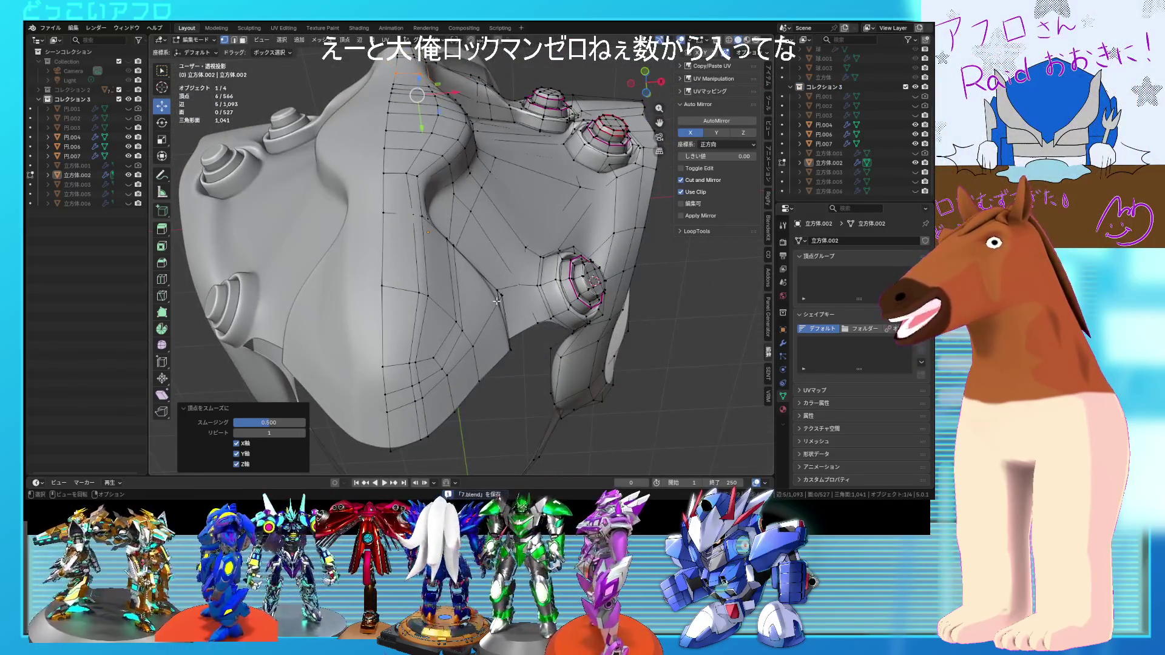
pyautogui.moveTo(484, 307); pyautogui.dragTo(463, 261, button='middle')
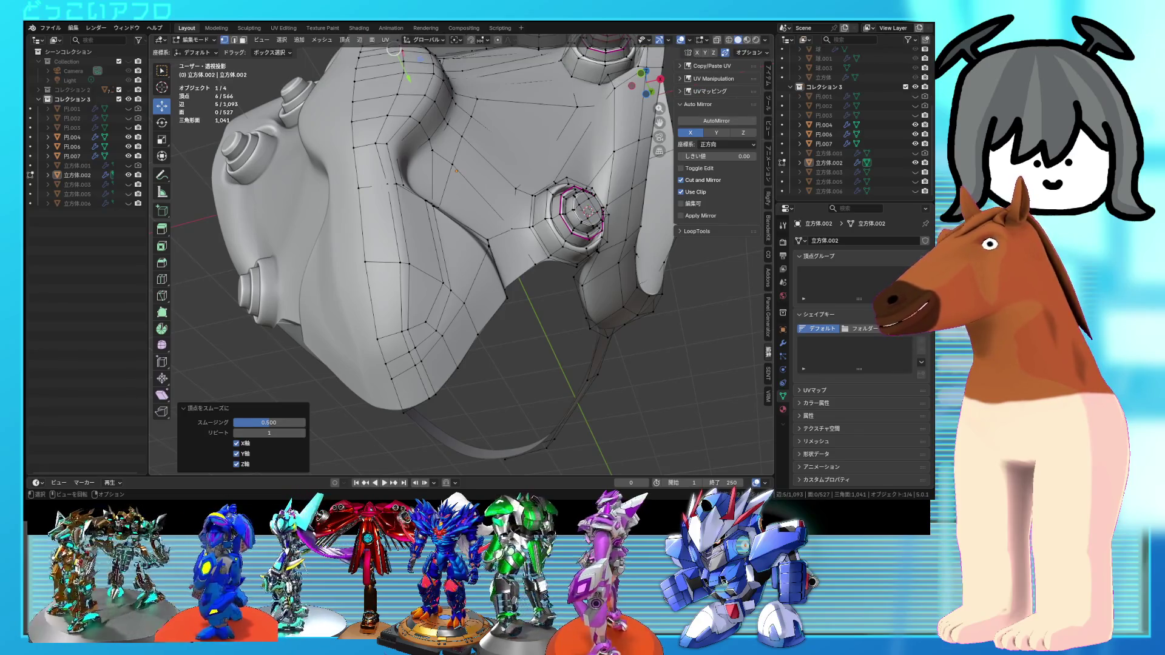
# - Nudge four faces beside the side crease about 0.009 m in Z and save 7.blend
pyautogui.moveTo(491, 228)
pyautogui.mouseDown(button='middle')
pyautogui.moveTo(468, 245)
pyautogui.moveTo(484, 286)
pyautogui.mouseUp(button='middle')
pyautogui.scroll(2, 461, 288)
pyautogui.scroll(2, 432, 291)
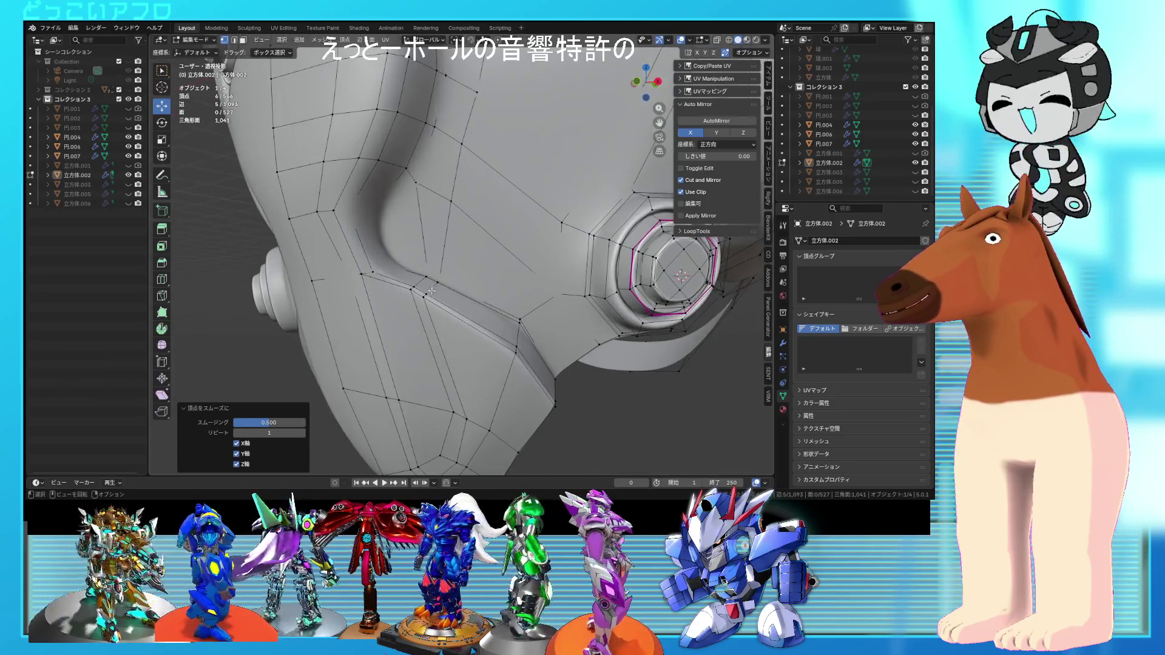
pyautogui.press('3')
pyautogui.moveTo(432, 291)
pyautogui.mouseDown(button='middle')
pyautogui.moveTo(461, 313)
pyautogui.moveTo(520, 291)
pyautogui.mouseUp(button='middle')
pyautogui.hotkey('alt', 'z')
pyautogui.keyDown('shift'); pyautogui.click(438, 308); pyautogui.keyUp('shift')
pyautogui.keyDown('shift'); pyautogui.click(443, 319); pyautogui.keyUp('shift')
pyautogui.hotkey('alt', 'z')
pyautogui.hotkey('alt', 'z')
pyautogui.hotkey('alt', 'z')
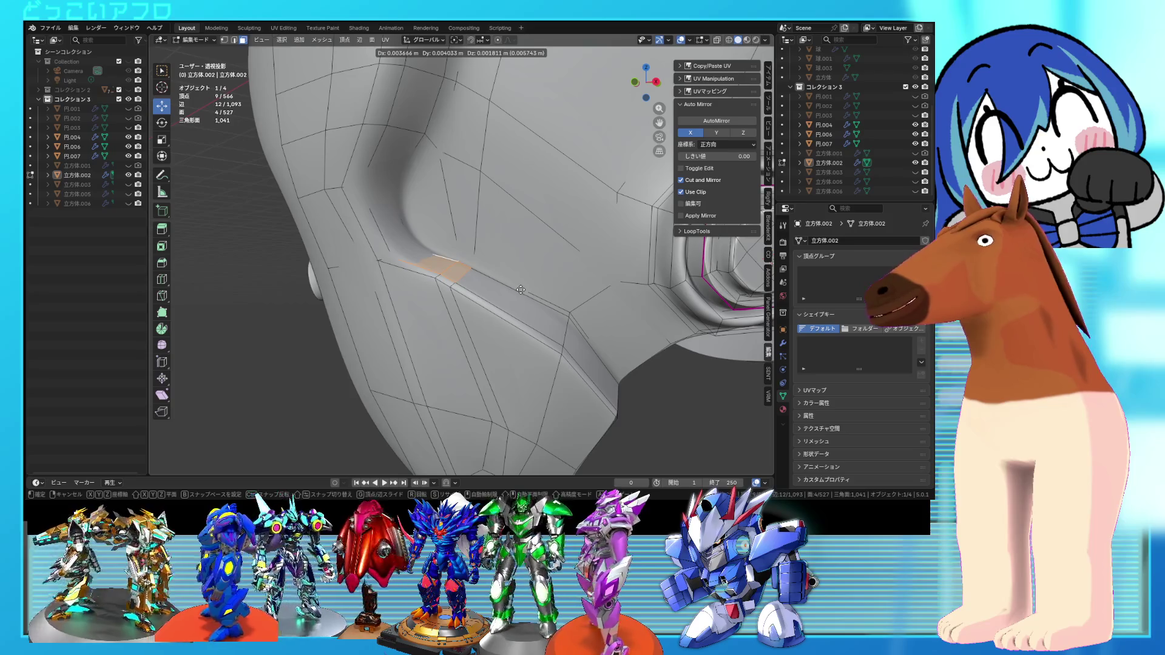
pyautogui.click(517, 287)
pyautogui.moveTo(517, 287)
pyautogui.mouseDown(button='middle')
pyautogui.moveTo(566, 207)
pyautogui.moveTo(570, 285)
pyautogui.moveTo(562, 269)
pyautogui.moveTo(530, 268)
pyautogui.moveTo(520, 303)
pyautogui.moveTo(497, 289)
pyautogui.moveTo(545, 351)
pyautogui.moveTo(537, 296)
pyautogui.mouseUp(button='middle')
pyautogui.hotkey('ctrl', 's')
pyautogui.press('Tab')
pyautogui.press('Tab')
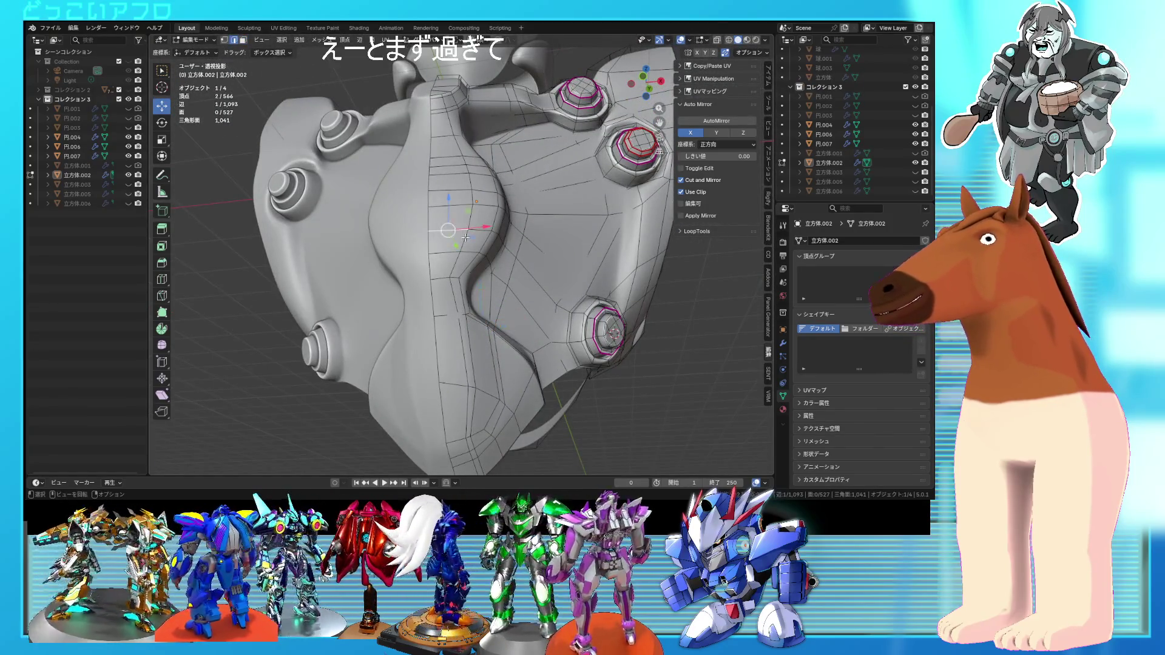
# - Edge-slide and vertex-slide an edge path along the center back spine, then save 7.blend
pyautogui.keyDown('ctrl'); pyautogui.click(464, 166); pyautogui.keyUp('ctrl')
pyautogui.moveTo(465, 166); pyautogui.dragTo(540, 242, button='middle')
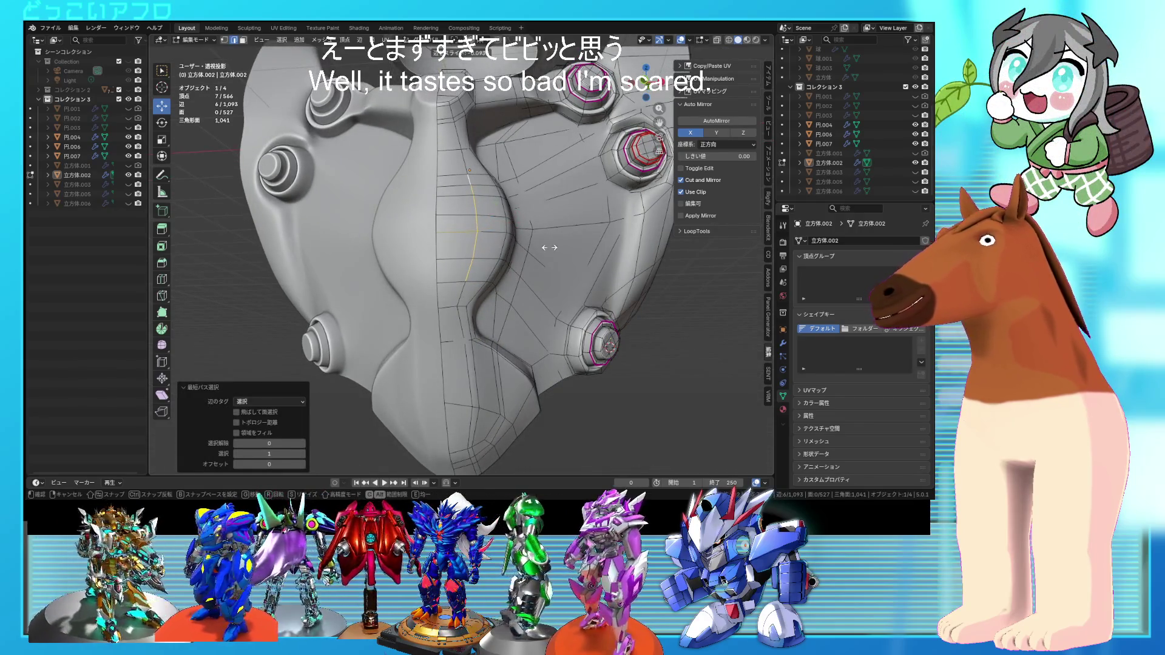
pyautogui.click(470, 243)
pyautogui.keyDown('ctrl'); pyautogui.click(473, 196); pyautogui.keyUp('ctrl')
pyautogui.moveTo(474, 196); pyautogui.dragTo(582, 277, button='middle')
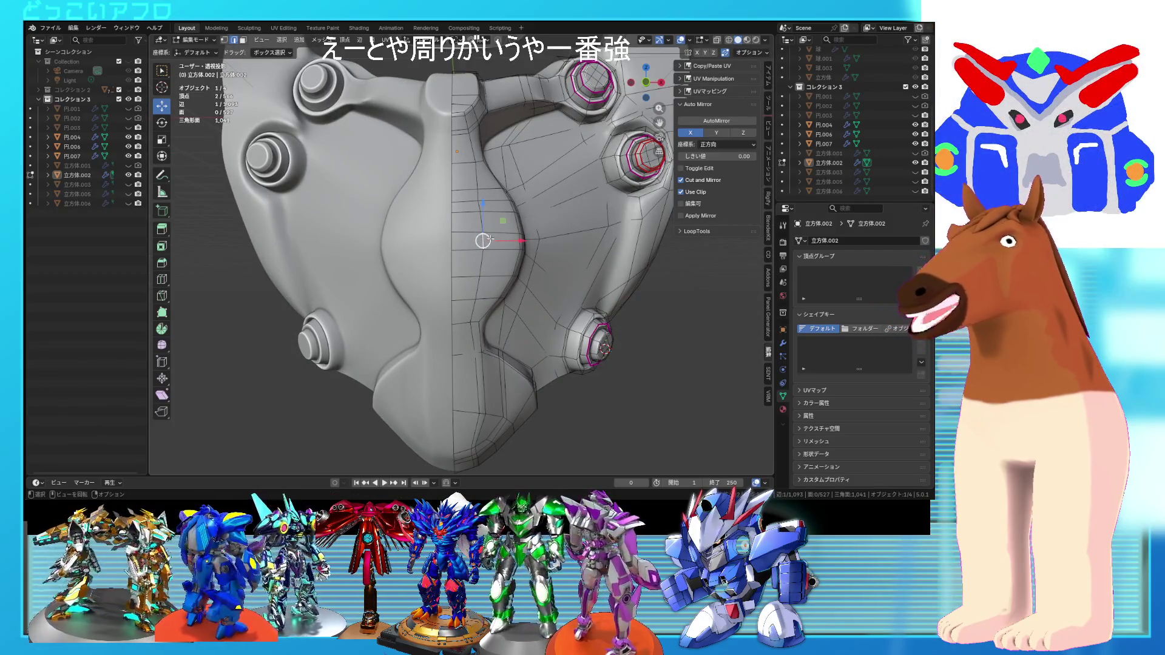
pyautogui.moveTo(549, 255); pyautogui.dragTo(558, 256, button='middle')
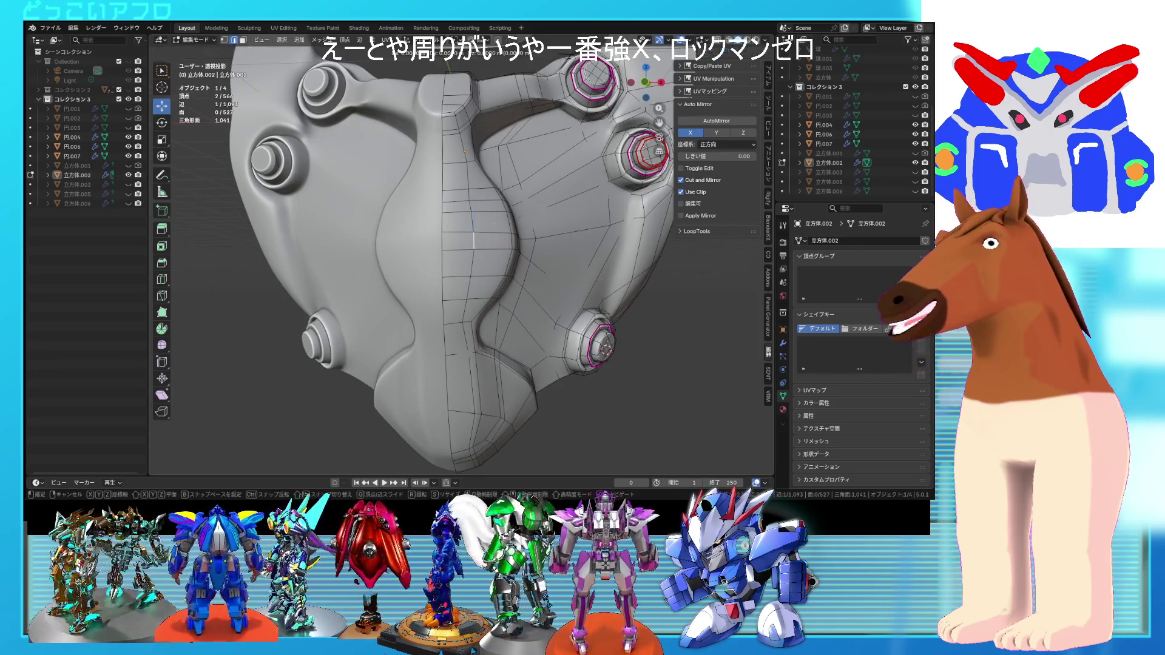
pyautogui.click(661, 310)
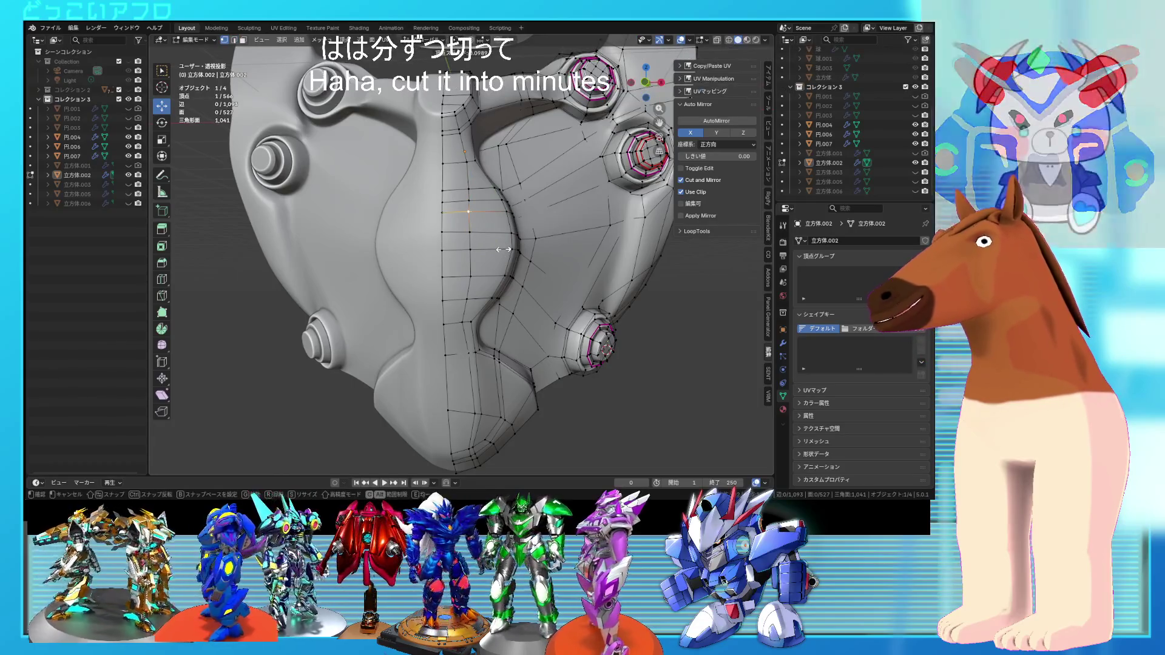
pyautogui.click(478, 273)
pyautogui.moveTo(548, 263)
pyautogui.mouseDown(button='middle')
pyautogui.moveTo(488, 251)
pyautogui.moveTo(589, 261)
pyautogui.moveTo(587, 252)
pyautogui.moveTo(668, 293)
pyautogui.moveTo(598, 297)
pyautogui.moveTo(570, 268)
pyautogui.moveTo(559, 294)
pyautogui.moveTo(455, 247)
pyautogui.moveTo(488, 244)
pyautogui.moveTo(453, 232)
pyautogui.moveTo(550, 257)
pyautogui.moveTo(486, 264)
pyautogui.mouseUp(button='middle')
pyautogui.press('Tab')
pyautogui.hotkey('ctrl', 's')
# - Inspect the whole mesh in wireframe with all vertices selected, then return to Object Mode
pyautogui.press('Tab')
pyautogui.scroll(5, 570, 268)
pyautogui.hotkey('shift', 'z')
pyautogui.press('a')
pyautogui.scroll(3, 473, 243)
pyautogui.scroll(-3, 488, 244)
pyautogui.hotkey('shift', 'z')
pyautogui.scroll(-2, 470, 238)
pyautogui.press('Tab')
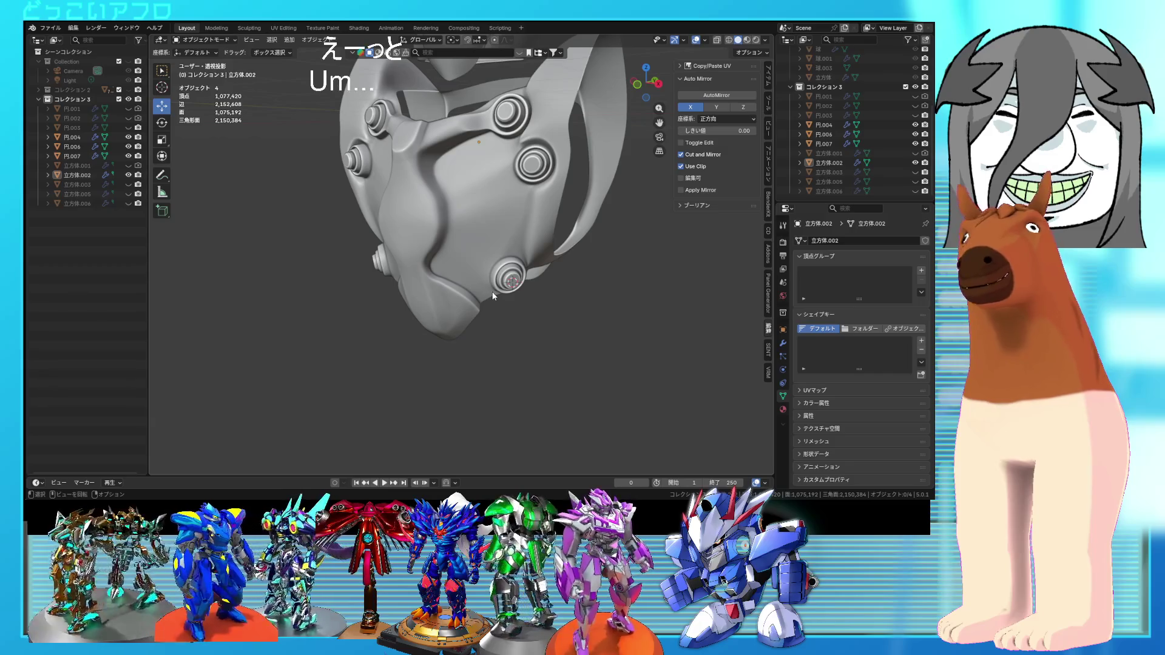
# - Enter Edit Mode on 立方体.002 and nudge a single spine vertex, saving the file
pyautogui.hotkey('ctrl', 's')
pyautogui.scroll(2, 488, 293)
pyautogui.moveTo(488, 293)
pyautogui.mouseDown(button='middle')
pyautogui.moveTo(481, 303)
pyautogui.moveTo(481, 282)
pyautogui.moveTo(478, 307)
pyautogui.mouseUp(button='middle')
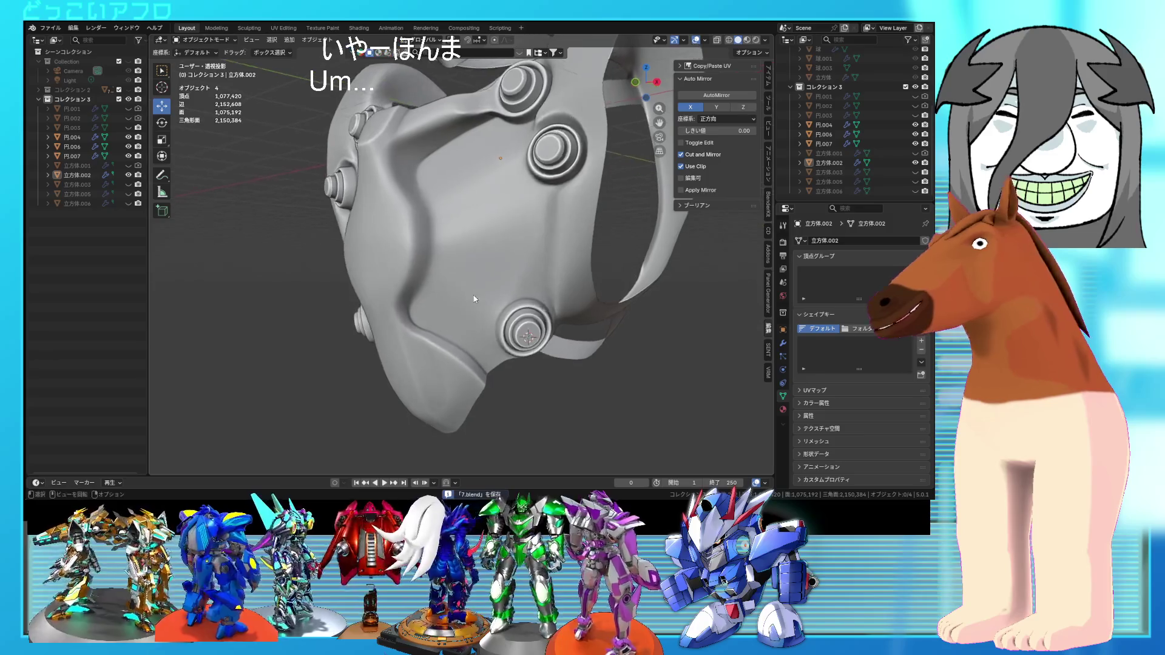
pyautogui.click(377, 233)
pyautogui.press('Tab')
pyautogui.moveTo(377, 233)
pyautogui.mouseDown(button='middle')
pyautogui.moveTo(521, 220)
pyautogui.moveTo(482, 231)
pyautogui.mouseUp(button='middle')
pyautogui.click(480, 232)
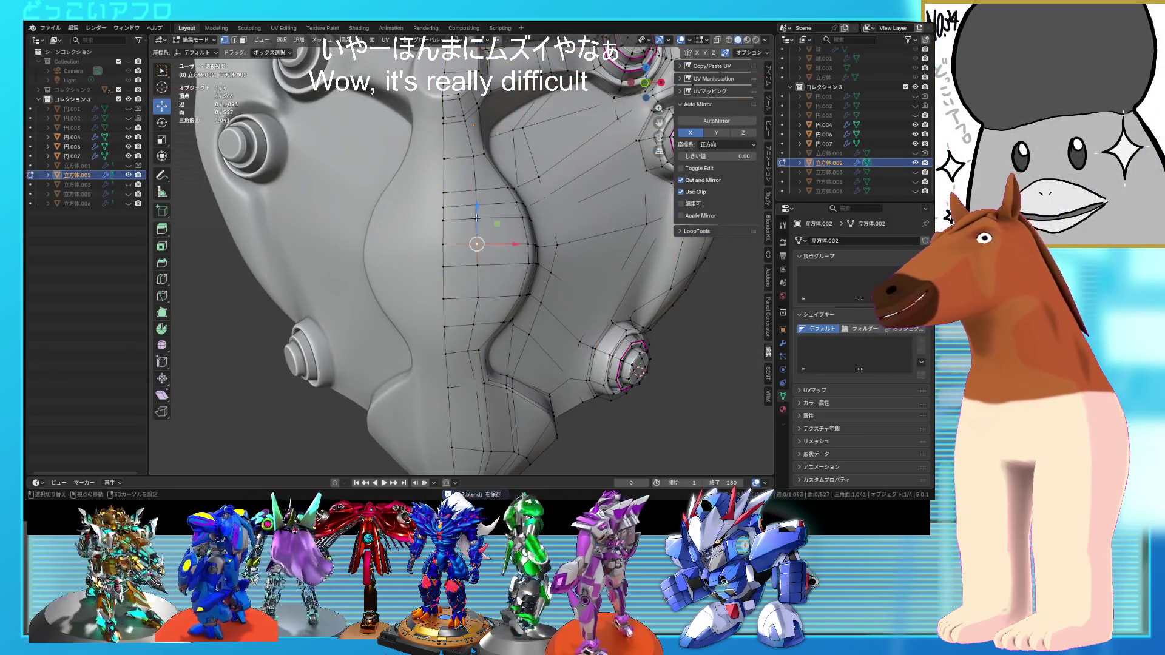
pyautogui.click(518, 231)
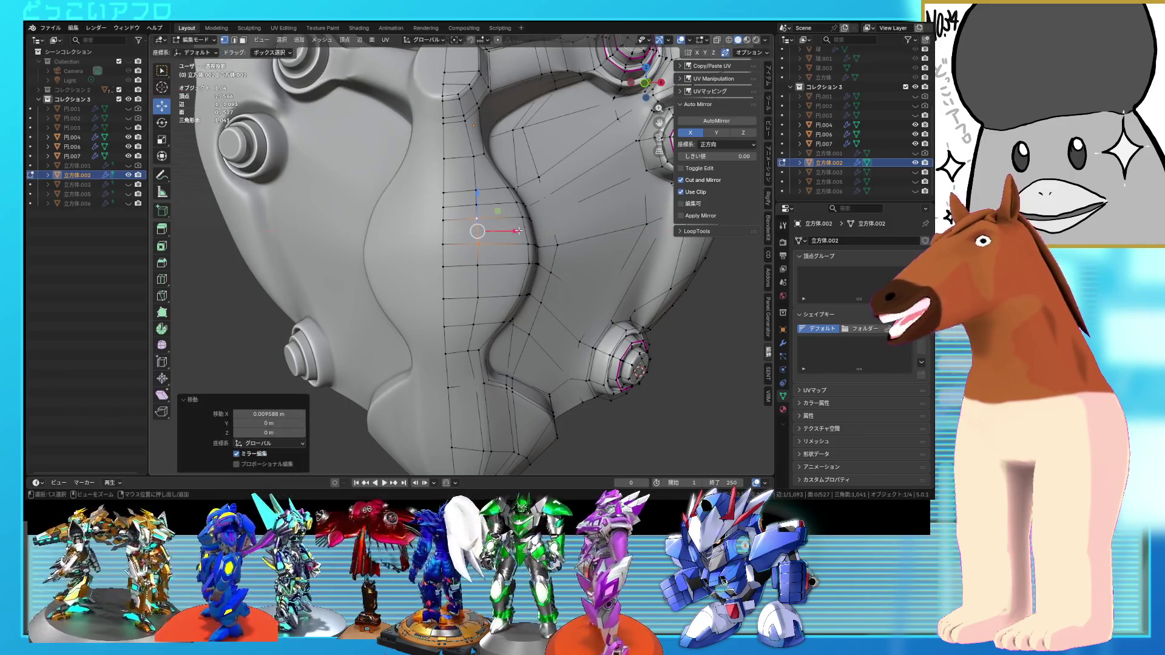
pyautogui.moveTo(514, 273); pyautogui.dragTo(479, 288, button='middle')
pyautogui.click(471, 291)
pyautogui.hotkey('ctrl', 's')
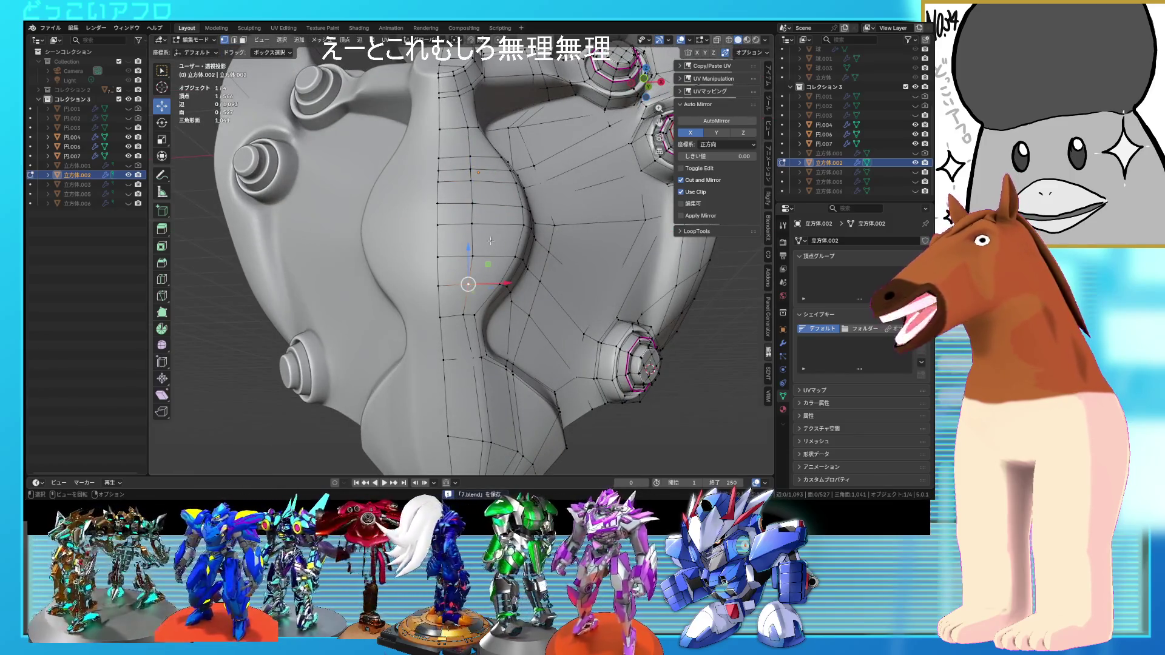
# - Shift a vertex path up the spine slightly in X and -0.0168 m in Y, then save
pyautogui.keyDown('ctrl'); pyautogui.click(475, 163); pyautogui.keyUp('ctrl')
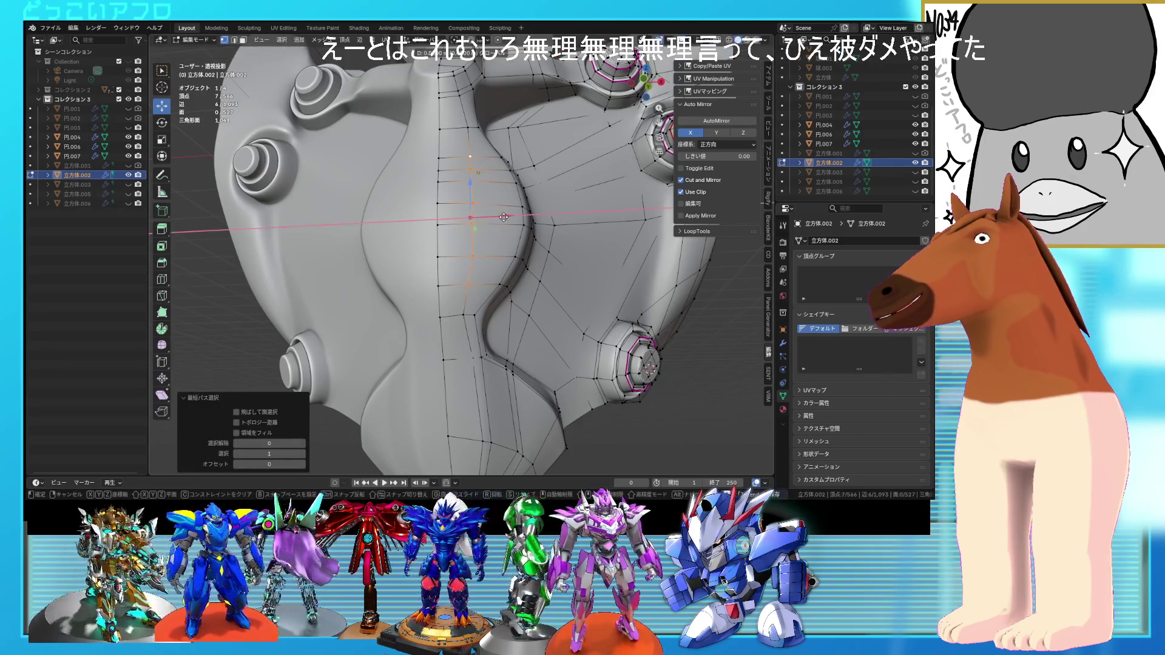
pyautogui.moveTo(507, 216); pyautogui.dragTo(502, 222)
pyautogui.moveTo(502, 222)
pyautogui.mouseDown(button='middle')
pyautogui.moveTo(400, 308)
pyautogui.moveTo(457, 204)
pyautogui.moveTo(510, 222)
pyautogui.mouseUp(button='middle')
pyautogui.press('g')
pyautogui.press('y')
pyautogui.click(400, 308)
pyautogui.hotkey('ctrl', 's')
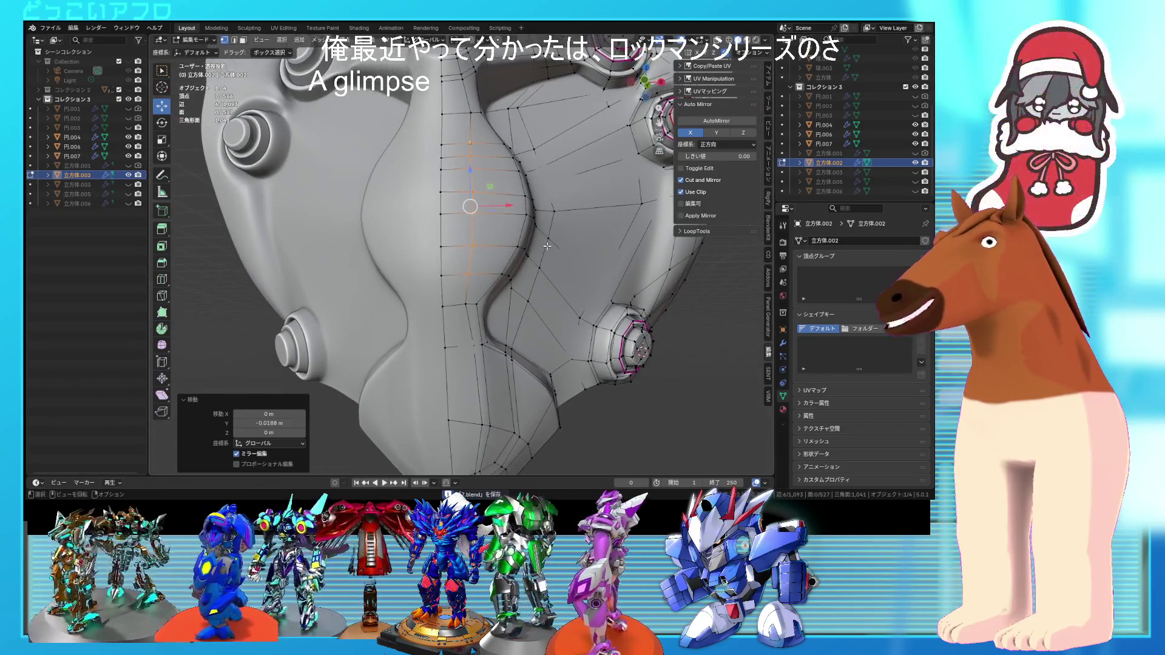
pyautogui.moveTo(594, 256)
pyautogui.mouseDown(button='middle')
pyautogui.moveTo(551, 299)
pyautogui.moveTo(583, 263)
pyautogui.moveTo(603, 262)
pyautogui.moveTo(504, 278)
pyautogui.moveTo(478, 225)
pyautogui.moveTo(500, 217)
pyautogui.moveTo(470, 237)
pyautogui.moveTo(504, 239)
pyautogui.mouseUp(button='middle')
pyautogui.scroll(-3, 596, 262)
pyautogui.scroll(3, 595, 263)
pyautogui.press('Tab')
pyautogui.hotkey('ctrl', 's')
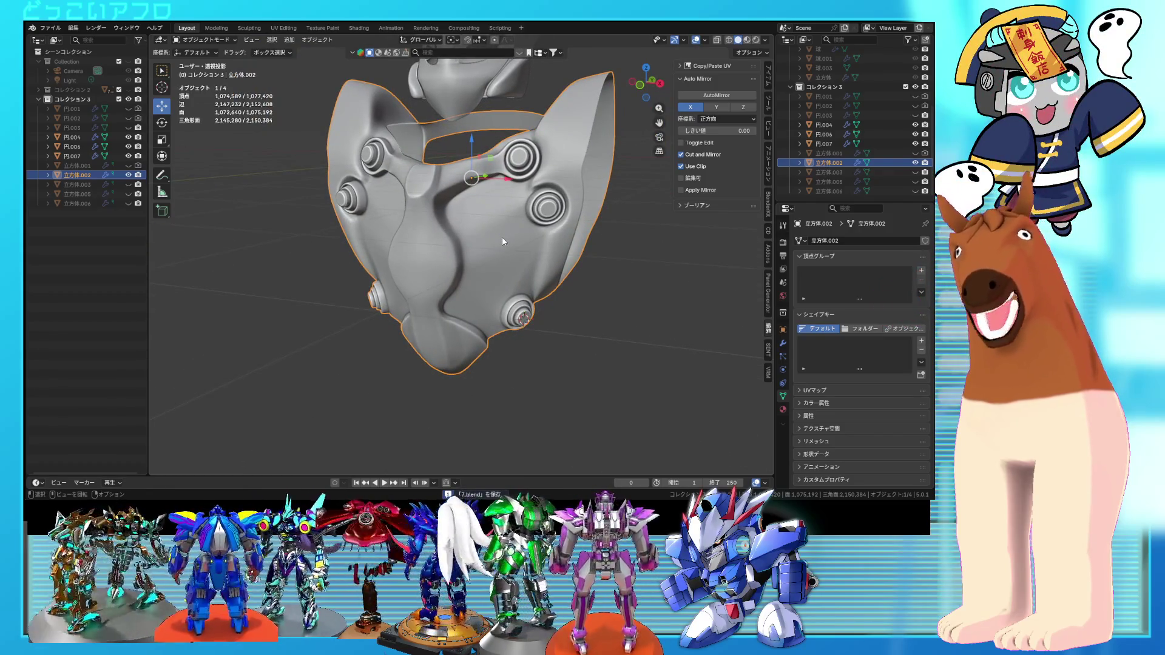